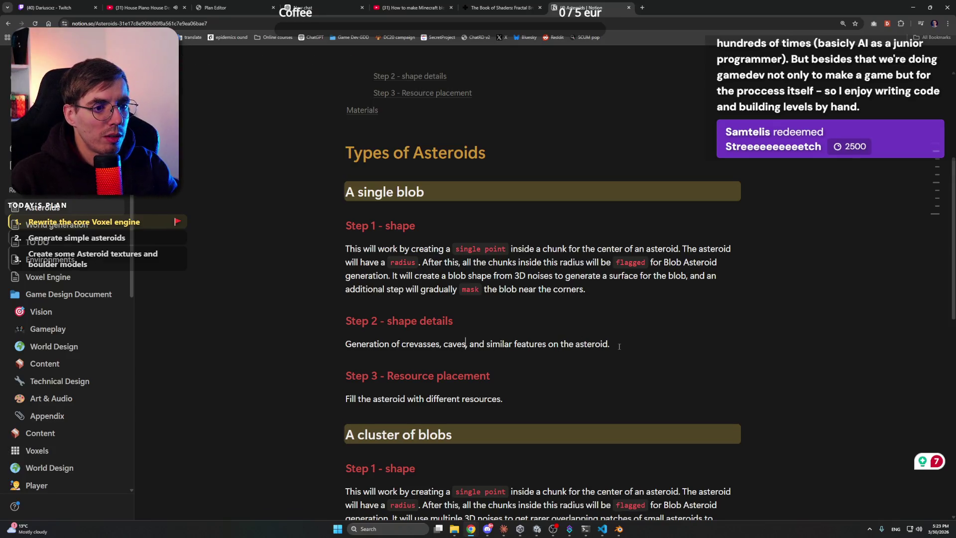
- Add an empty paragraph under Step 2 - shape details, restoring the accidentally deleted crevasses line
{"action": "key", "text": "Return"}
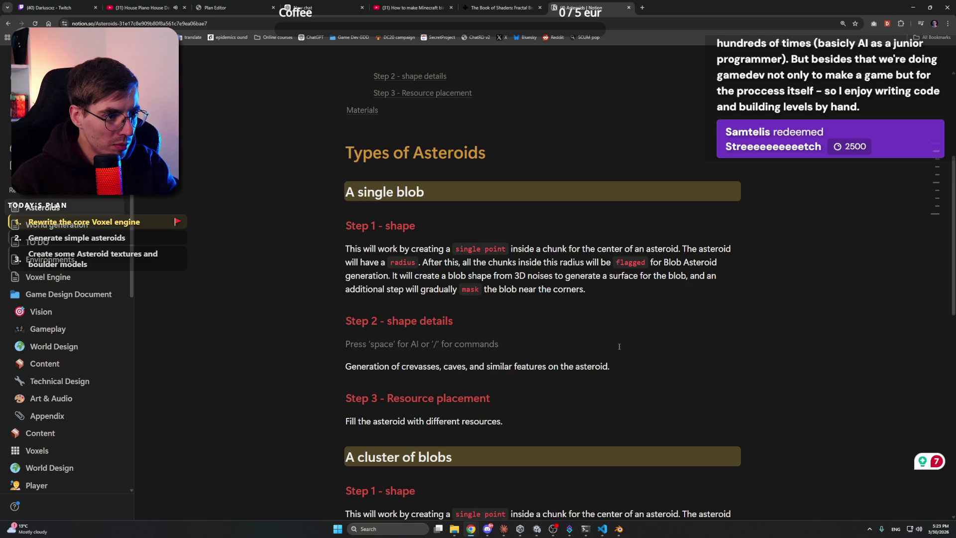
{"action": "key", "text": "shift+Down"}
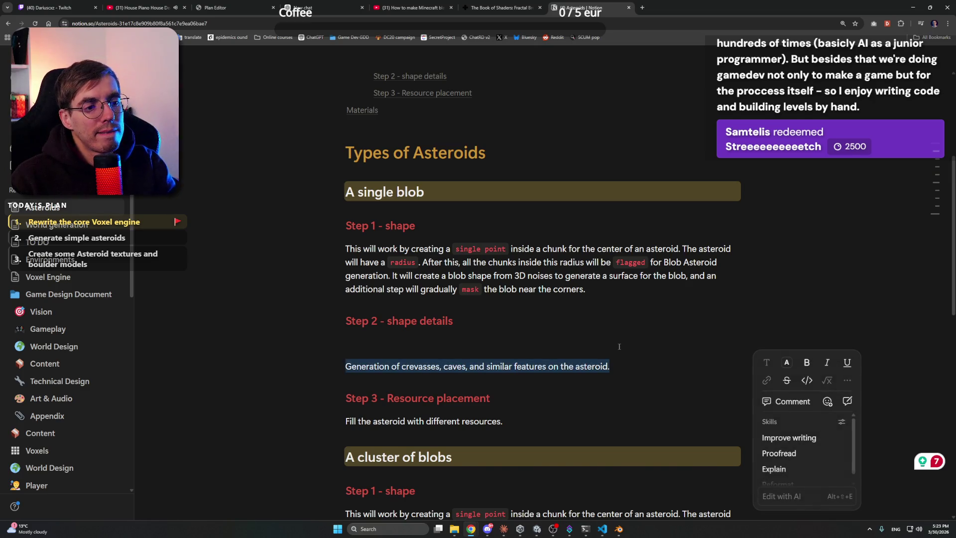
{"action": "key", "text": "BackSpace"}
{"action": "key", "text": "ctrl+z"}
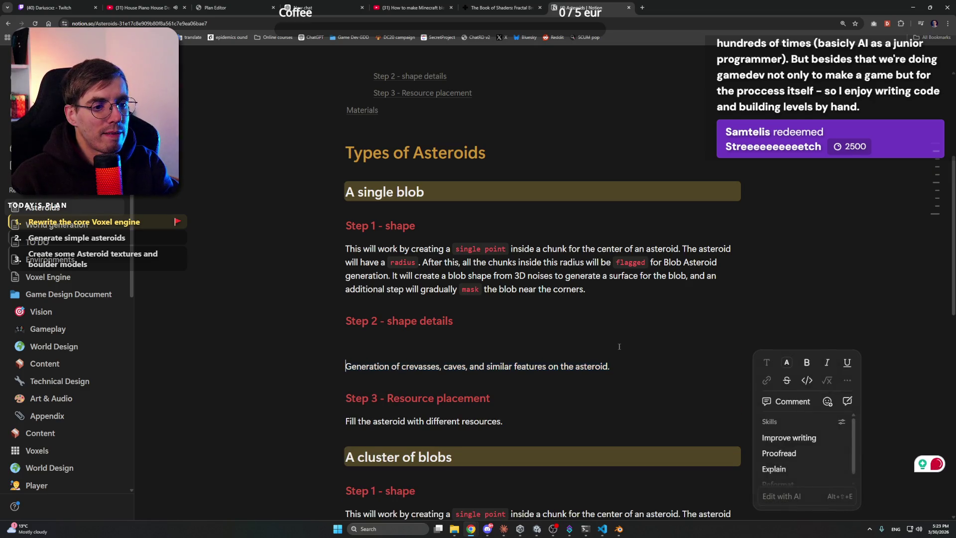
{"action": "left_click", "coordinate": [619, 346]}
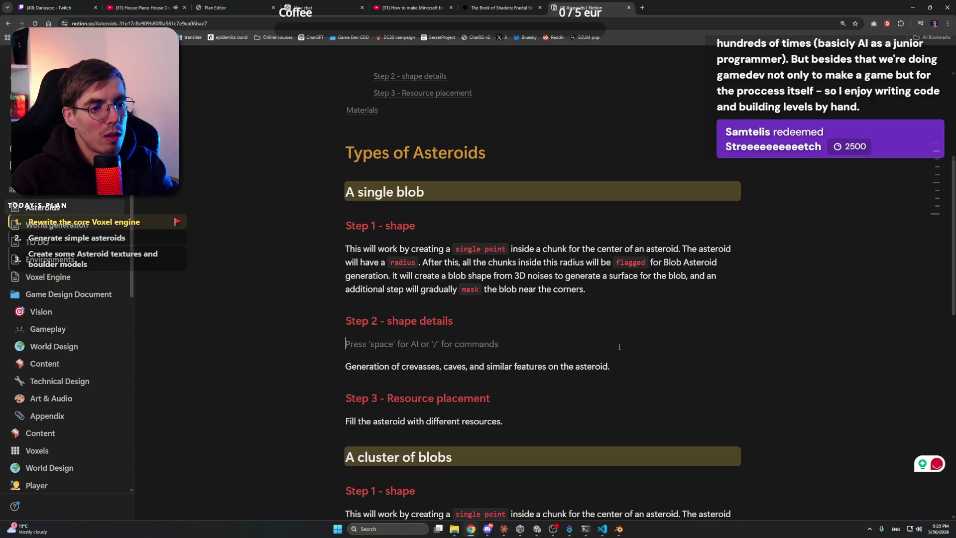
{"action": "type", "text": "A second pass"}
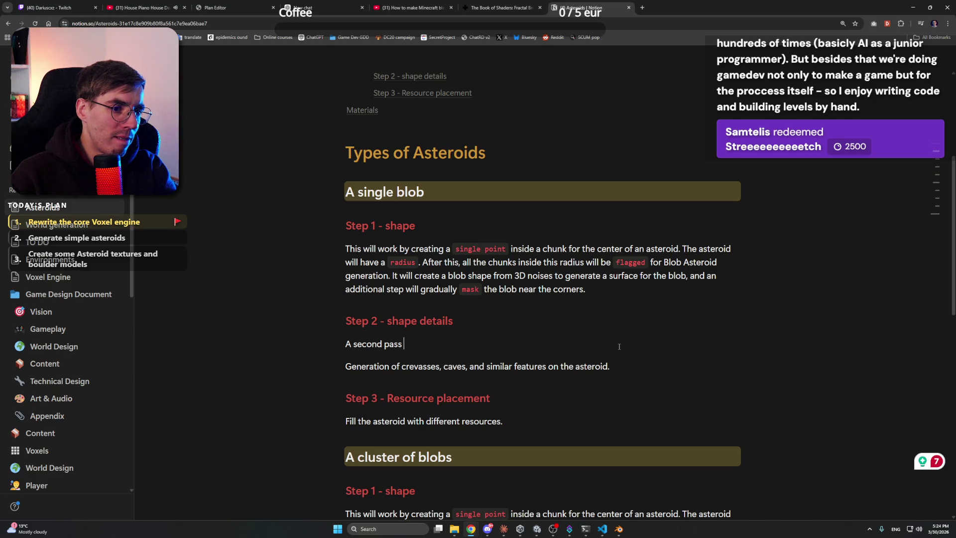
{"action": "type", "text": "of"}
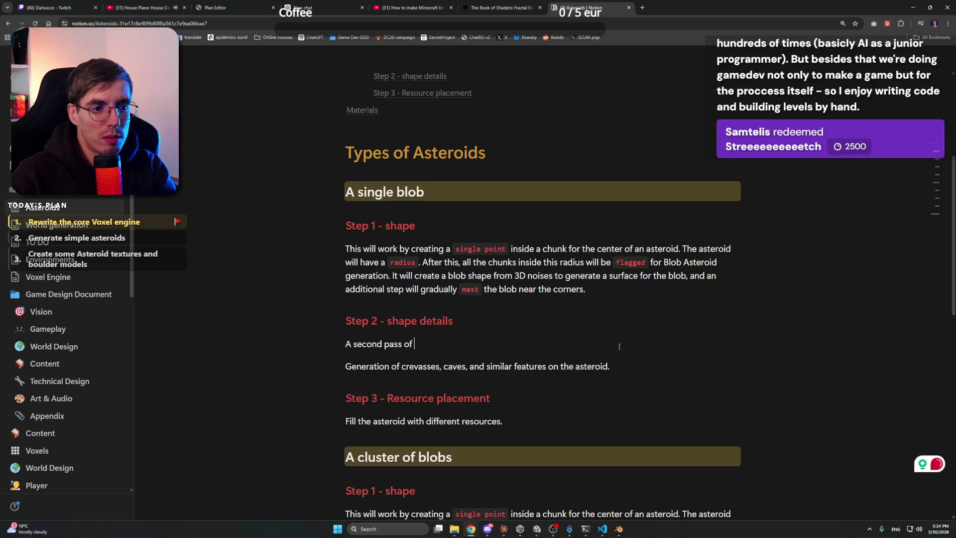
{"action": "type", "text": " 3"}
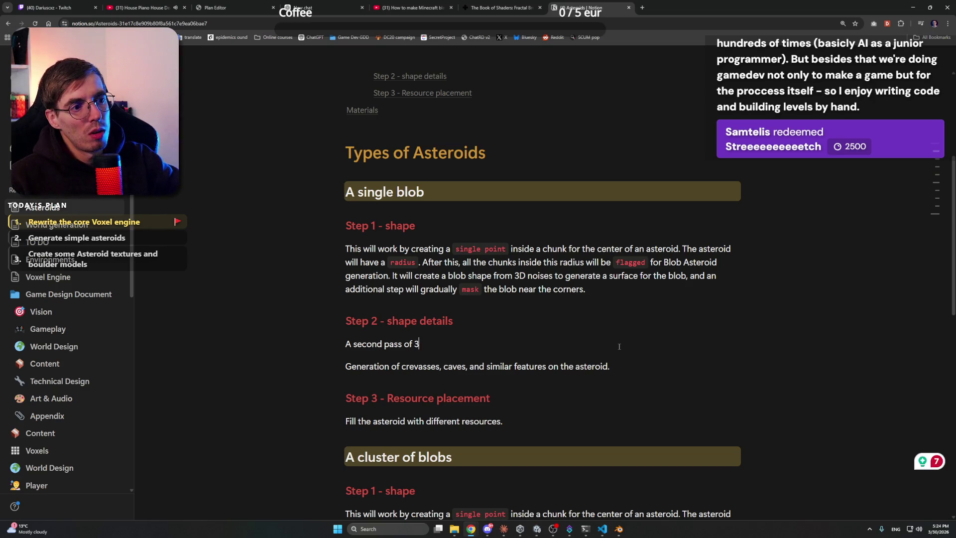
{"action": "type", "text": "D noise cou"}
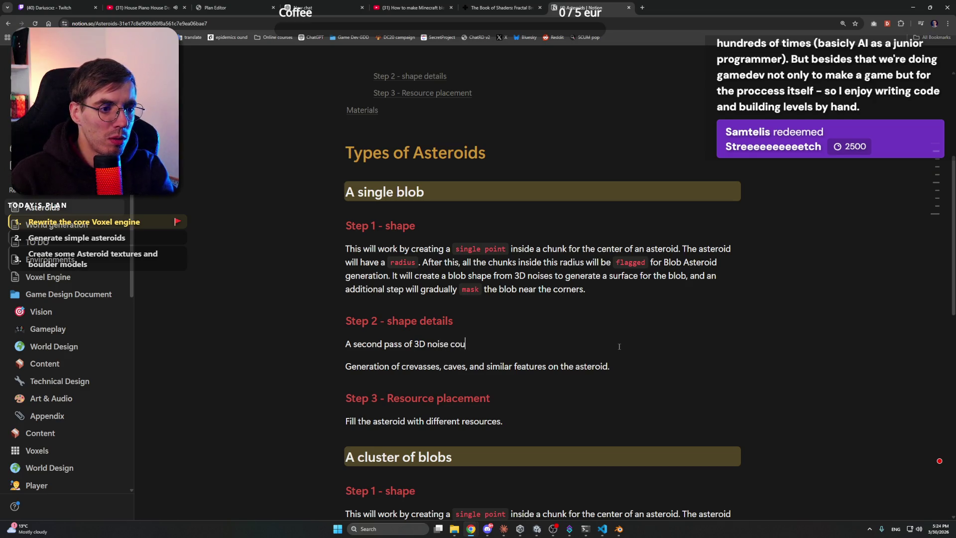
{"action": "type", "text": "ld overlay the c"}
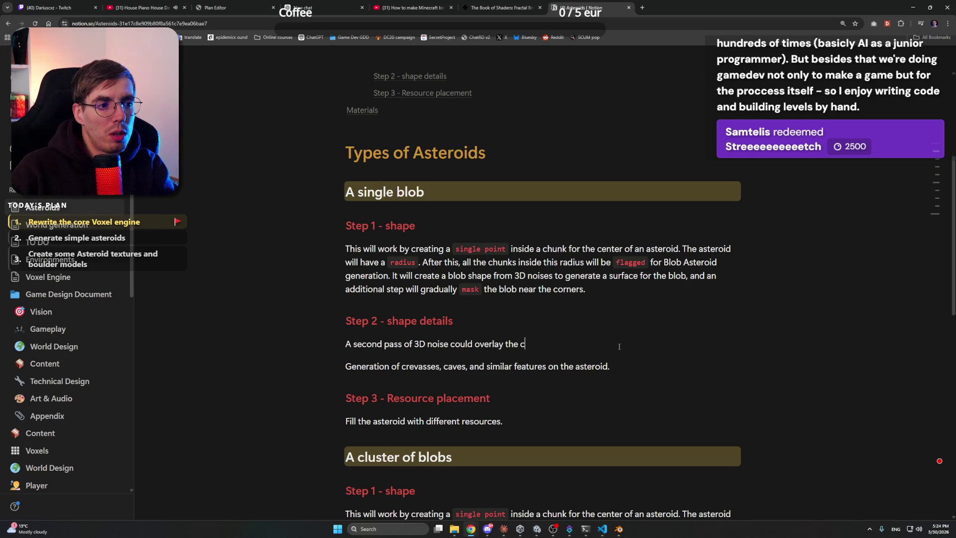
{"action": "type", "text": "urrent shape and "}
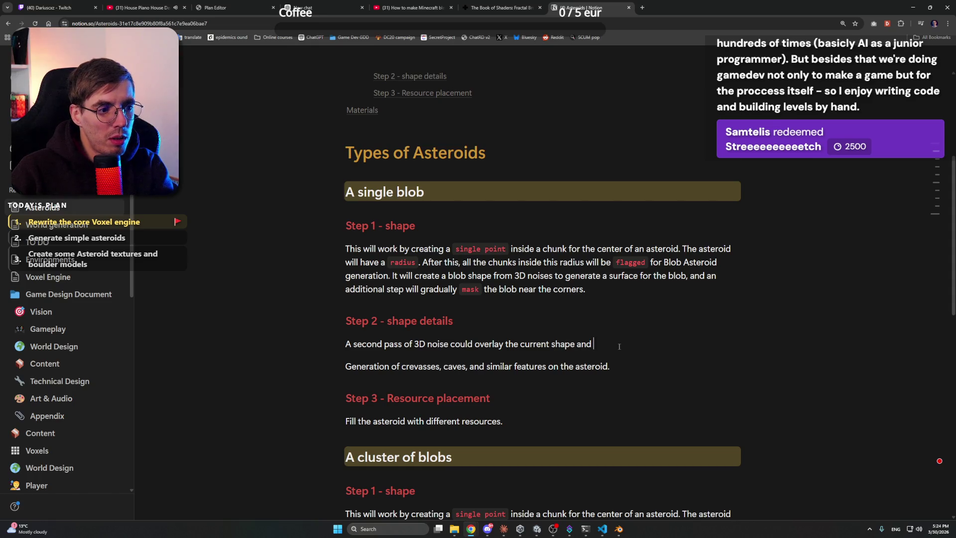
{"action": "type", "text": "generate a"}
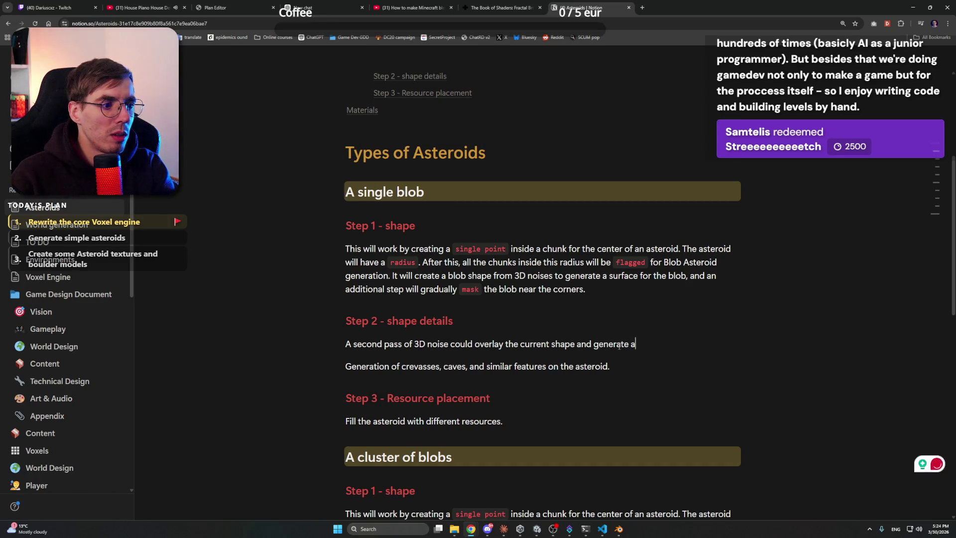
{"action": "type", "text": "reasd"}
{"action": "key", "text": "BackSpace"}
{"action": "type", "text": "of wh"}
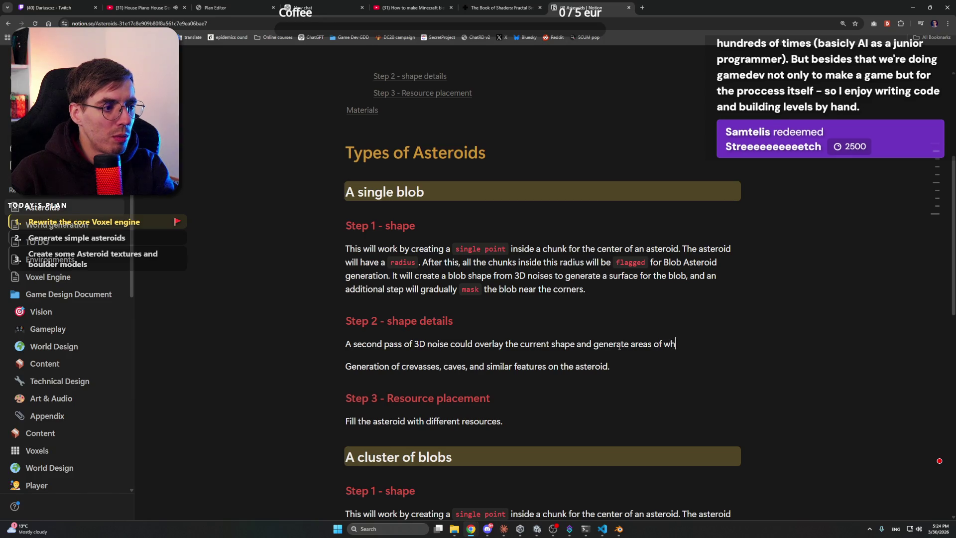
{"action": "type", "text": "ere the surf"}
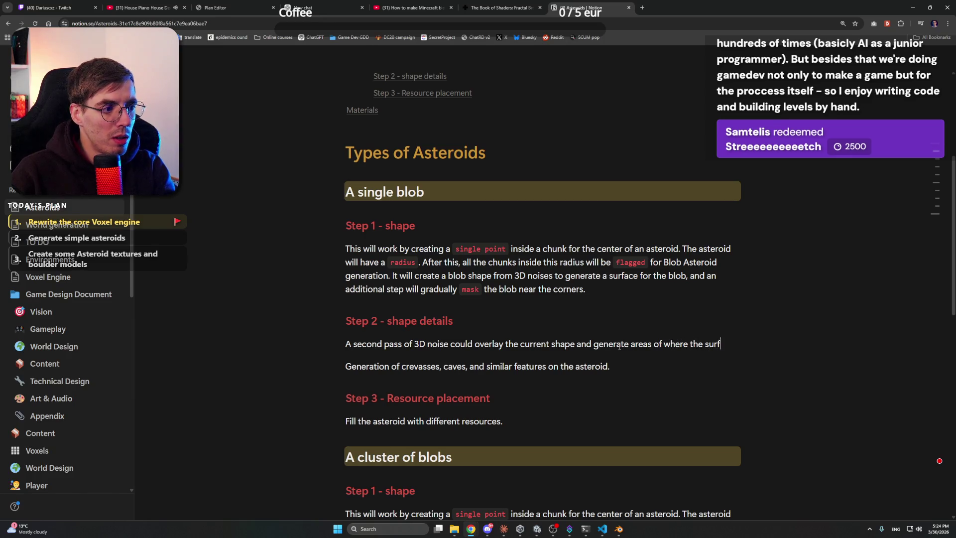
{"action": "type", "text": "ace will be "}
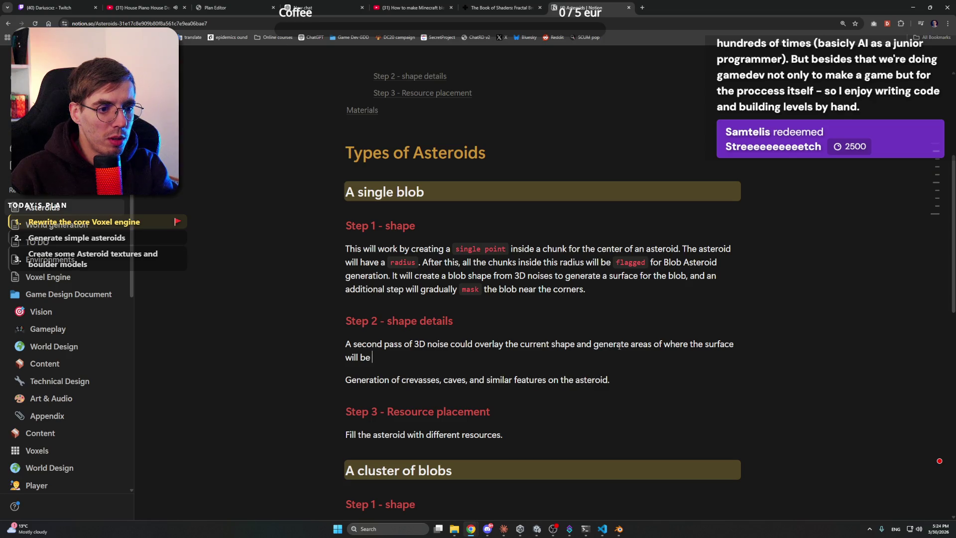
{"action": "type", "text": "covered in"}
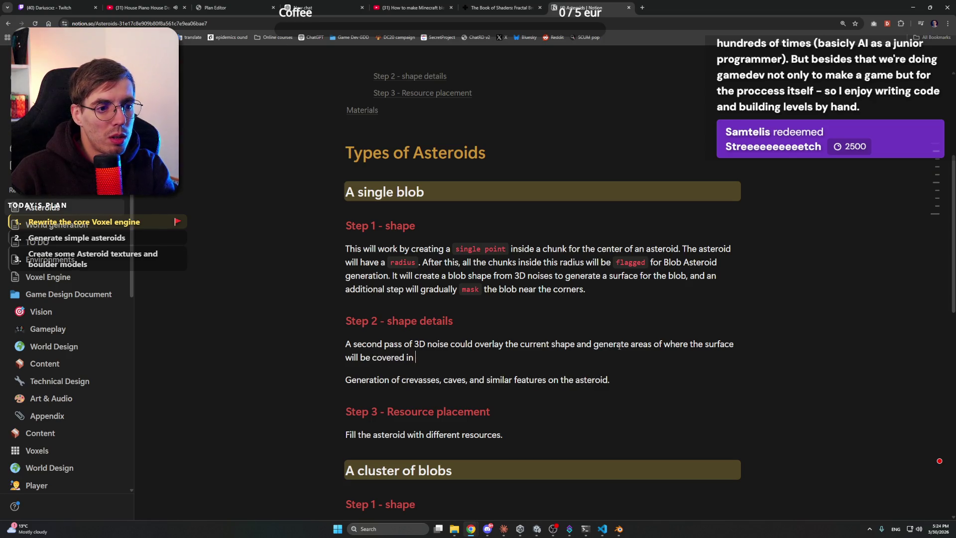
{"action": "type", "text": " Surface bl"}
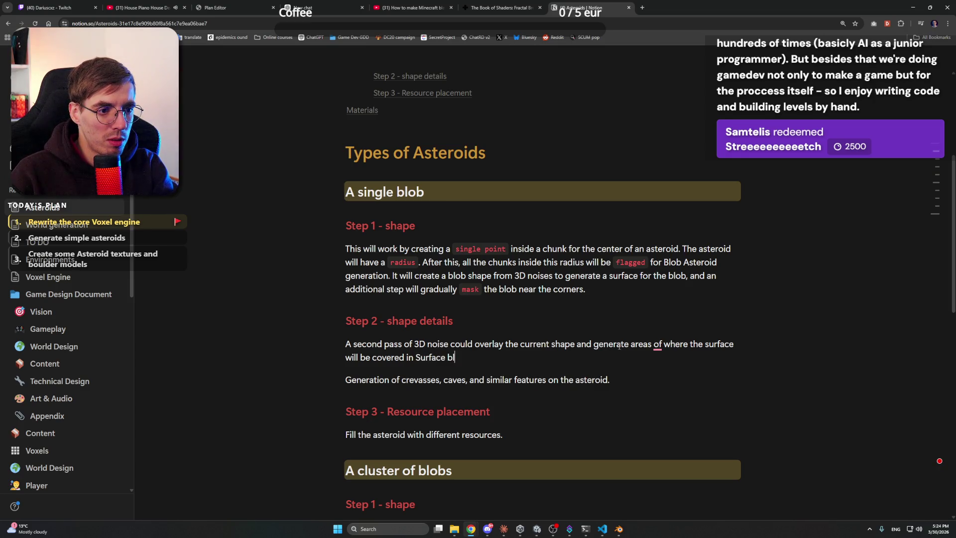
{"action": "type", "text": "ocks - A"}
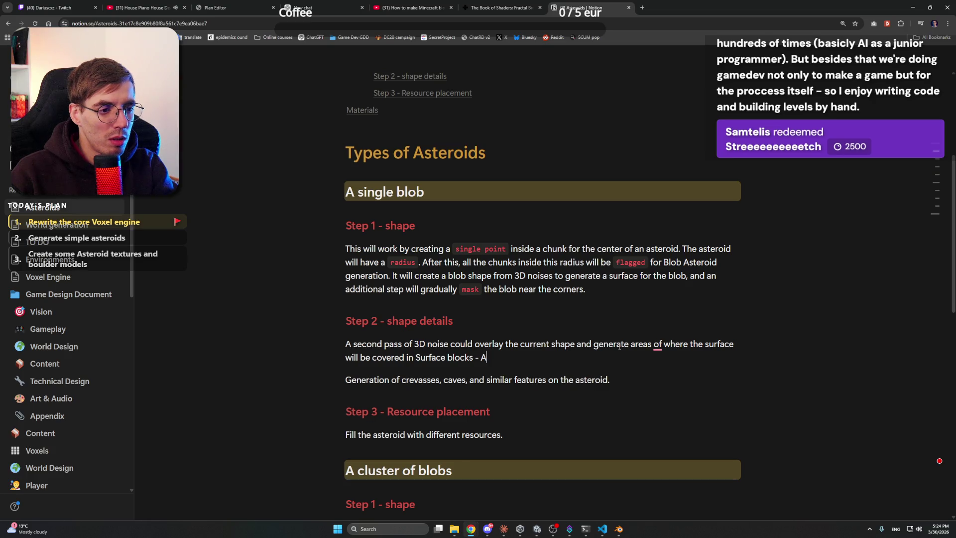
{"action": "key", "text": "BackSpace"}
{"action": "type", "text": "for asteroids "}
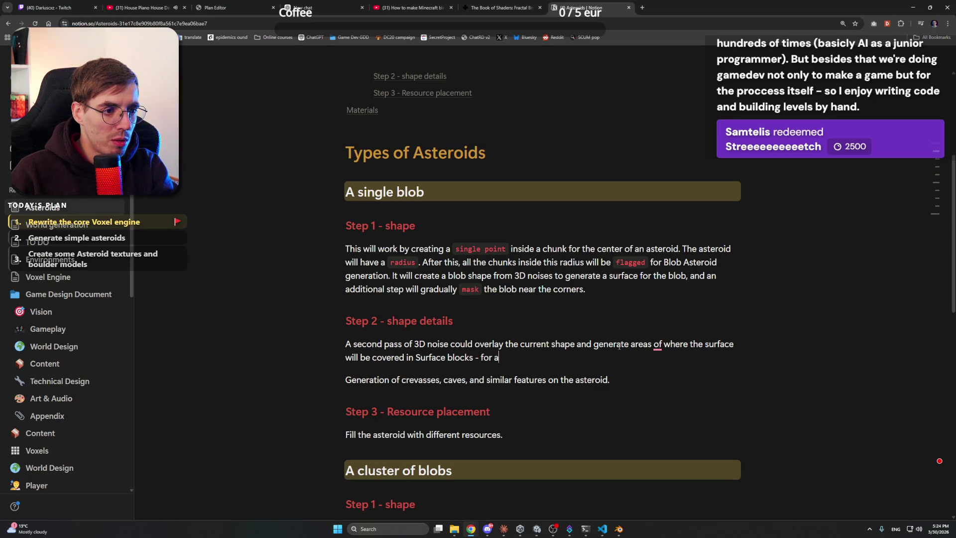
{"action": "type", "text": "it"}
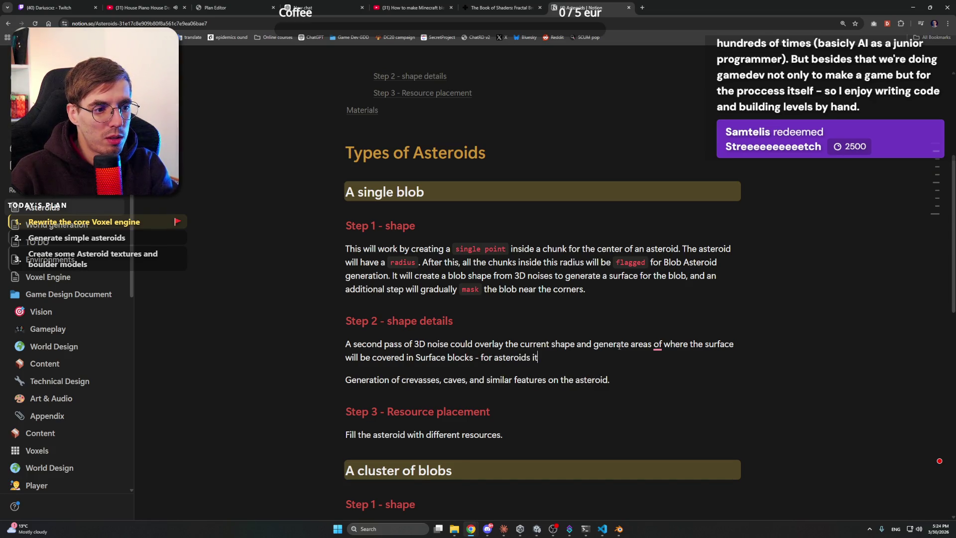
{"action": "type", "text": "'s >"}
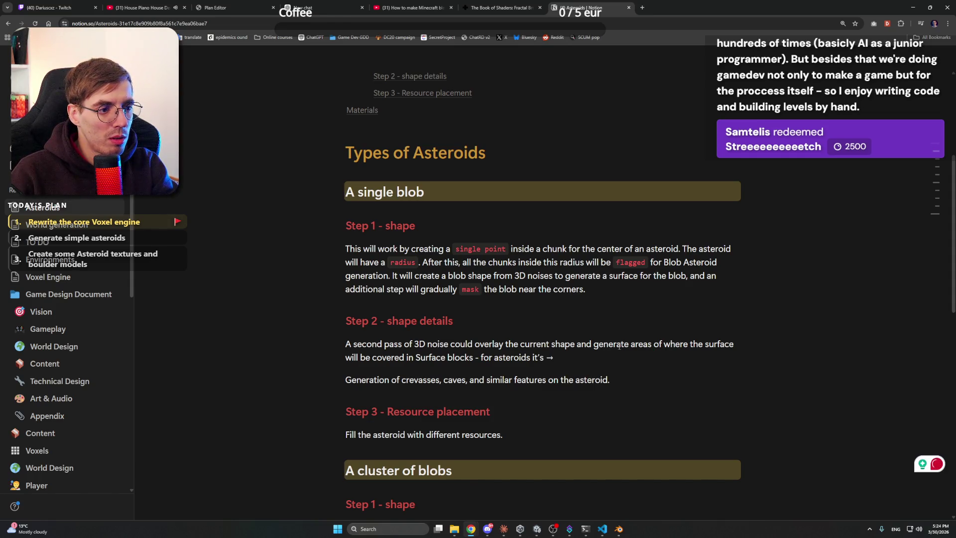
{"action": "type", "text": " @asteroid"}
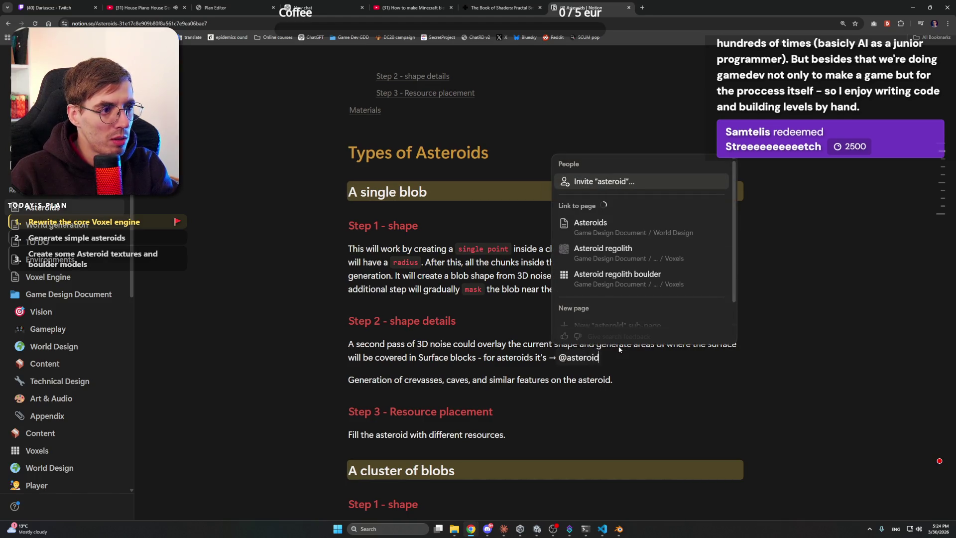
- Link Asteroid regolith in Step 2 and finish Step 1: 'the whole asteroid is filled with Asteroid stone'
{"action": "key", "text": "Down"}
{"action": "key", "text": "Down"}
{"action": "key", "text": "Return"}
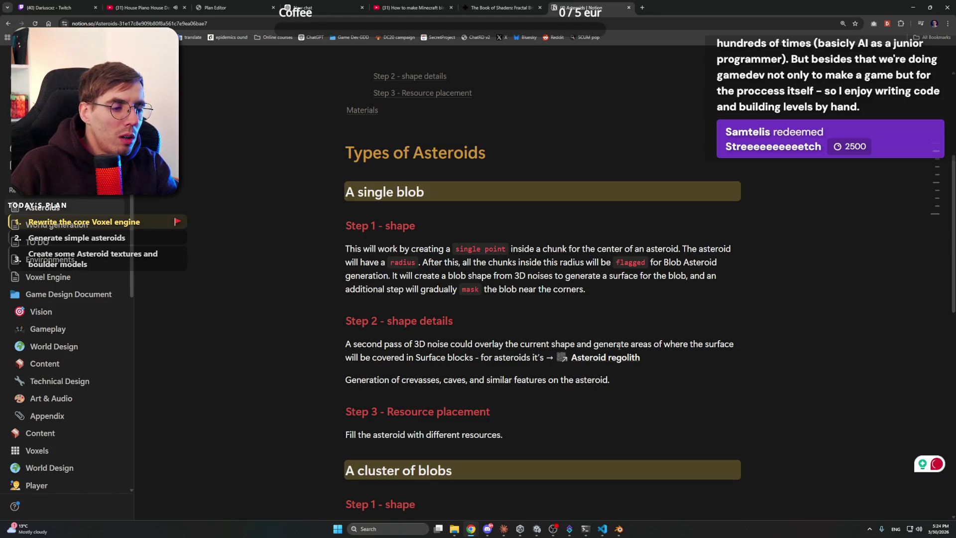
{"action": "key", "text": "Up"}
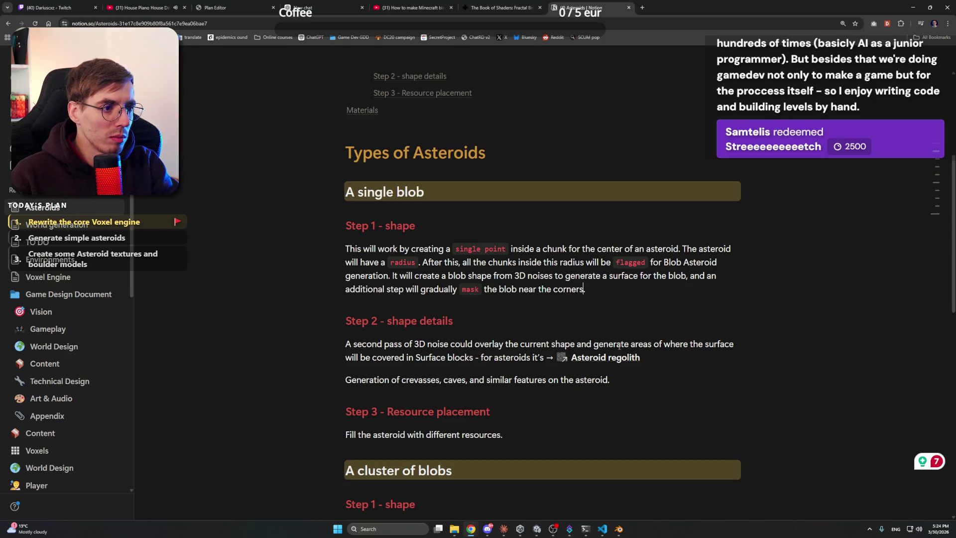
{"action": "type", "text": " At thsi"}
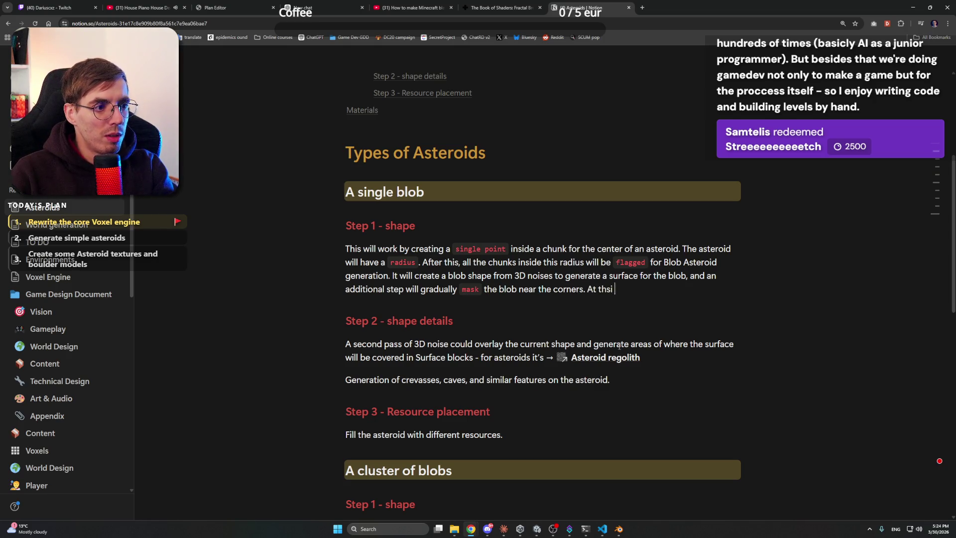
{"action": "key", "text": "BackSpace"}
{"action": "key", "text": "BackSpace"}
{"action": "key", "text": "BackSpace"}
{"action": "type", "text": "his st"}
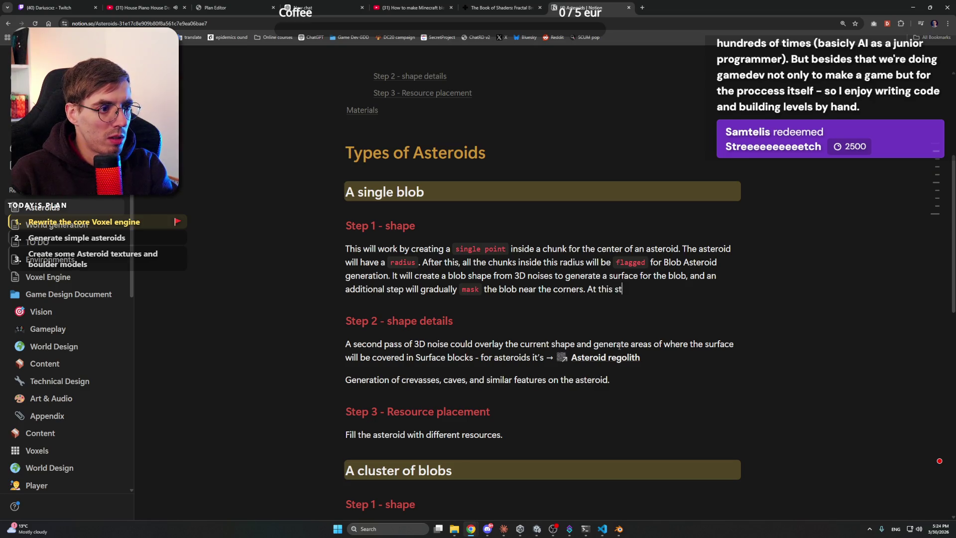
{"action": "type", "text": "age, the whole as"}
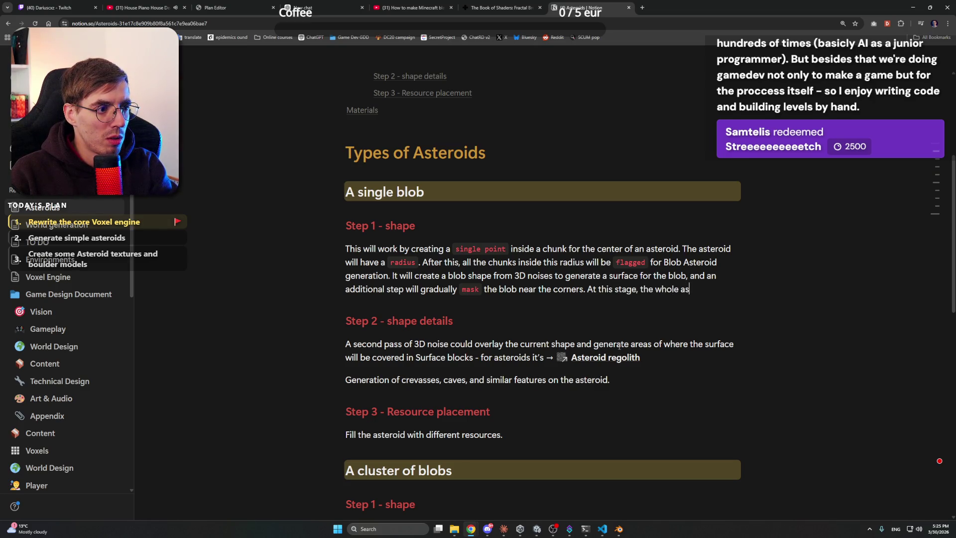
{"action": "type", "text": "teroid is fill"}
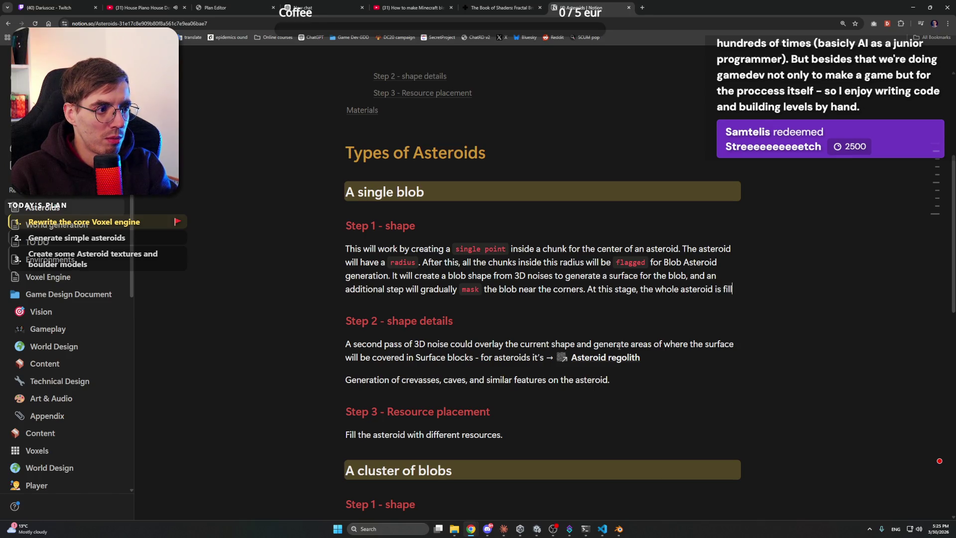
{"action": "type", "text": "ed with "}
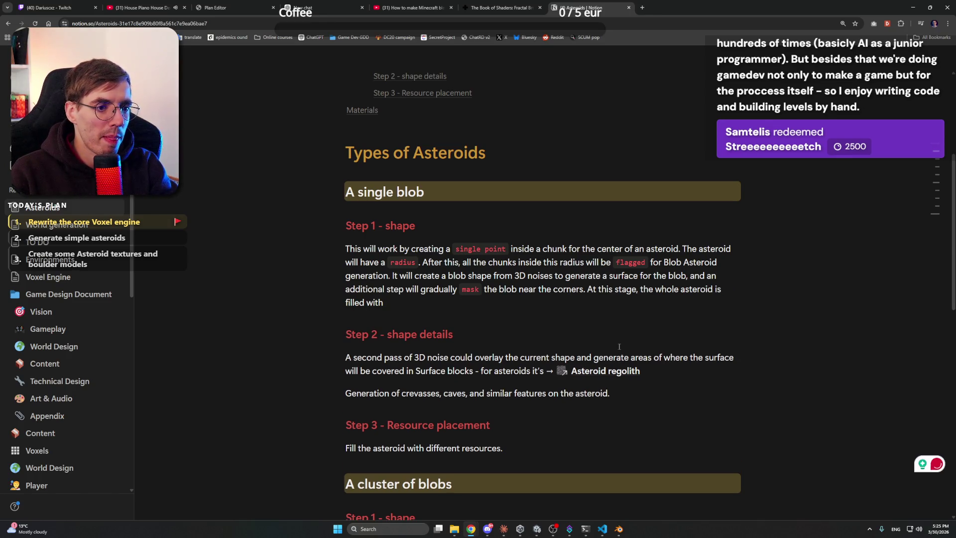
{"action": "type", "text": "@asteroid "}
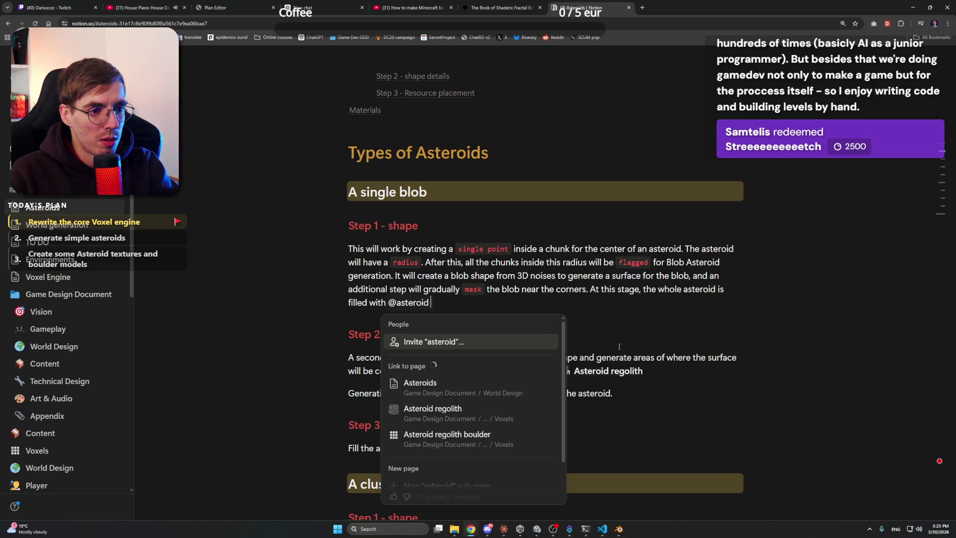
{"action": "type", "text": "sto"}
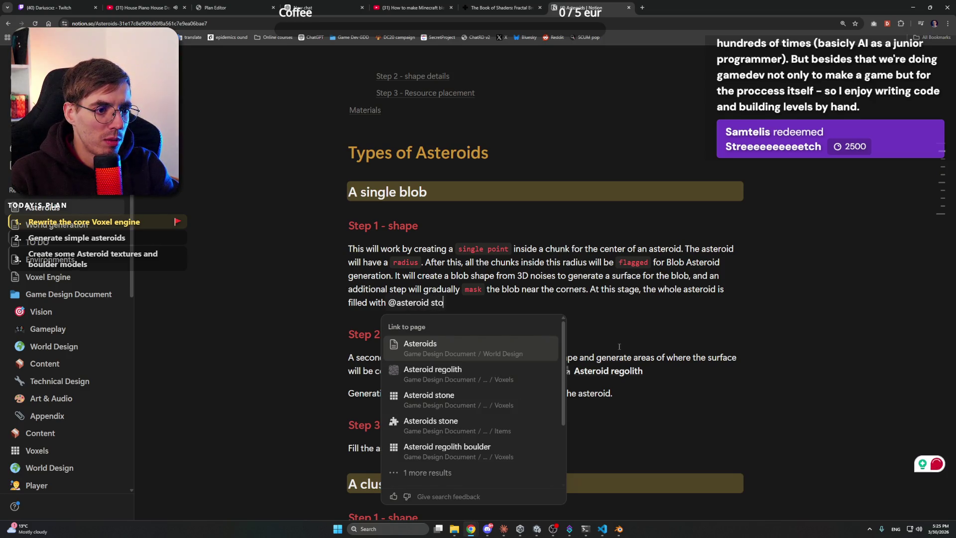
{"action": "key", "text": "Down"}
{"action": "key", "text": "Down"}
{"action": "key", "text": "Return"}
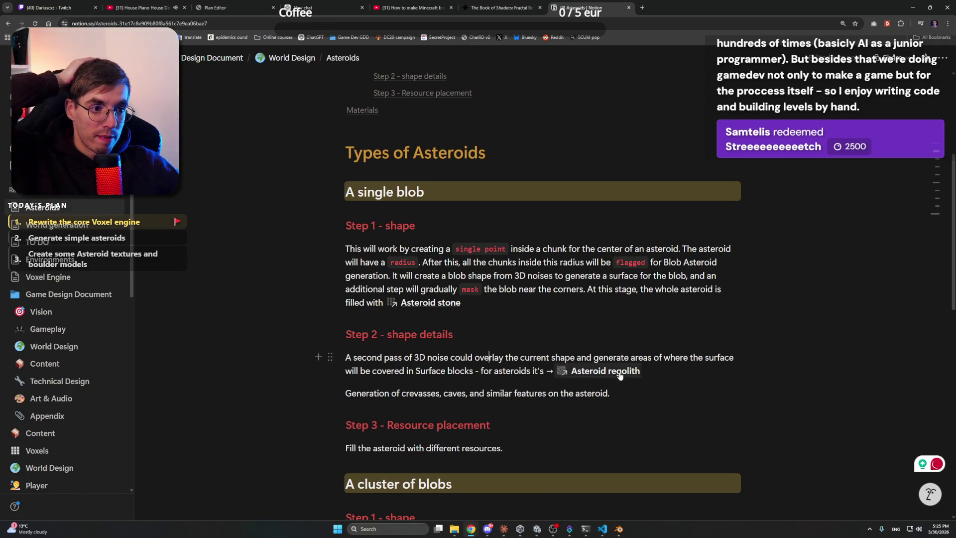
- Check the Asteroid regolith page, then allow Claude's file writes for this session and return to Notion
{"action": "left_click", "coordinate": [622, 371]}
{"action": "key", "text": "alt+Left"}
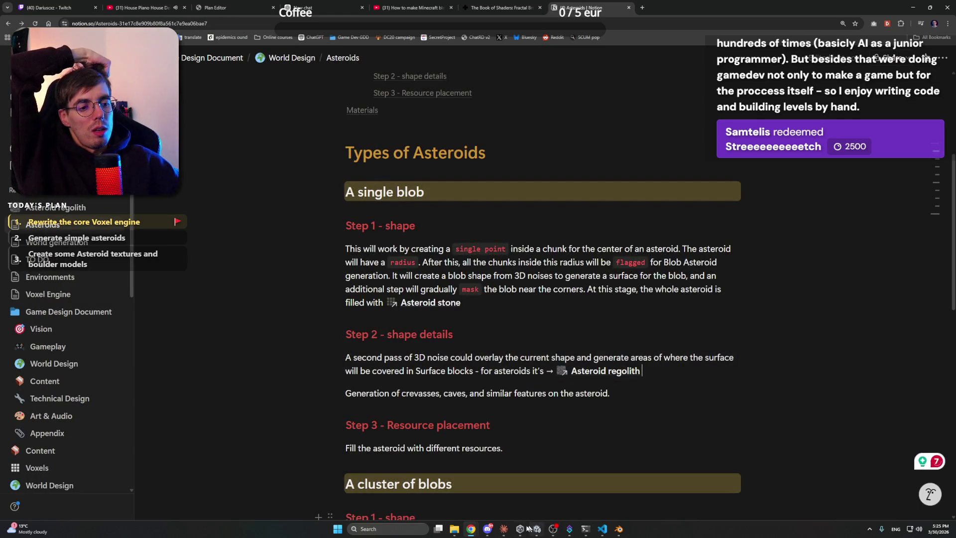
{"action": "left_click", "coordinate": [488, 529]}
{"action": "left_click", "coordinate": [488, 528]}
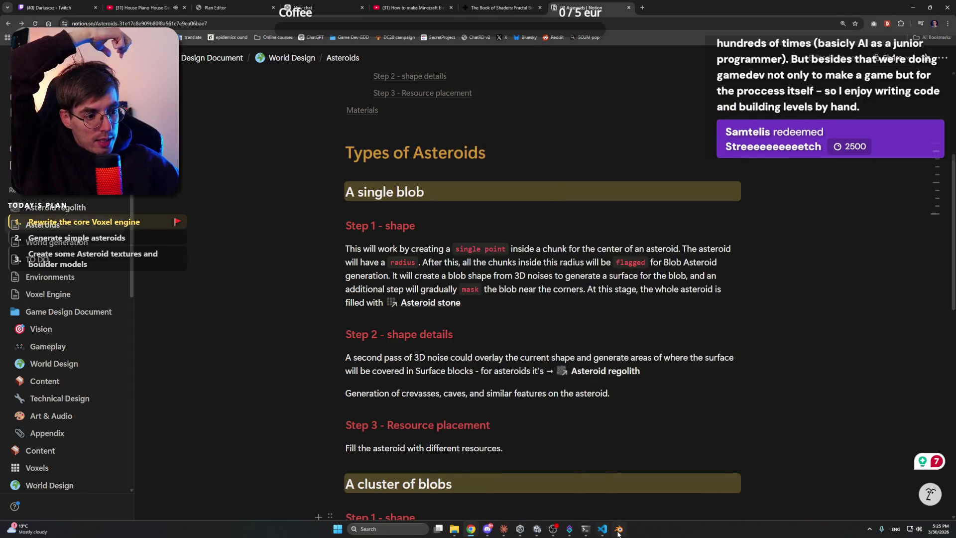
{"action": "left_click", "coordinate": [504, 529]}
{"action": "left_click", "coordinate": [584, 496]}
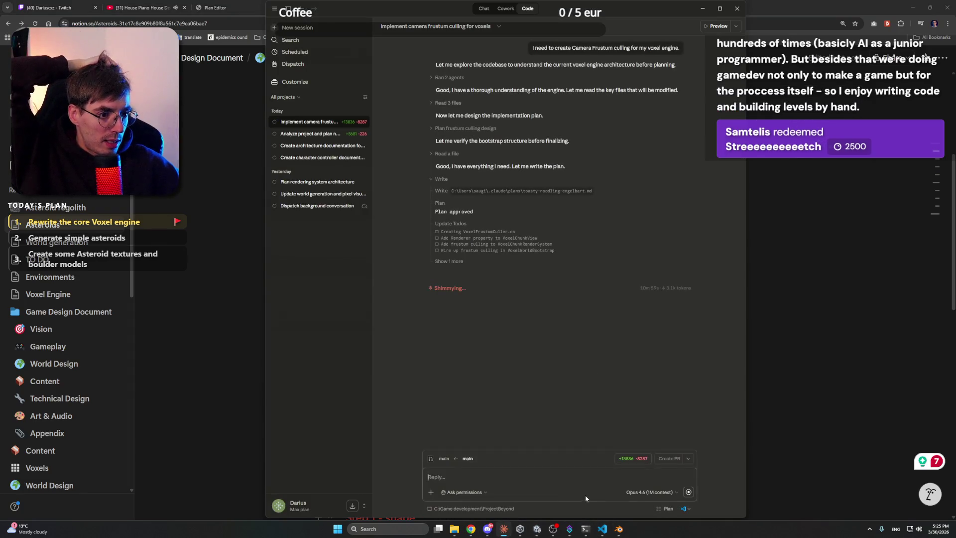
{"action": "left_click", "coordinate": [702, 9]}
{"action": "scroll", "coordinate": [509, 293], "scroll_direction": "down", "scroll_amount": 2}
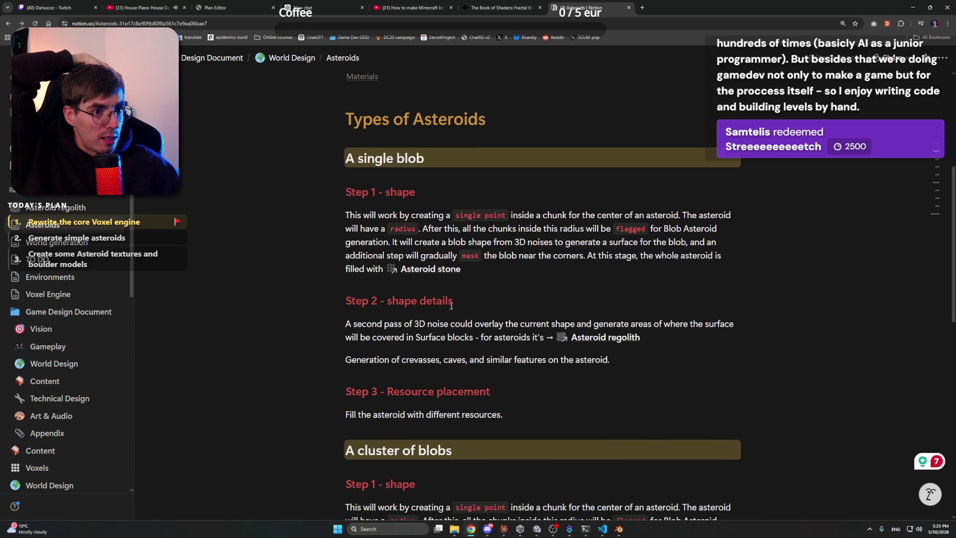
- After the regolith mention, write that Regolith goes where two 3D noises overlap, max 2 blocks deep
{"action": "scroll", "coordinate": [514, 274], "scroll_direction": "down", "scroll_amount": 2}
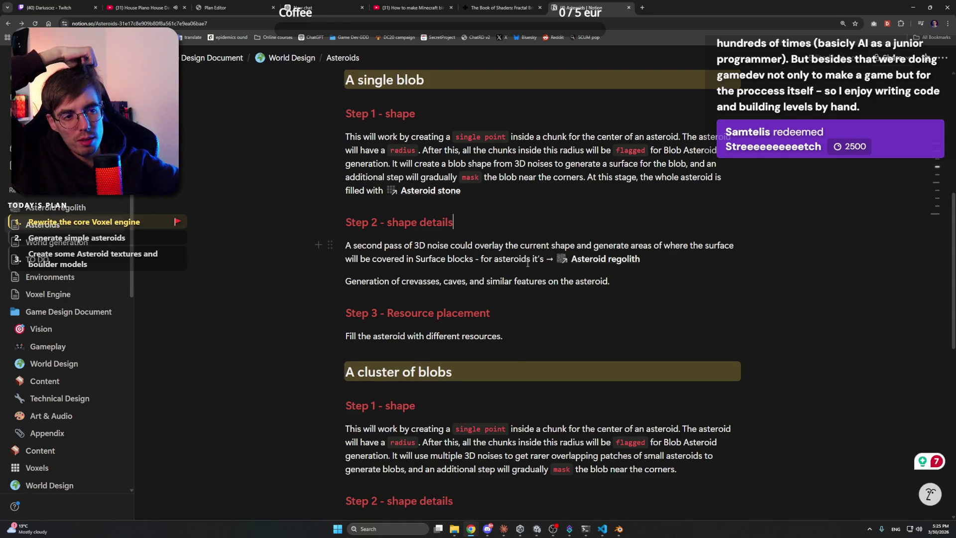
{"action": "left_click", "coordinate": [656, 261]}
{"action": "type", "text": "."}
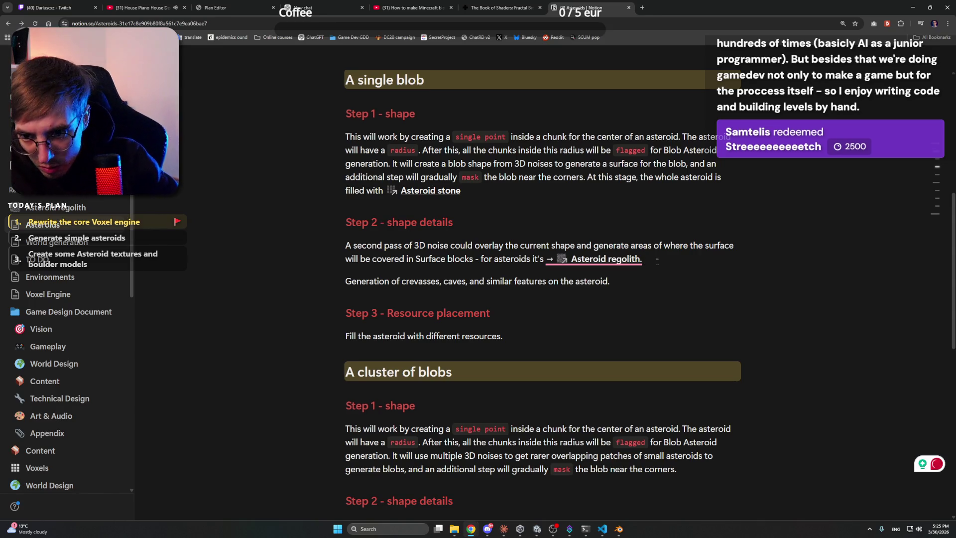
{"action": "type", "text": " Place the R"}
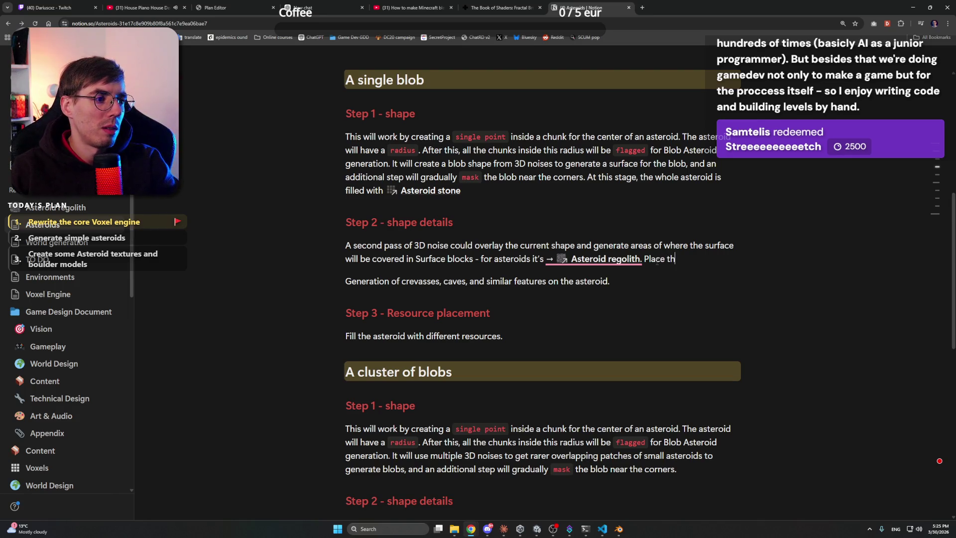
{"action": "type", "text": "e"}
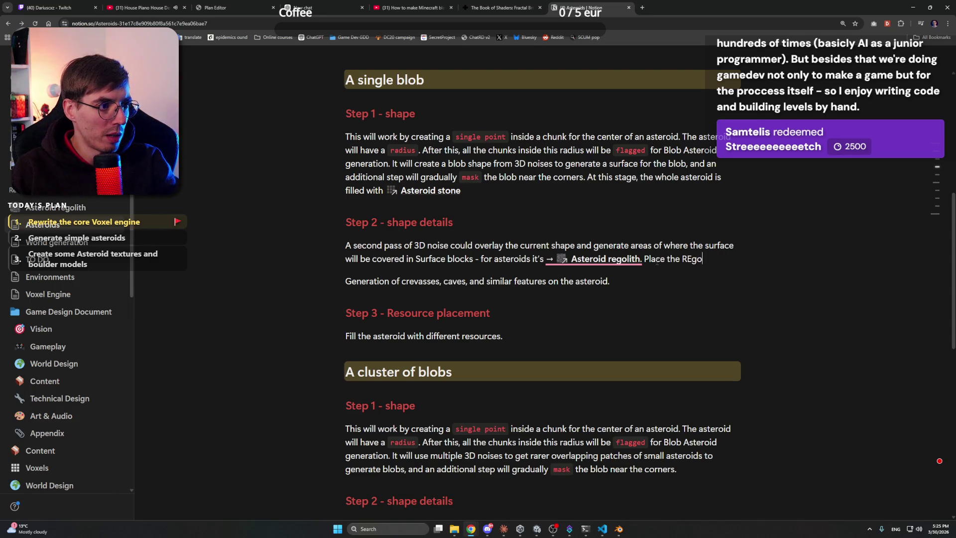
{"action": "type", "text": "golith "}
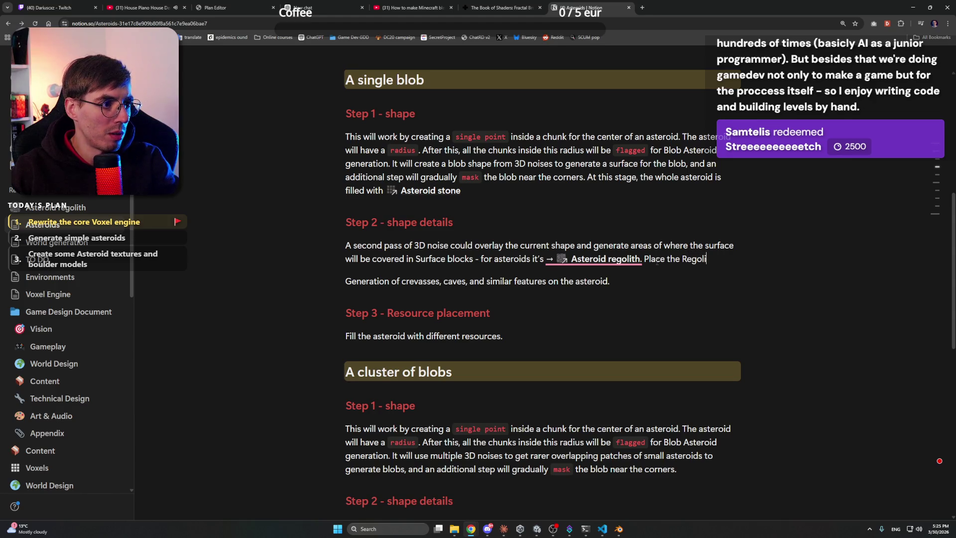
{"action": "type", "text": "in "}
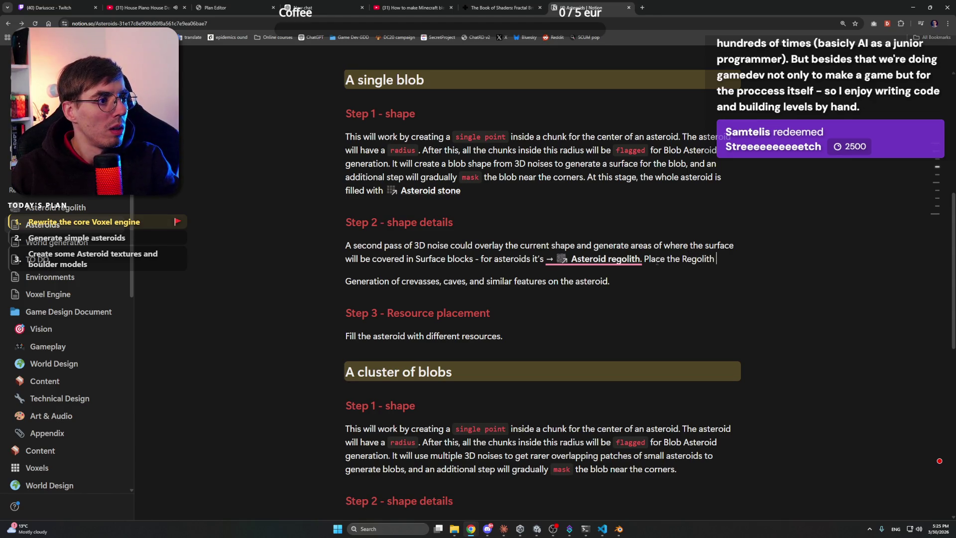
{"action": "type", "text": "are"}
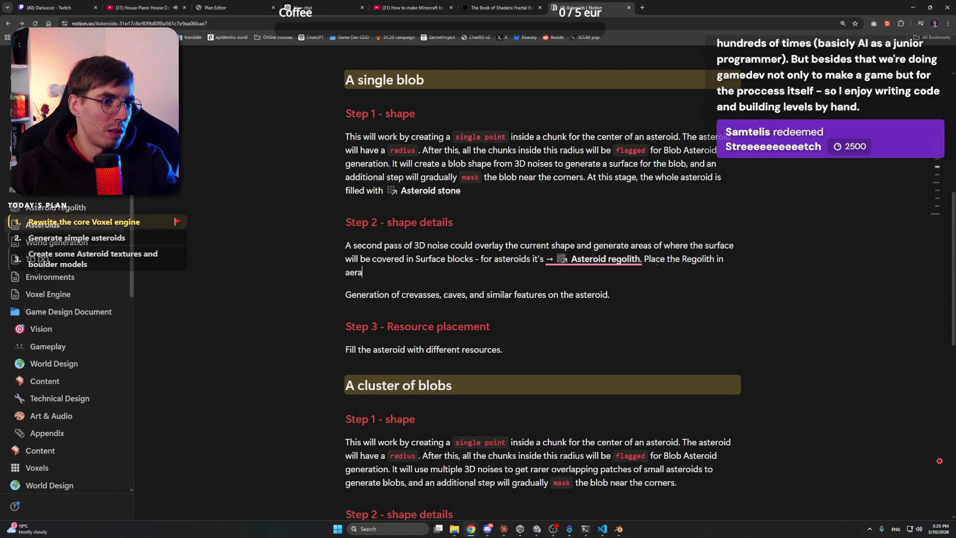
{"action": "type", "text": "as"}
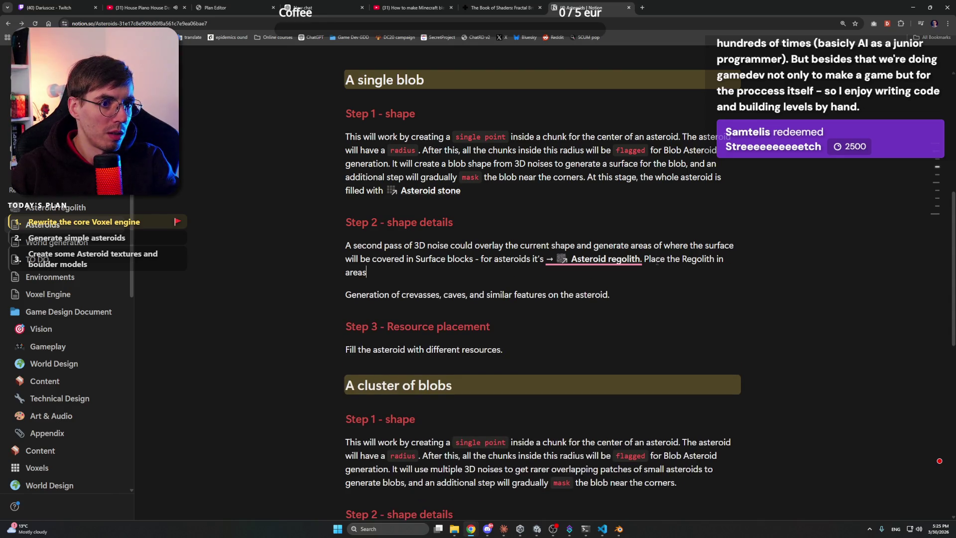
{"action": "type", "text": " where the"}
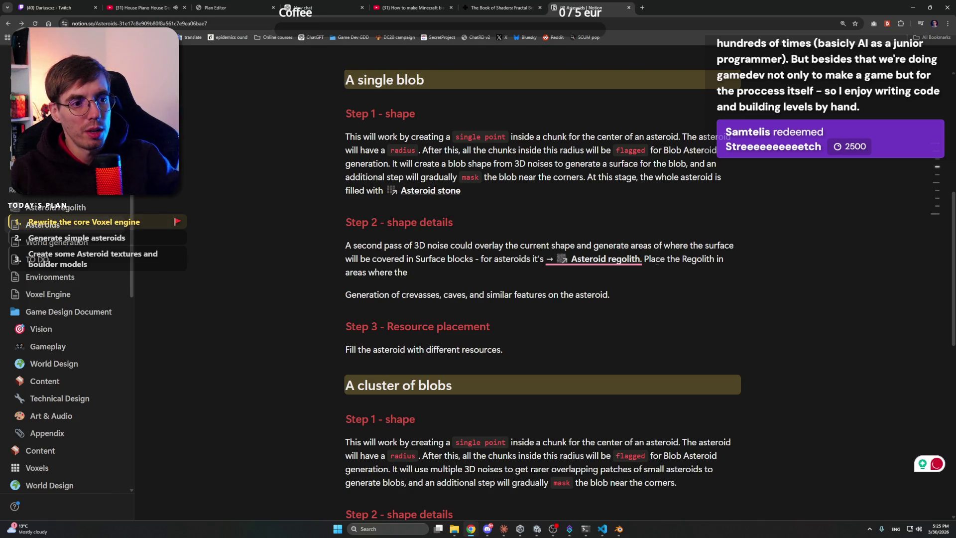
{"action": "key", "text": "BackSpace"}
{"action": "key", "text": "BackSpace"}
{"action": "key", "text": "BackSpace"}
{"action": "type", "text": "two "}
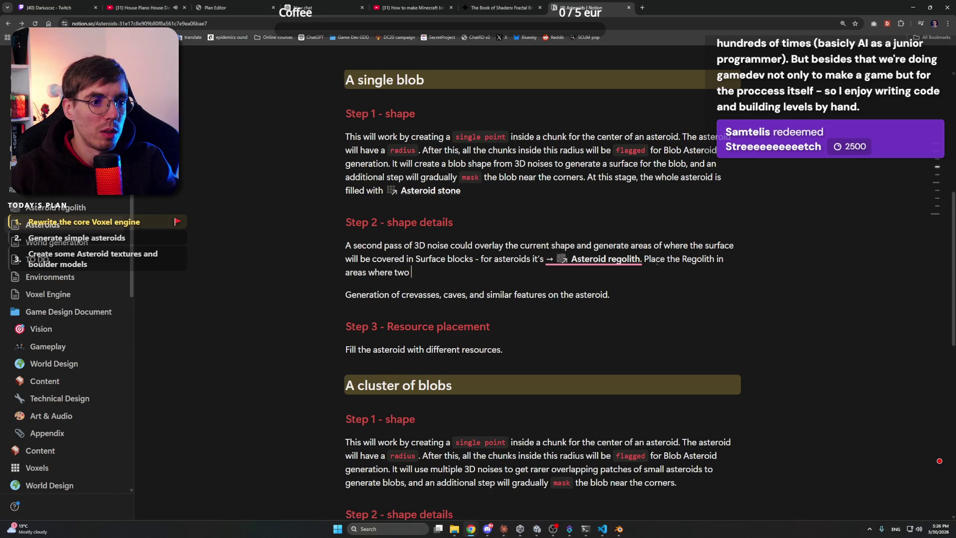
{"action": "type", "text": "3D"}
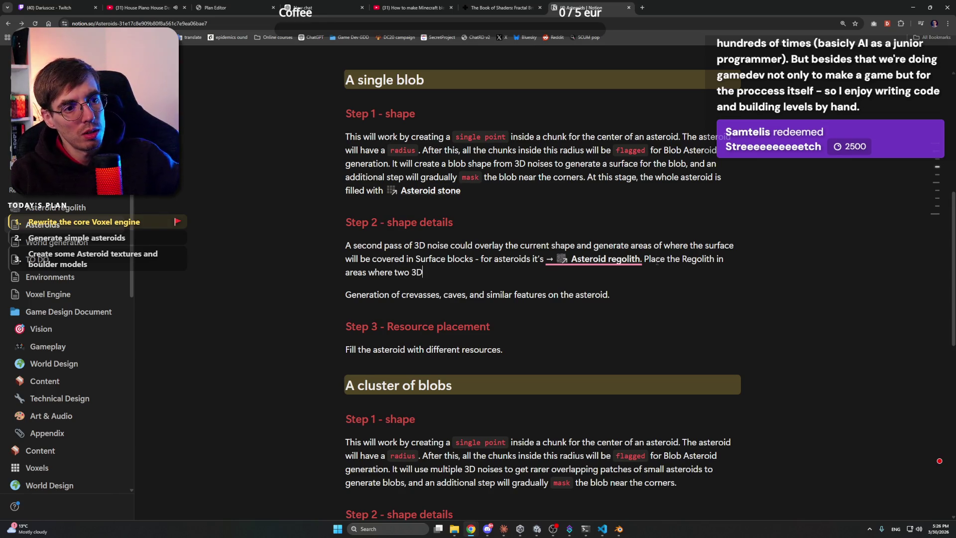
{"action": "type", "text": " noises ove"}
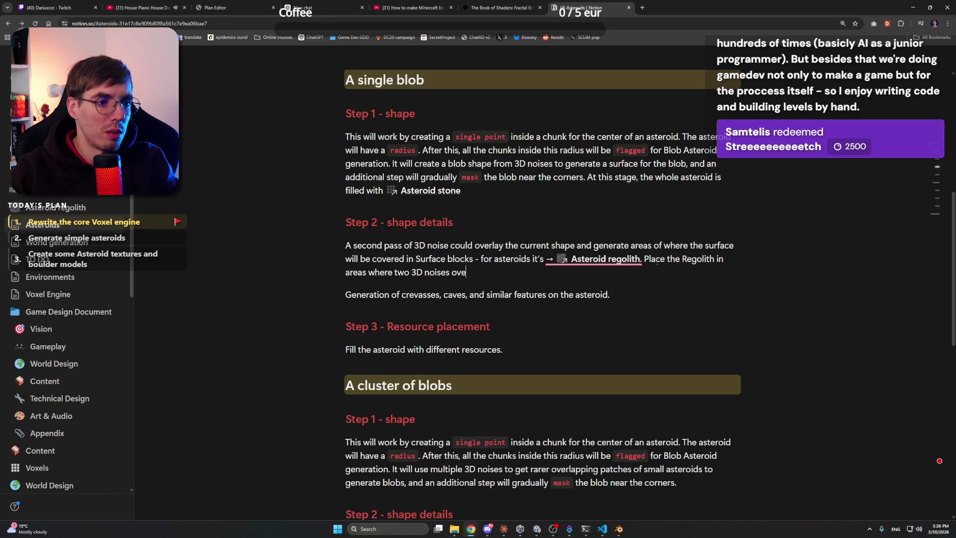
{"action": "type", "text": "rlap and"}
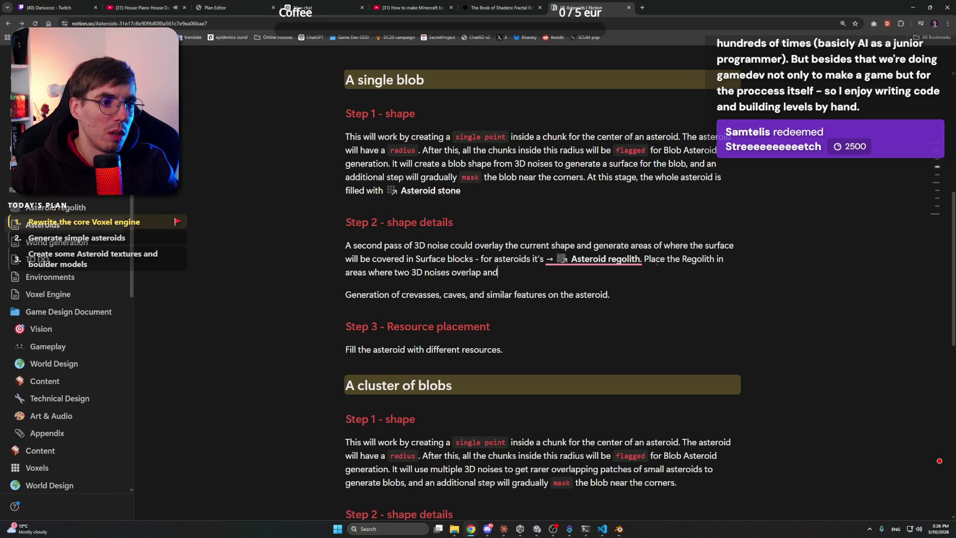
{"action": "type", "text": " where the"}
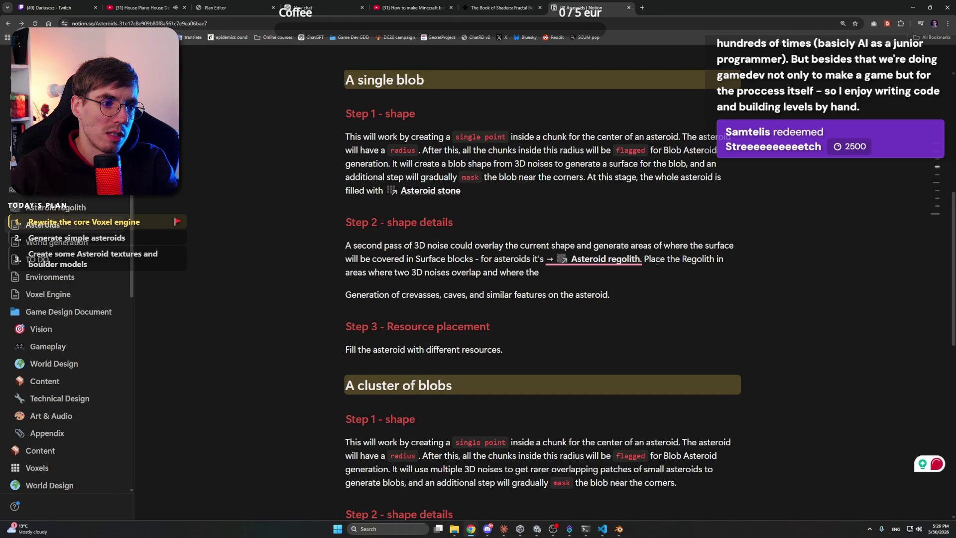
{"action": "key", "text": "BackSpace"}
{"action": "key", "text": "BackSpace"}
{"action": "key", "text": "BackSpace"}
{"action": "key", "text": "BackSpace"}
{"action": "key", "text": "BackSpace"}
{"action": "key", "text": "BackSpace"}
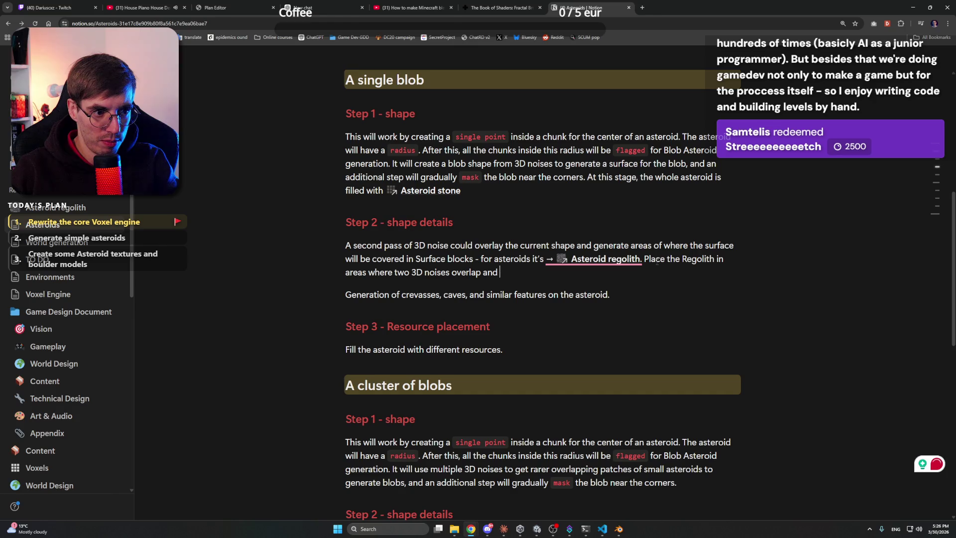
{"action": "type", "text": "the depth t"}
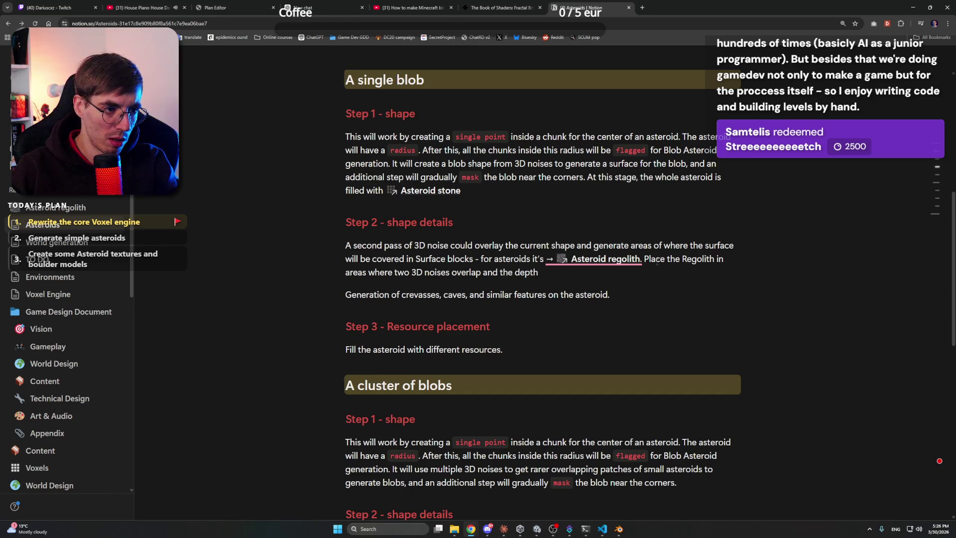
{"action": "type", "text": "o the sur"}
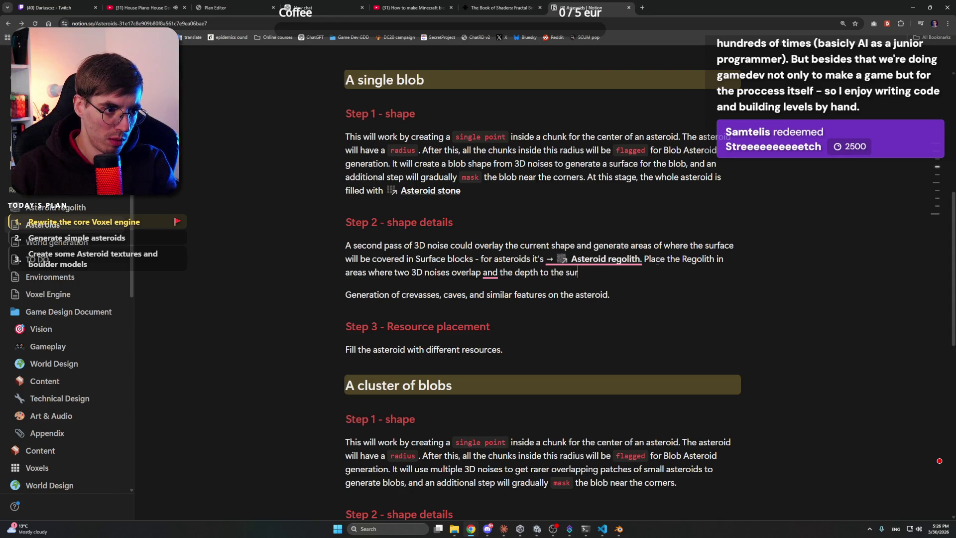
{"action": "type", "text": "face is ma"}
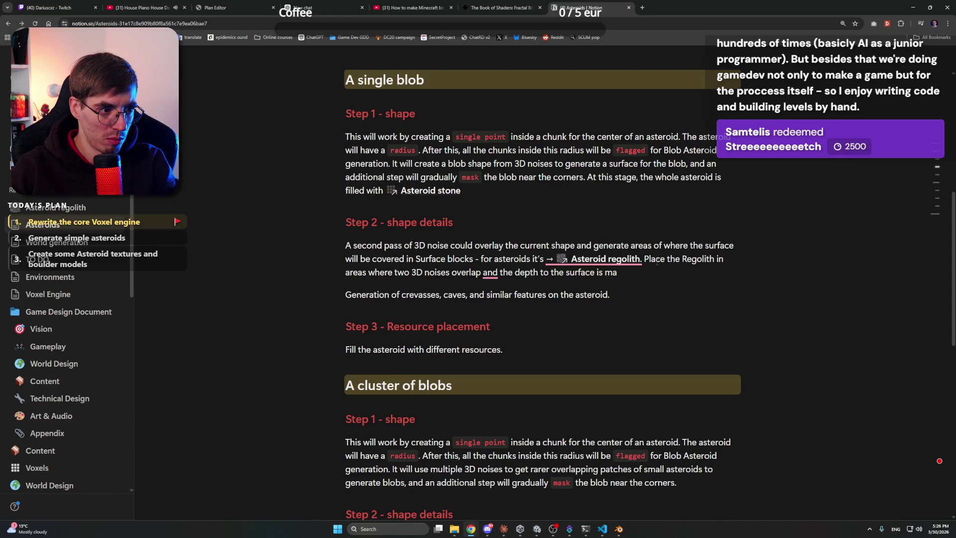
{"action": "type", "text": "xim"}
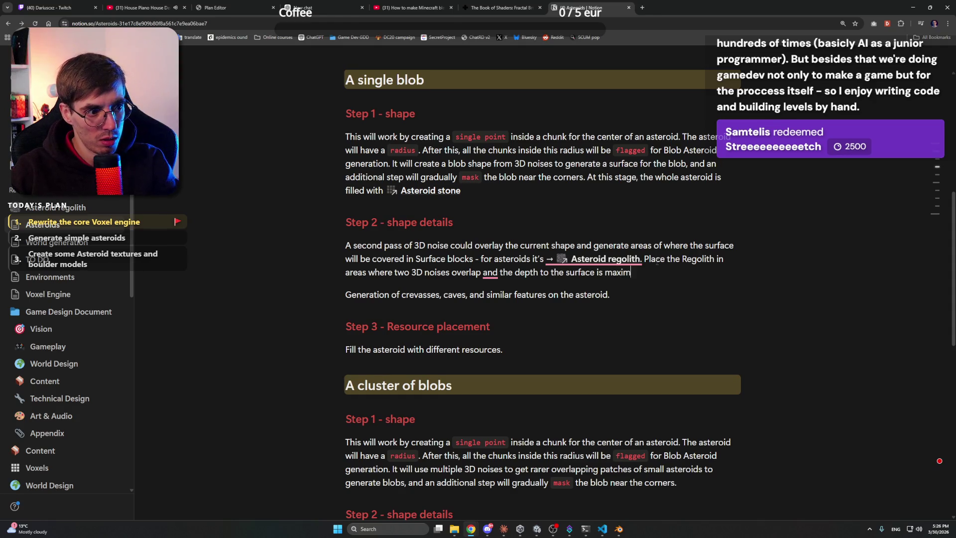
{"action": "type", "text": "um 2 blocks."}
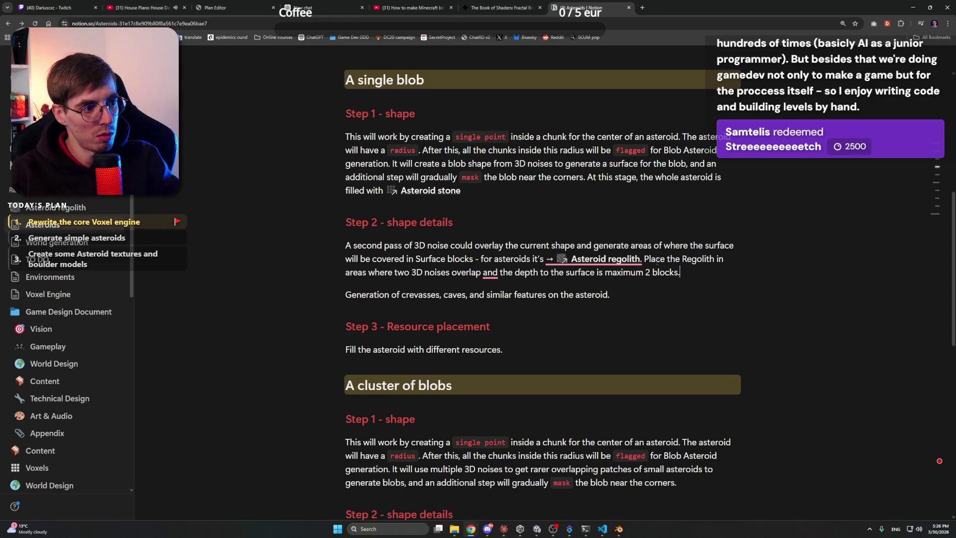
- Accept Grammarly's rewrite ending 'with the surface depth limited to a maximum of 2 blocks.'
{"action": "left_click", "coordinate": [630, 318]}
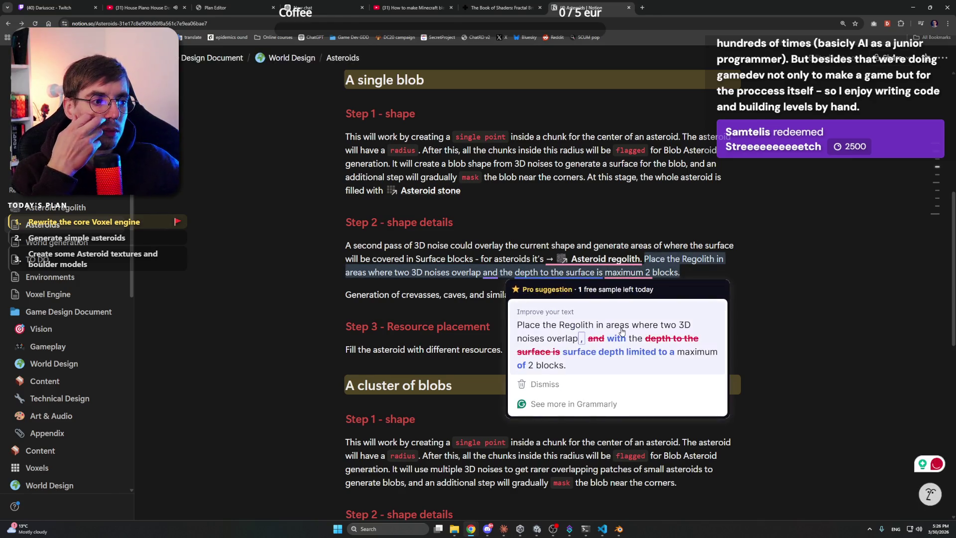
{"action": "left_click", "coordinate": [552, 290]}
{"action": "left_click", "coordinate": [714, 276]}
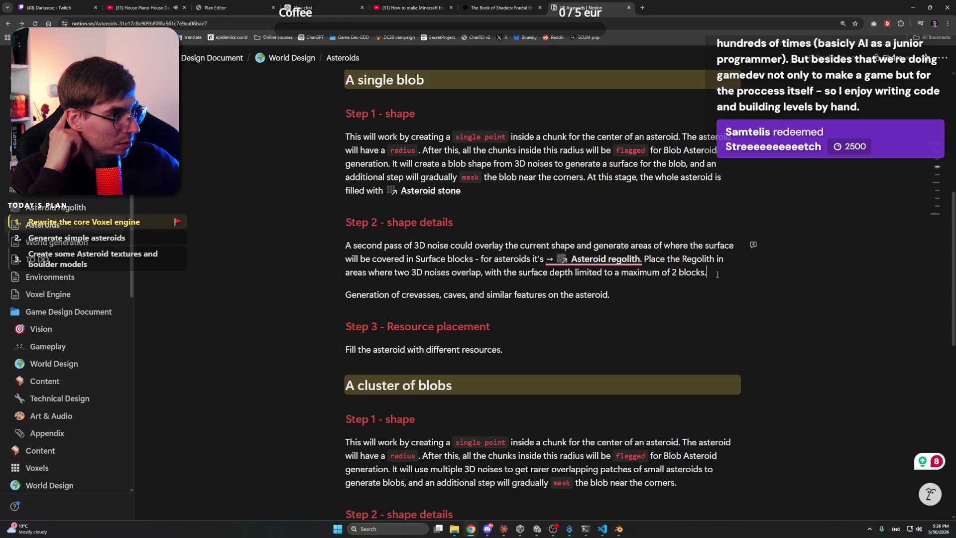
{"action": "left_click", "coordinate": [642, 8]}
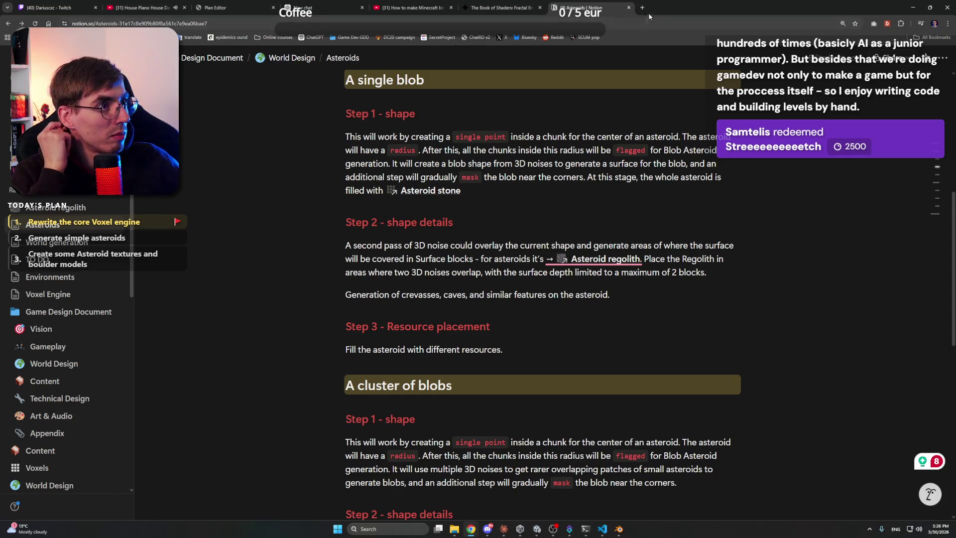
- Search '3D noise types' and read the Reddit thread, briefly checking its NoiseFactory GitHub link
{"action": "type", "text": "3D n"}
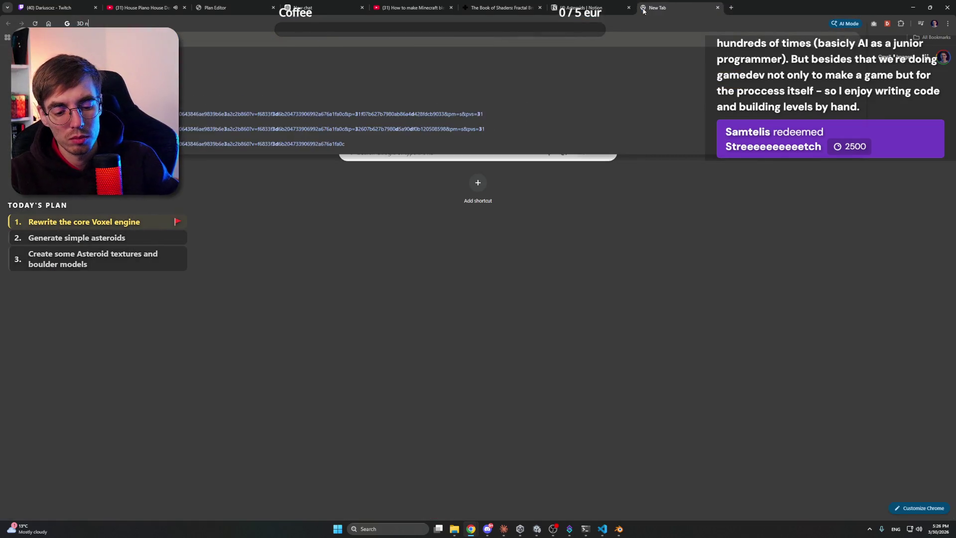
{"action": "type", "text": "oise types"}
{"action": "key", "text": "Return"}
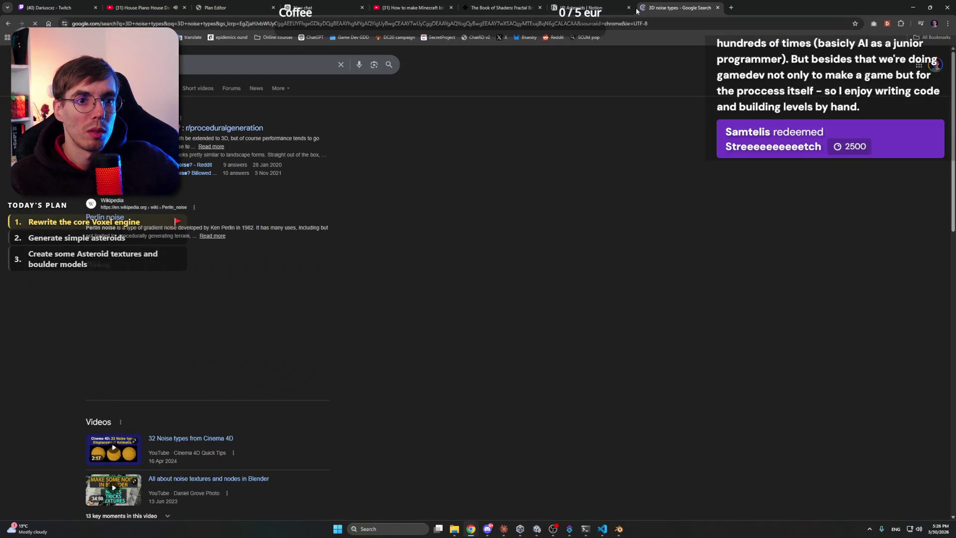
{"action": "left_click", "coordinate": [352, 114]}
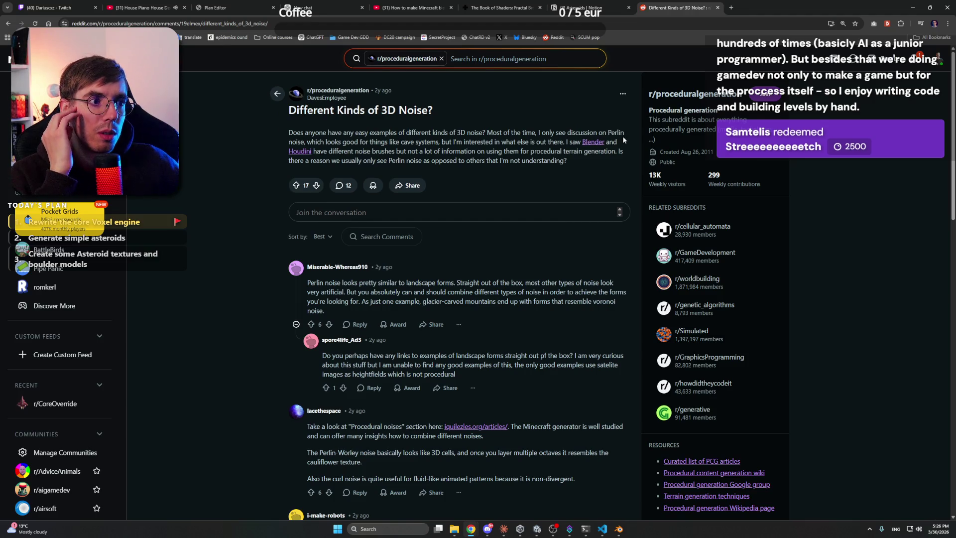
{"action": "scroll", "coordinate": [227, 224], "scroll_direction": "down", "scroll_amount": 5}
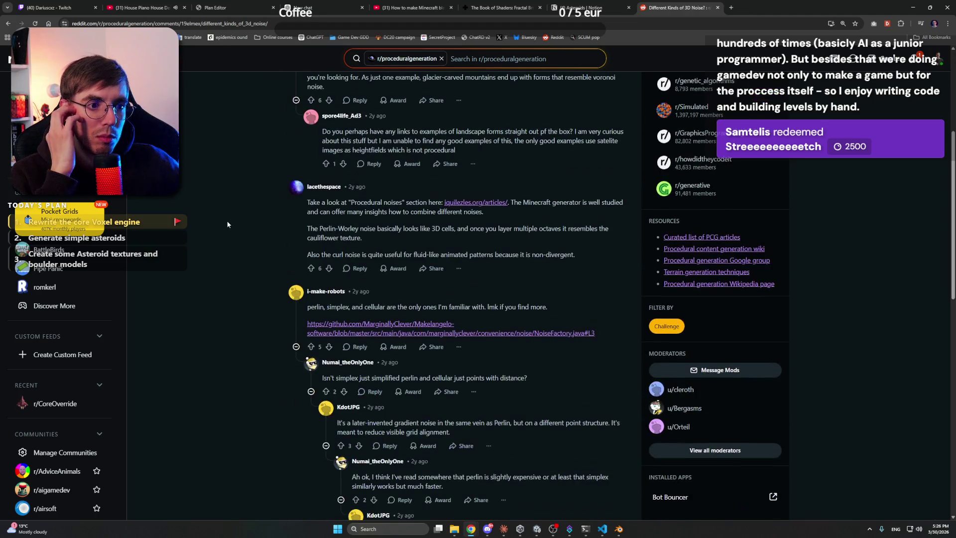
{"action": "left_click", "coordinate": [431, 329]}
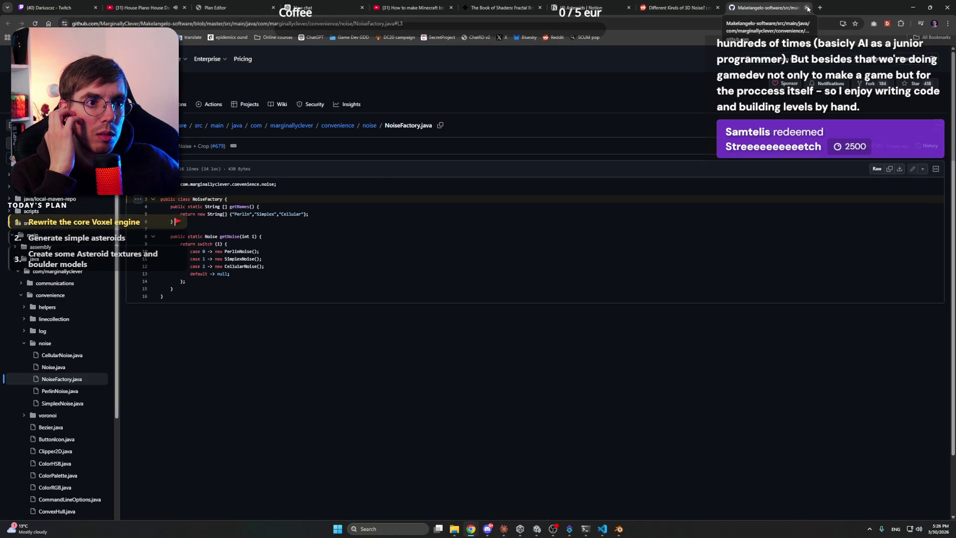
{"action": "left_click", "coordinate": [807, 8]}
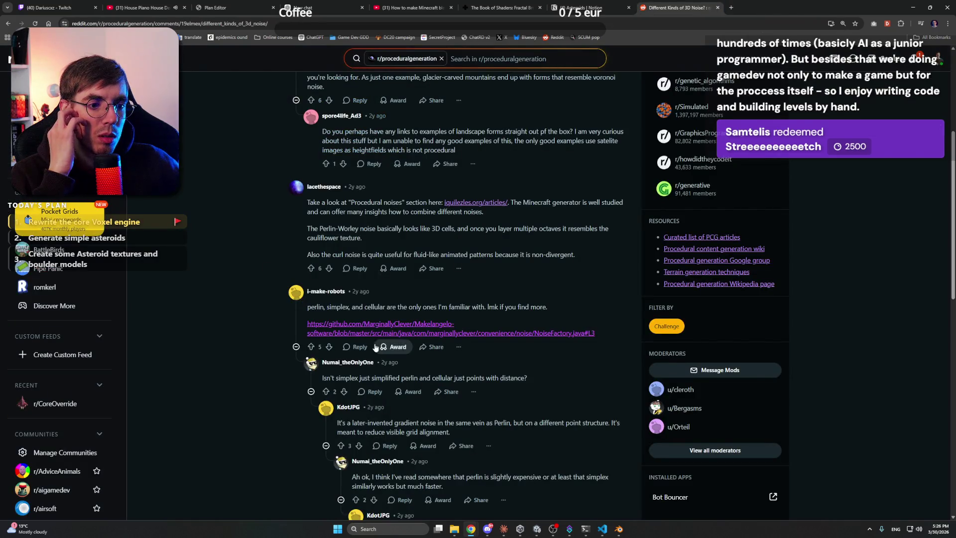
{"action": "scroll", "coordinate": [378, 336], "scroll_direction": "down", "scroll_amount": 10}
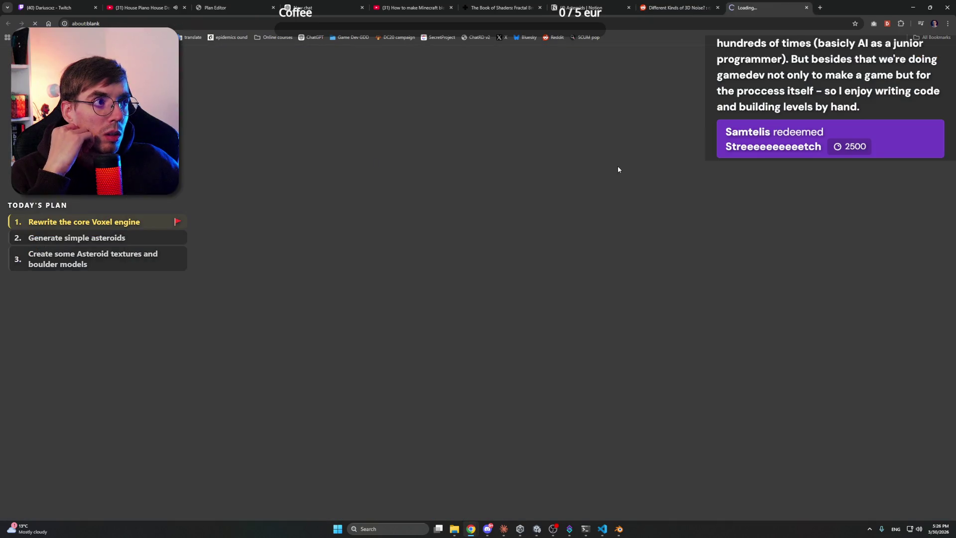
{"action": "left_click", "coordinate": [717, 8]}
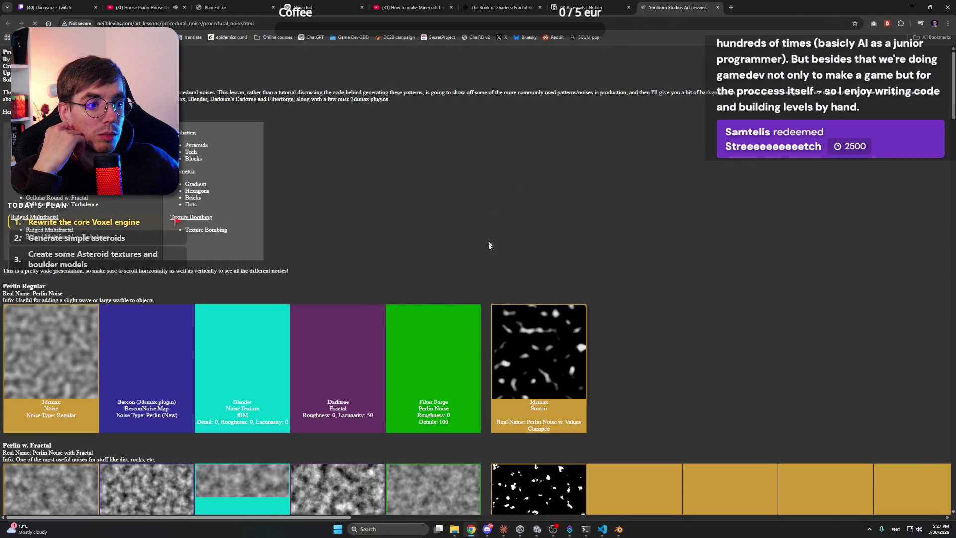
{"action": "scroll", "coordinate": [513, 122], "scroll_direction": "down", "scroll_amount": 3}
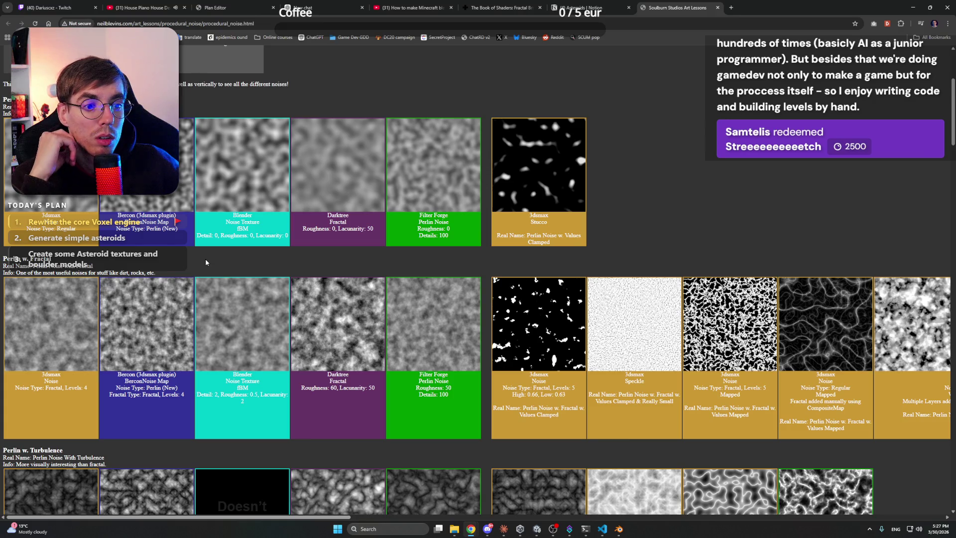
{"action": "scroll", "coordinate": [206, 262], "scroll_direction": "up", "scroll_amount": 4}
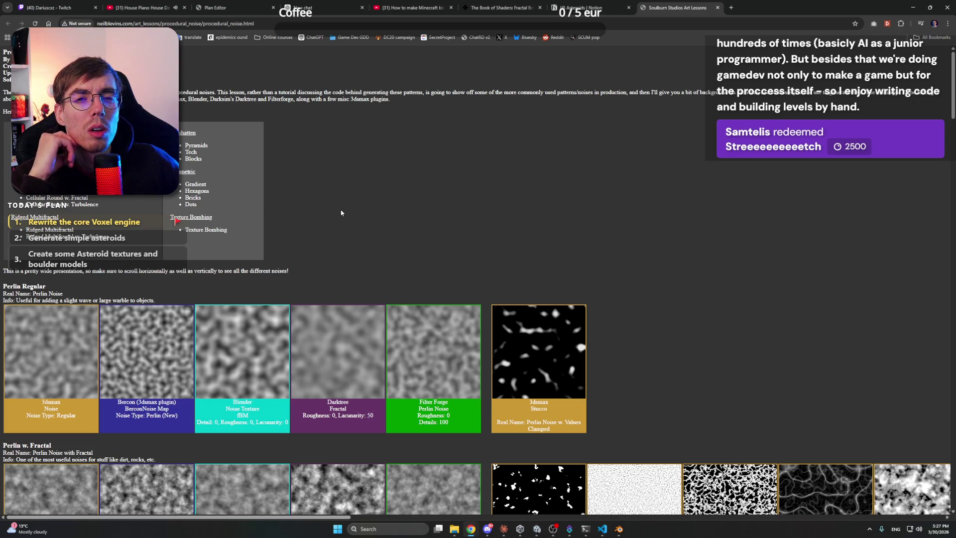
{"action": "scroll", "coordinate": [339, 213], "scroll_direction": "down", "scroll_amount": 20}
{"action": "scroll", "coordinate": [340, 212], "scroll_direction": "down", "scroll_amount": 5}
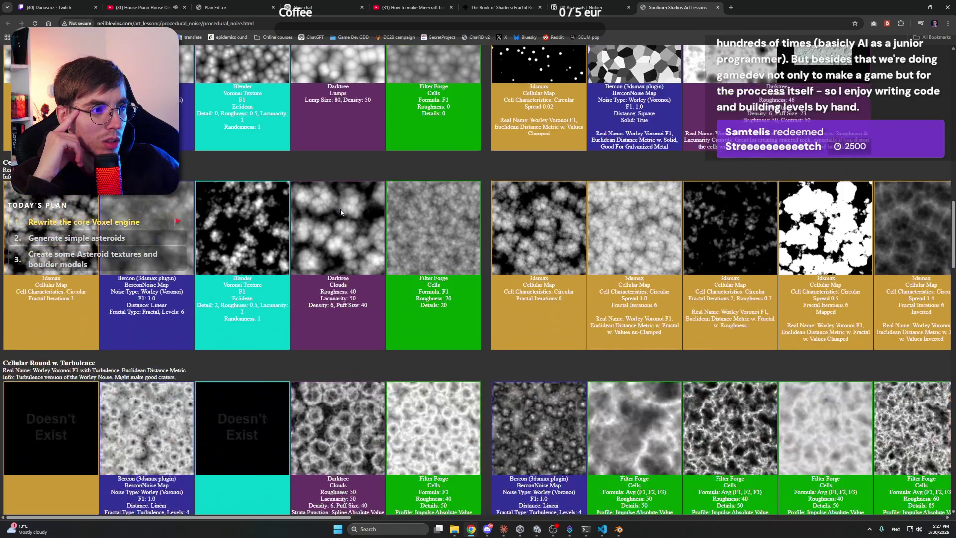
{"action": "scroll", "coordinate": [346, 213], "scroll_direction": "down", "scroll_amount": 5}
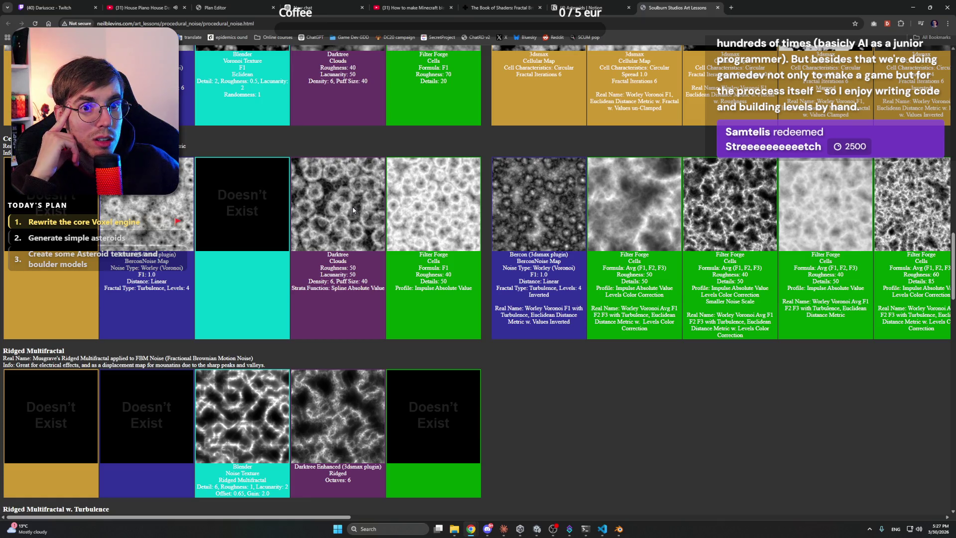
{"action": "scroll", "coordinate": [353, 210], "scroll_direction": "down", "scroll_amount": 8}
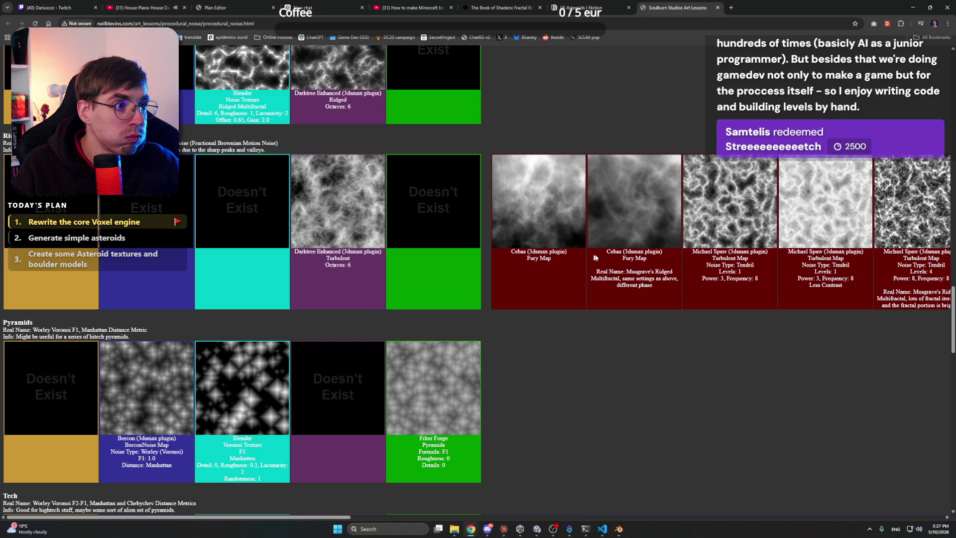
{"action": "scroll", "coordinate": [558, 179], "scroll_direction": "down", "scroll_amount": 6}
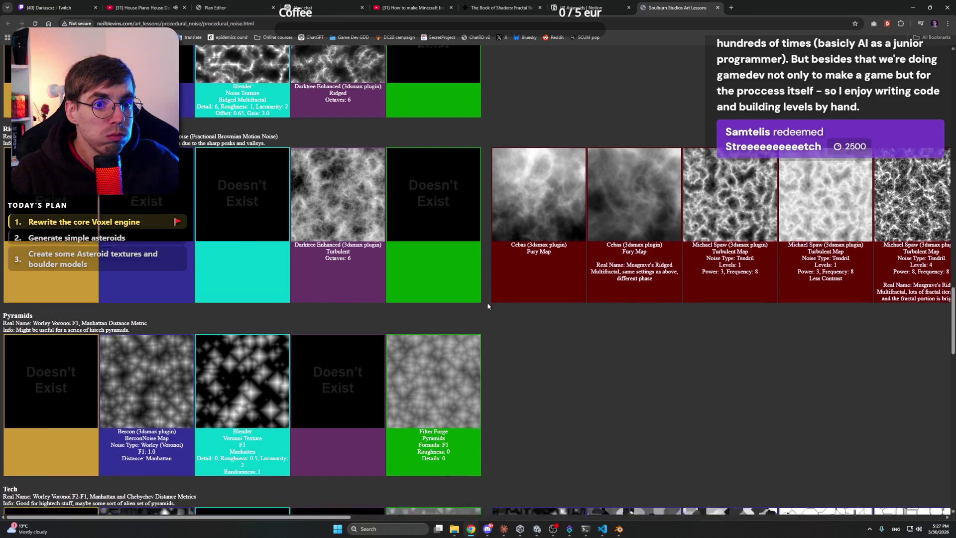
{"action": "scroll", "coordinate": [559, 175], "scroll_direction": "down", "scroll_amount": 4}
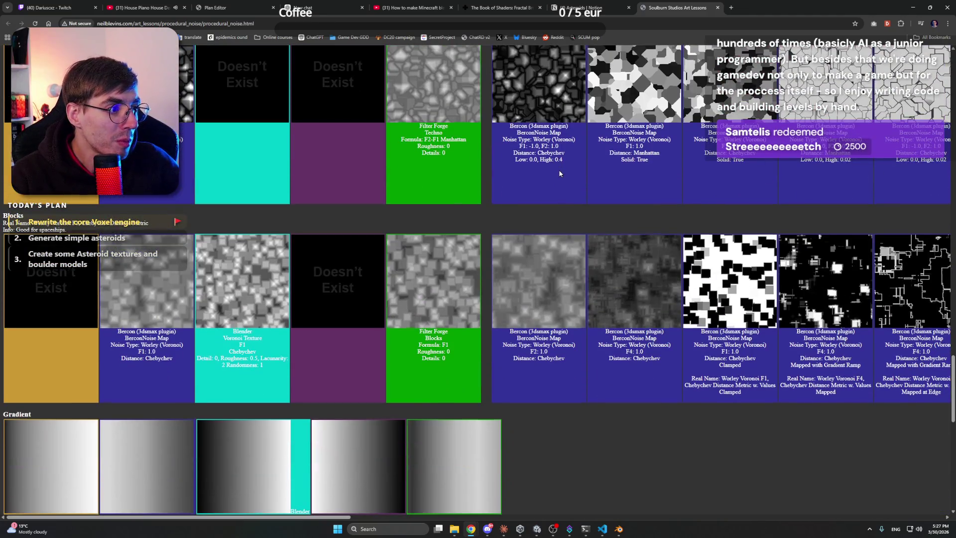
{"action": "scroll", "coordinate": [559, 174], "scroll_direction": "down", "scroll_amount": 10}
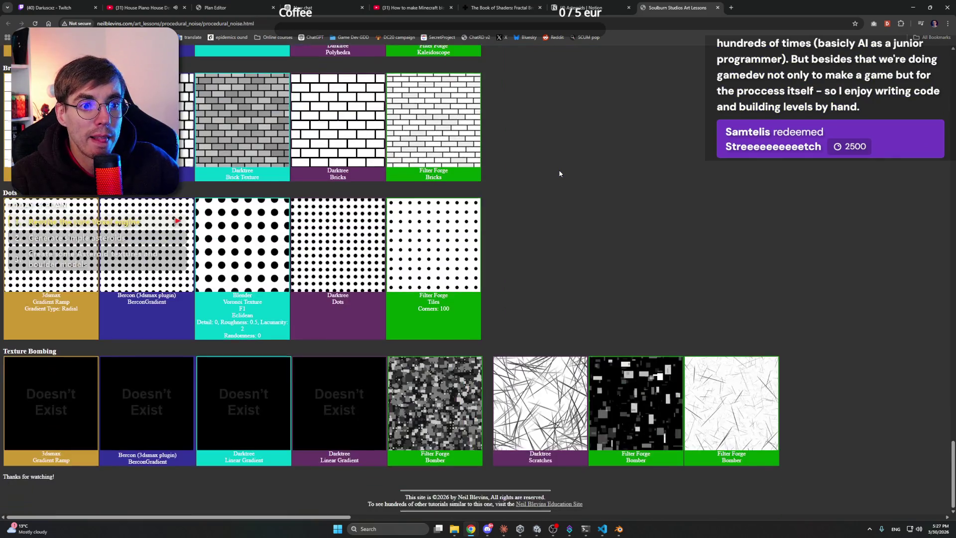
{"action": "scroll", "coordinate": [559, 170], "scroll_direction": "up", "scroll_amount": 10}
{"action": "scroll", "coordinate": [562, 224], "scroll_direction": "up", "scroll_amount": 20}
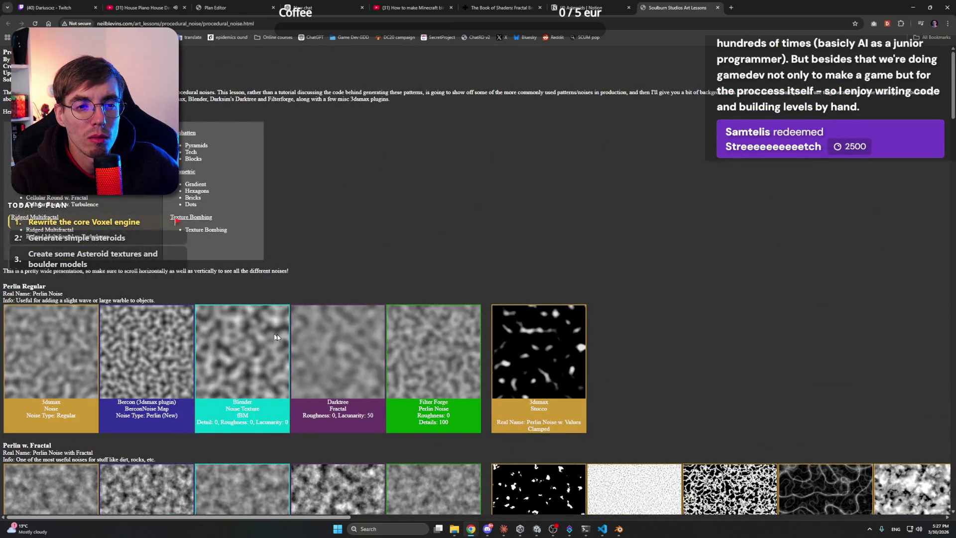
{"action": "scroll", "coordinate": [408, 354], "scroll_direction": "down", "scroll_amount": 2}
{"action": "mouse_move", "coordinate": [348, 516]}
{"action": "left_mouse_down"}
{"action": "mouse_move", "coordinate": [682, 523]}
{"action": "mouse_move", "coordinate": [631, 464]}
{"action": "left_mouse_up"}
{"action": "scroll", "coordinate": [613, 428], "scroll_direction": "down", "scroll_amount": 6}
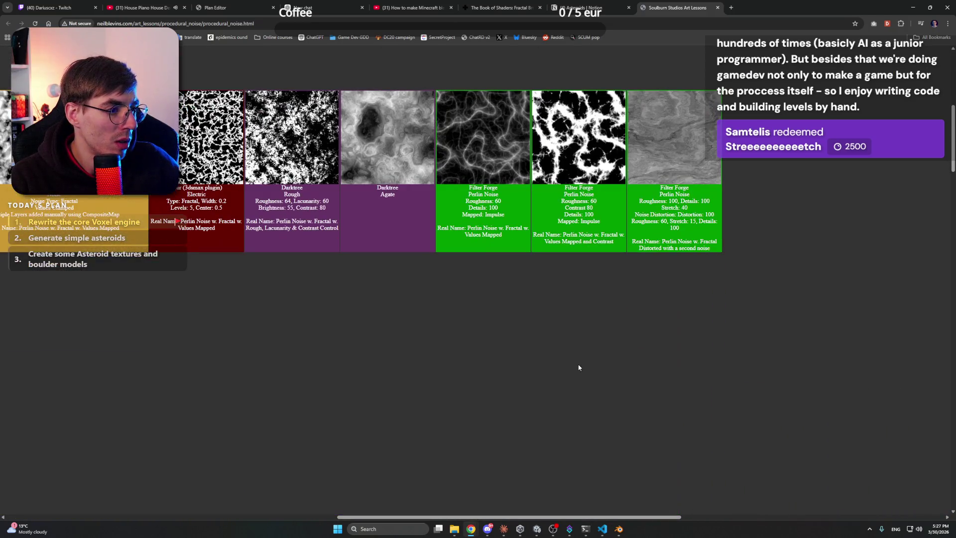
{"action": "scroll", "coordinate": [578, 364], "scroll_direction": "down", "scroll_amount": 8}
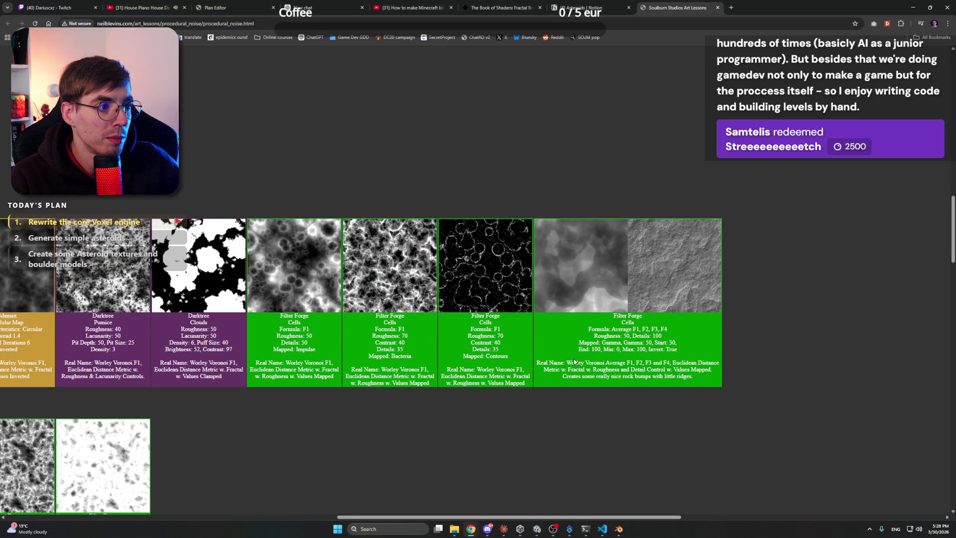
{"action": "left_click_drag", "start_coordinate": [641, 518], "coordinate": [359, 513]}
{"action": "scroll", "coordinate": [527, 412], "scroll_direction": "down", "scroll_amount": 5}
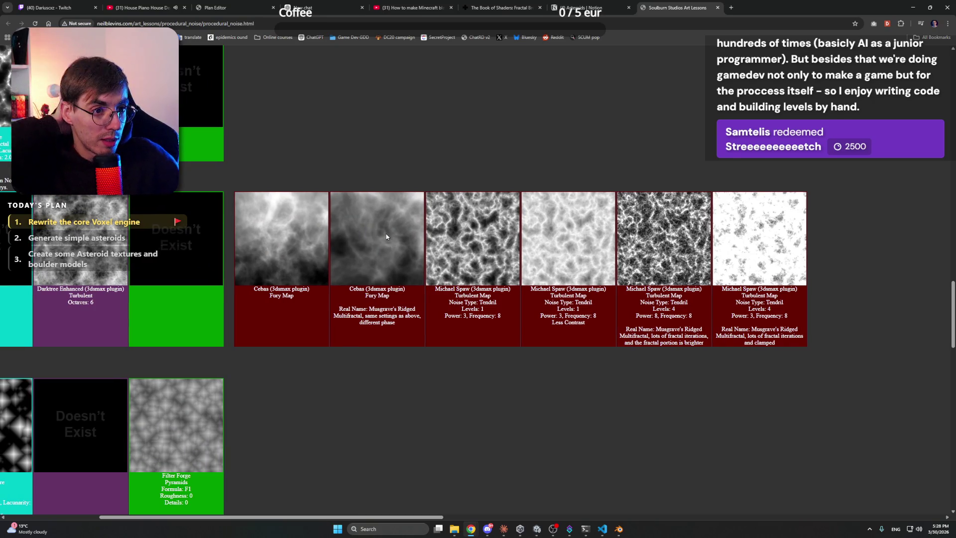
{"action": "left_click_drag", "start_coordinate": [421, 517], "coordinate": [287, 512]}
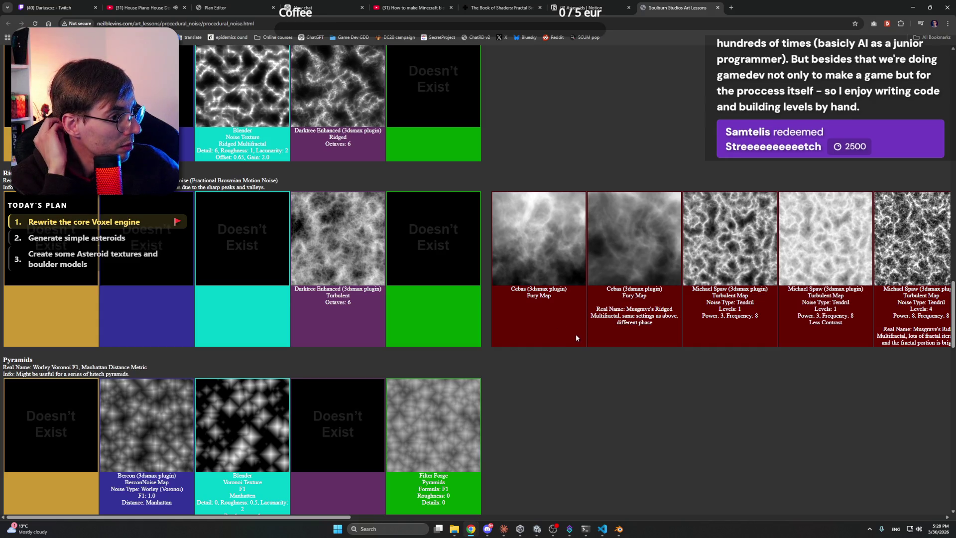
{"action": "scroll", "coordinate": [576, 333], "scroll_direction": "down", "scroll_amount": 10}
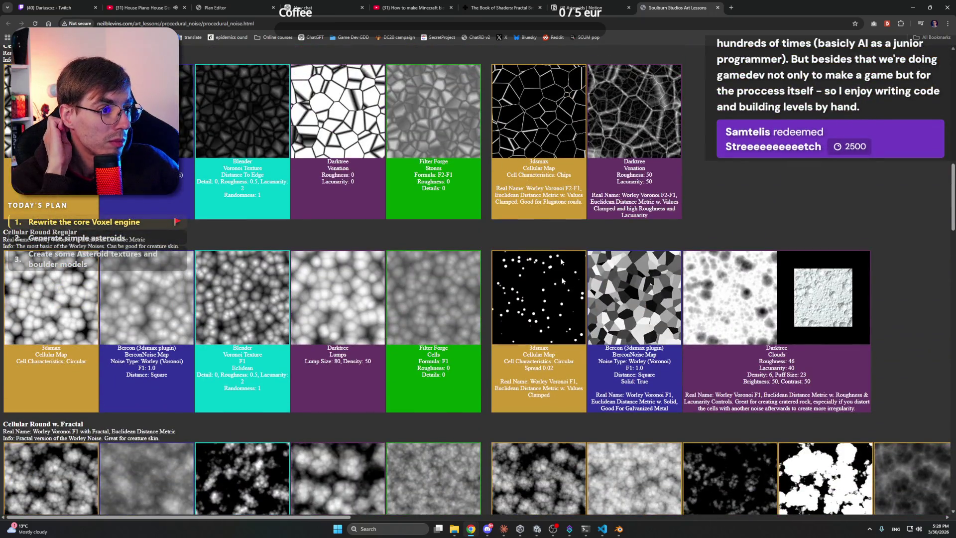
{"action": "scroll", "coordinate": [501, 234], "scroll_direction": "up", "scroll_amount": 4}
{"action": "scroll", "coordinate": [501, 234], "scroll_direction": "up", "scroll_amount": 5}
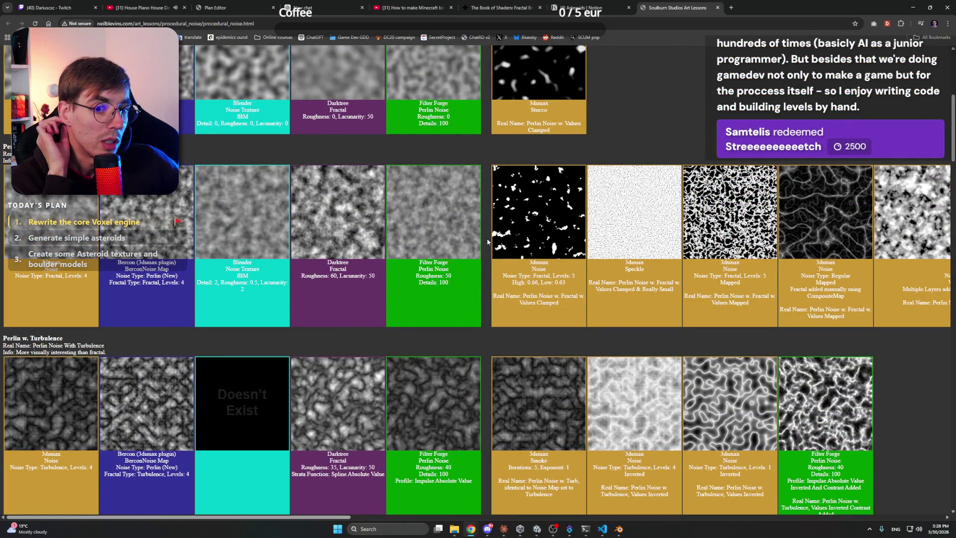
{"action": "scroll", "coordinate": [488, 242], "scroll_direction": "up", "scroll_amount": 6}
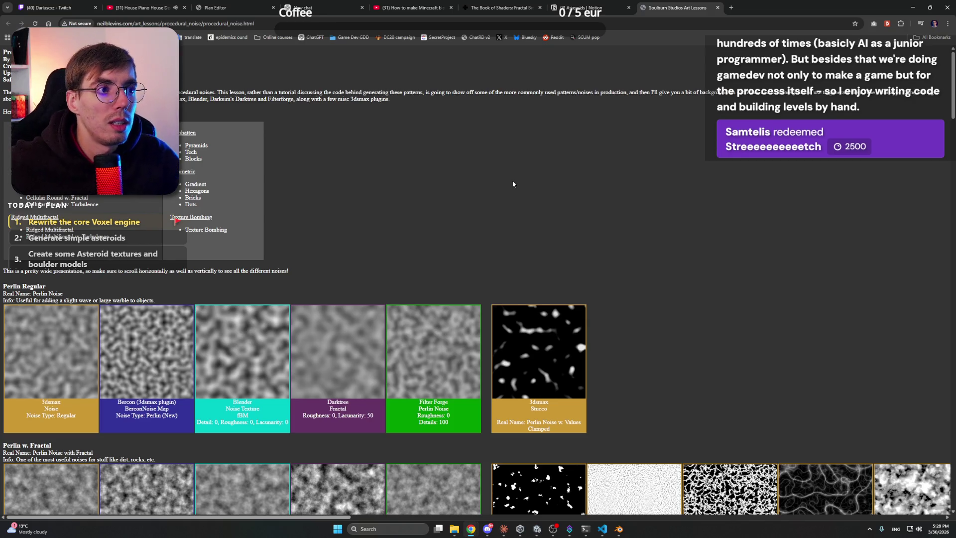
{"action": "left_click", "coordinate": [580, 7]}
{"action": "left_click", "coordinate": [699, 6]}
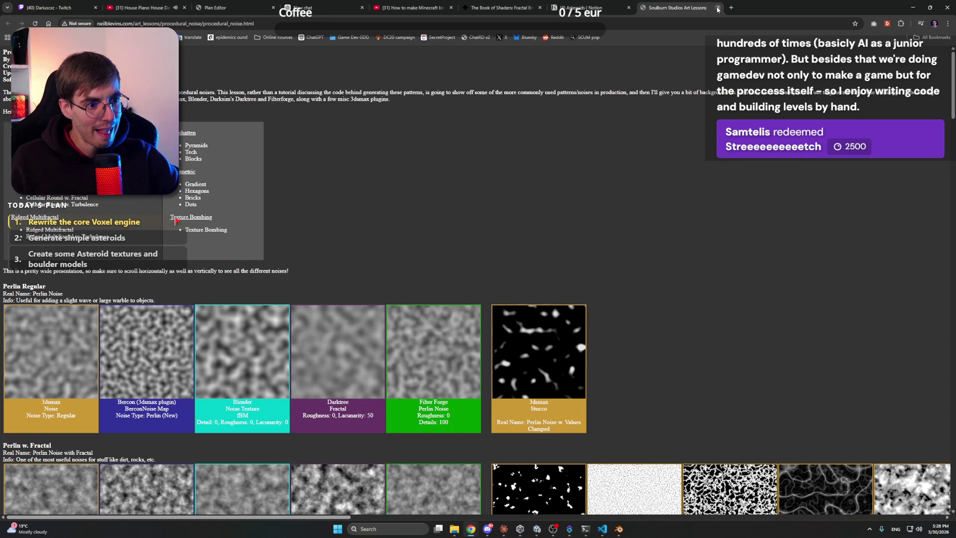
{"action": "scroll", "coordinate": [668, 202], "scroll_direction": "down", "scroll_amount": 4}
{"action": "scroll", "coordinate": [665, 202], "scroll_direction": "down", "scroll_amount": 8}
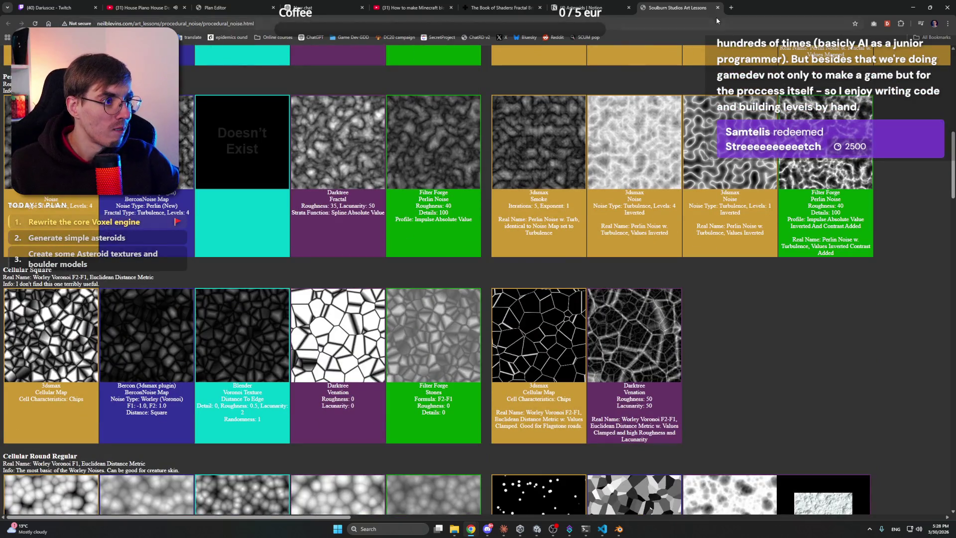
{"action": "left_click", "coordinate": [718, 7]}
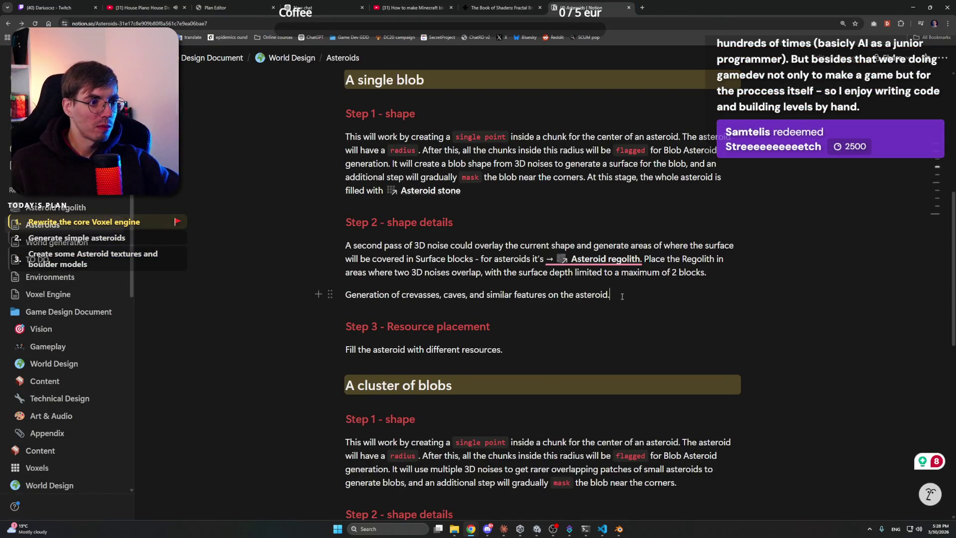
- Replace the crevasses line with 'The third pass should remove the shape and generate caves.'
{"action": "left_click", "coordinate": [689, 295]}
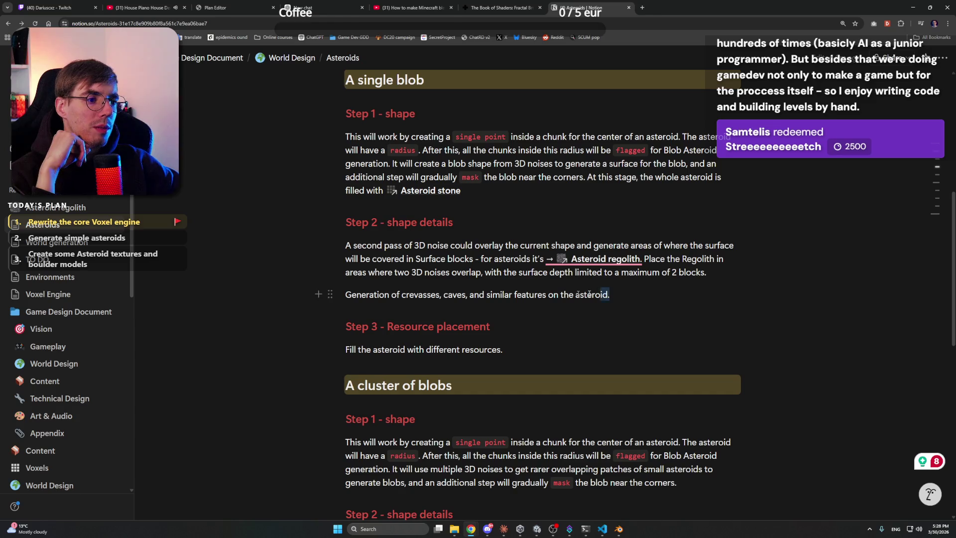
{"action": "key", "text": "shift+Home"}
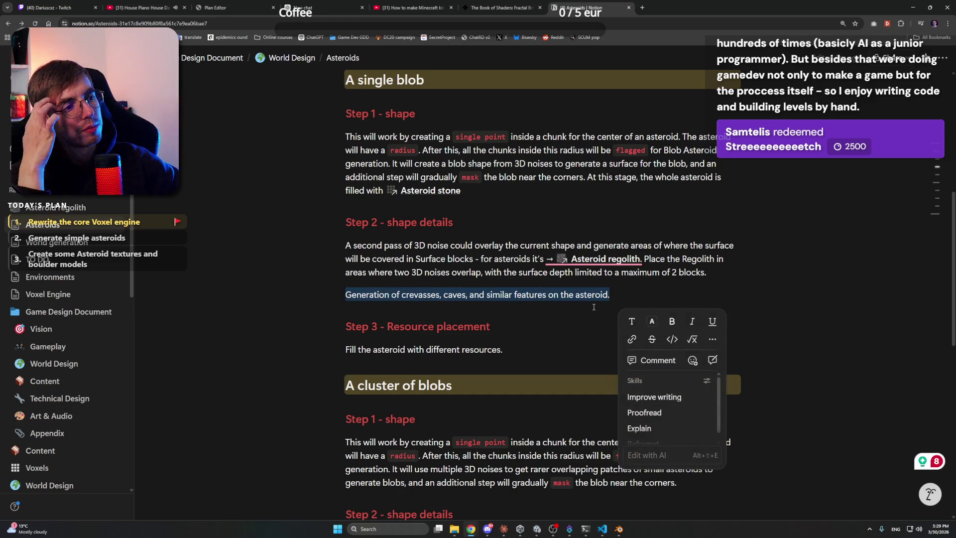
{"action": "key", "text": "BackSpace"}
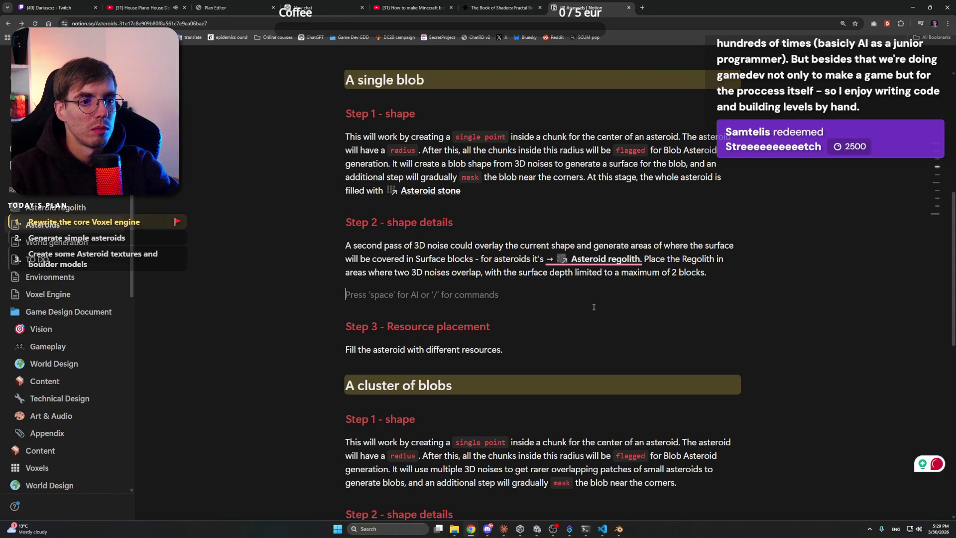
{"action": "type", "text": "Third "}
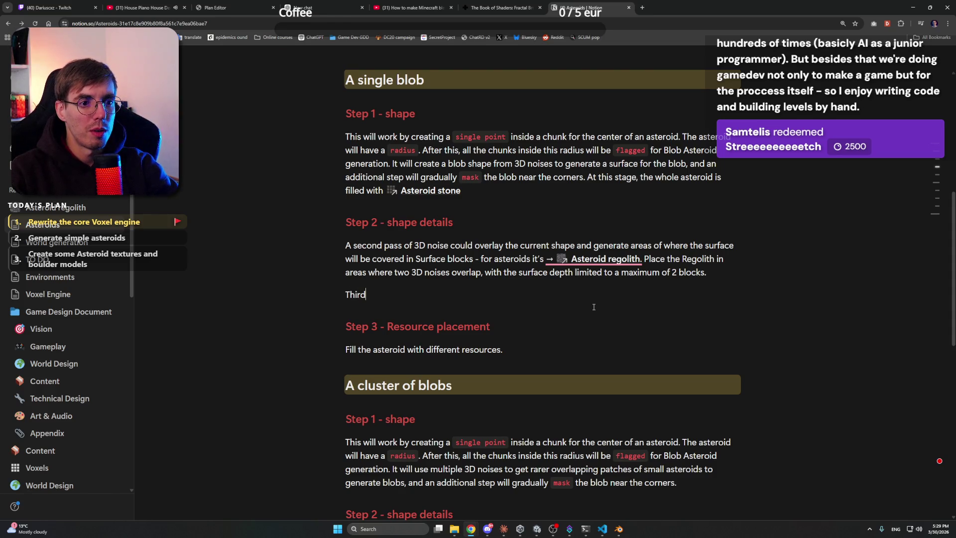
{"action": "type", "text": "pass should "}
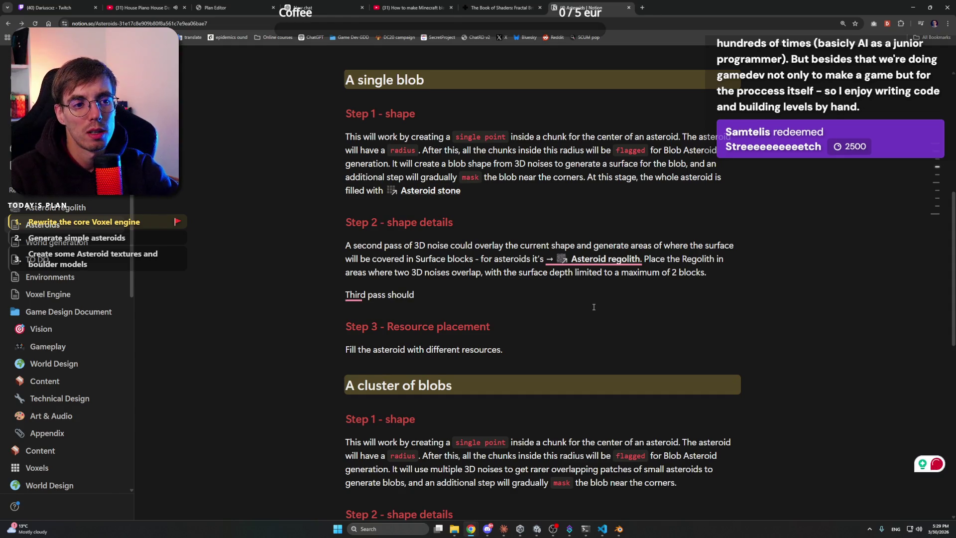
{"action": "type", "text": "remove the shapp"}
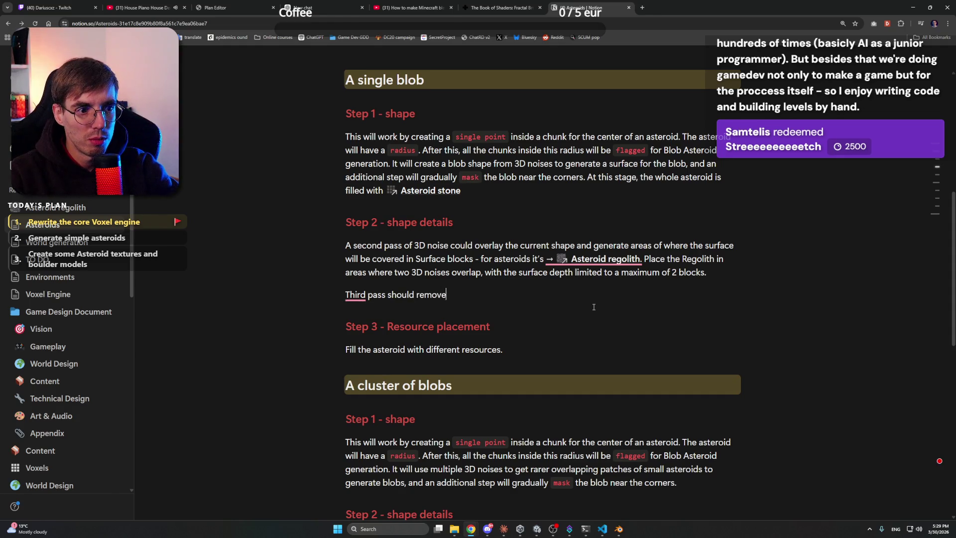
{"action": "key", "text": "BackSpace"}
{"action": "type", "text": "e and "}
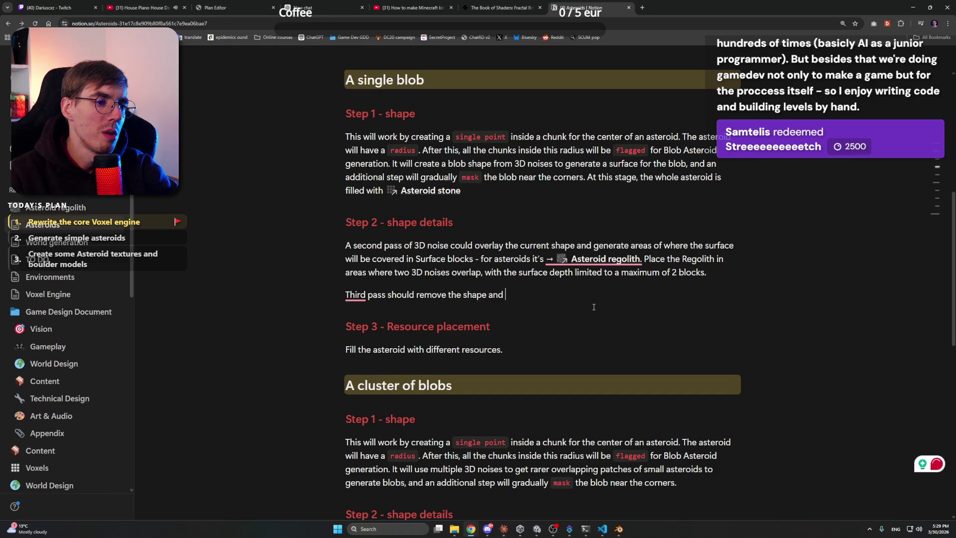
{"action": "type", "text": "generate caves."}
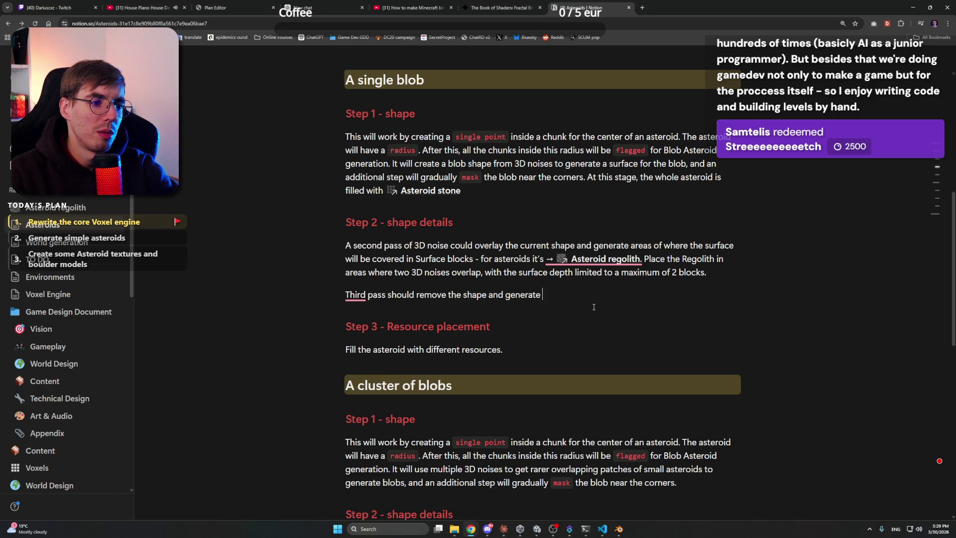
{"action": "mouse_move", "coordinate": [355, 294]}
{"action": "left_click", "coordinate": [363, 327]}
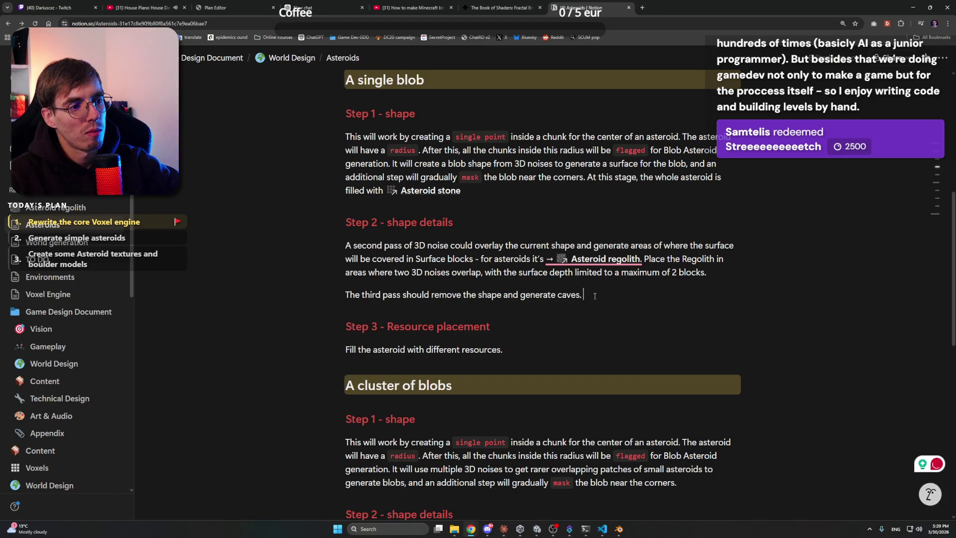
- Add 'Let's generate spaghetti caves with two overlaying 3D noise maps'
{"action": "type", "text": "Let's generate spa"}
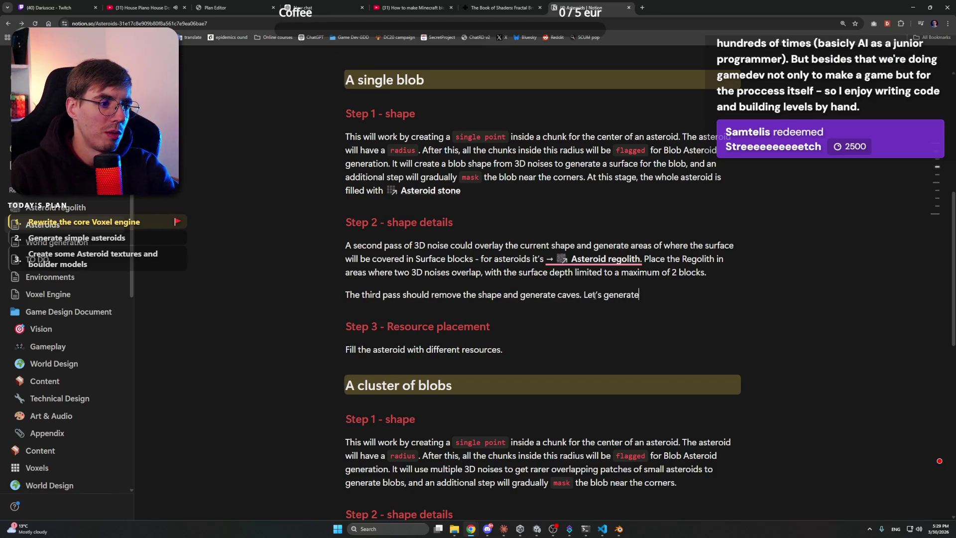
{"action": "type", "text": "ghetti caves with "}
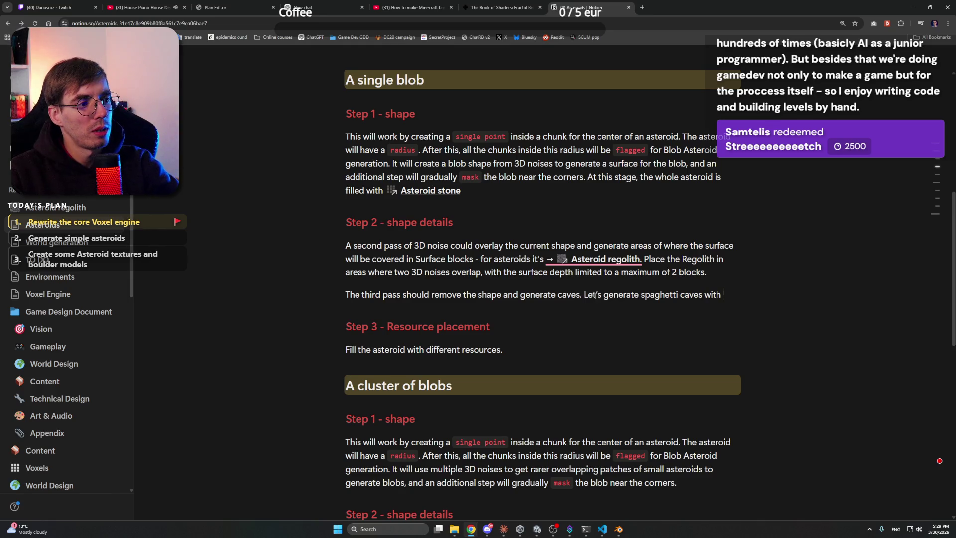
{"action": "type", "text": "two 3D"}
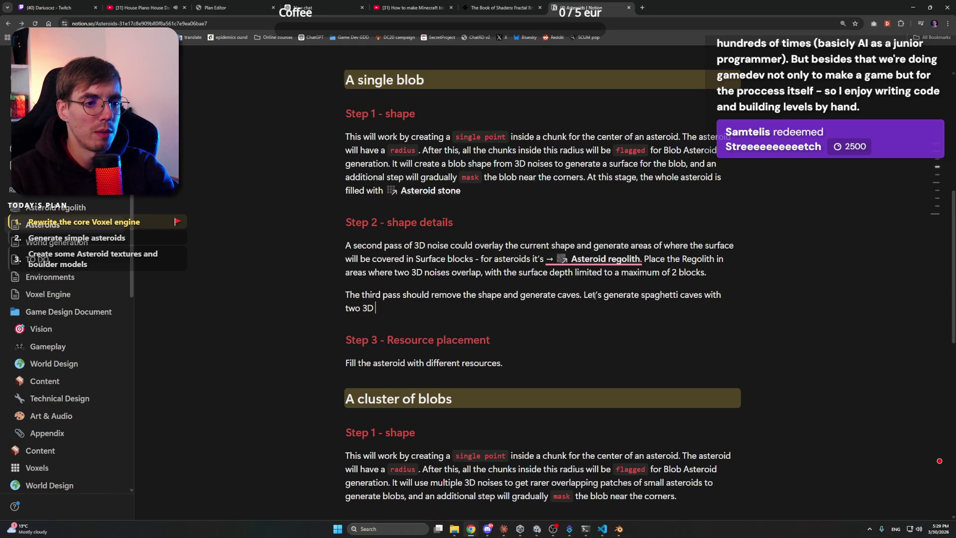
{"action": "type", "text": " nois"}
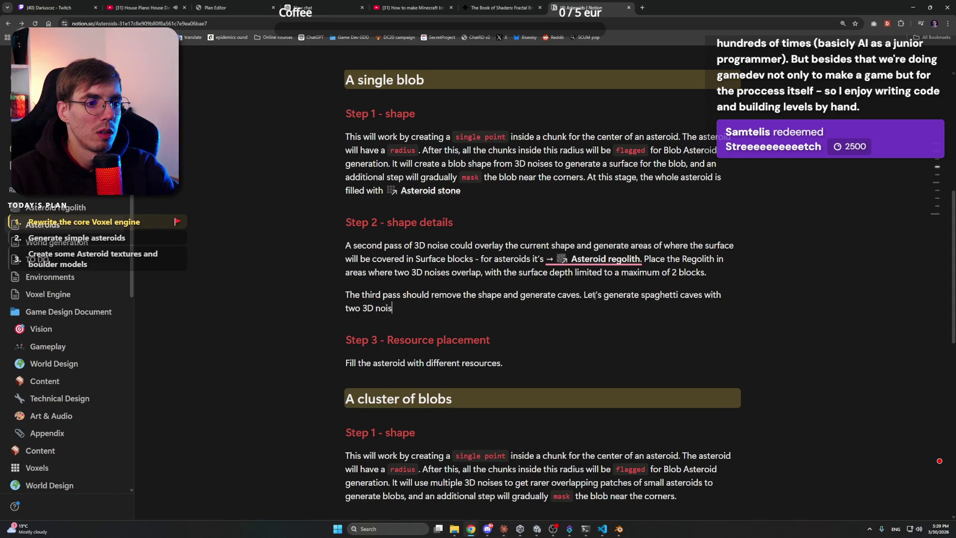
{"action": "type", "text": "e maps"}
{"action": "key", "text": "ctrl+Left"}
{"action": "key", "text": "ctrl+Left"}
{"action": "key", "text": "ctrl+Left"}
{"action": "type", "text": "overlaying"}
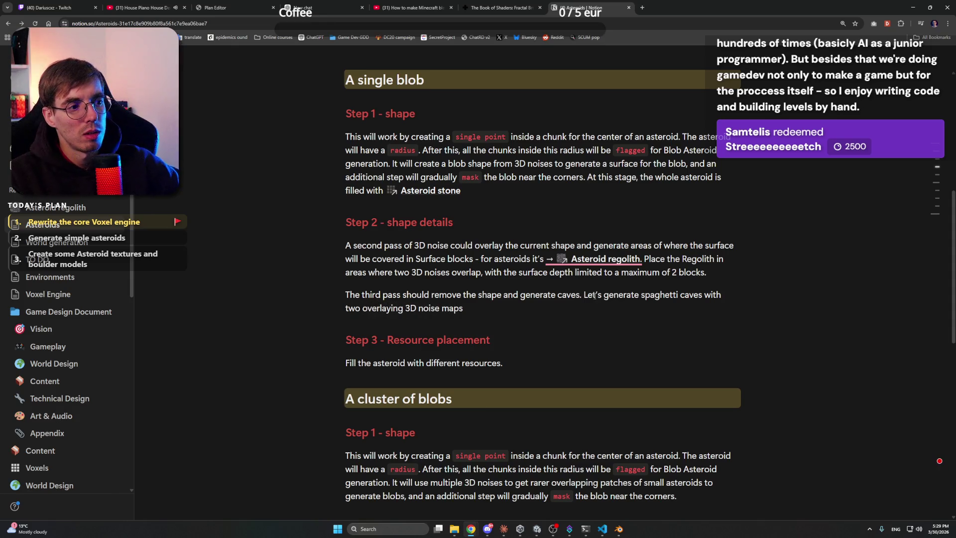
{"action": "key", "text": "End"}
{"action": "mouse_move", "coordinate": [597, 262]}
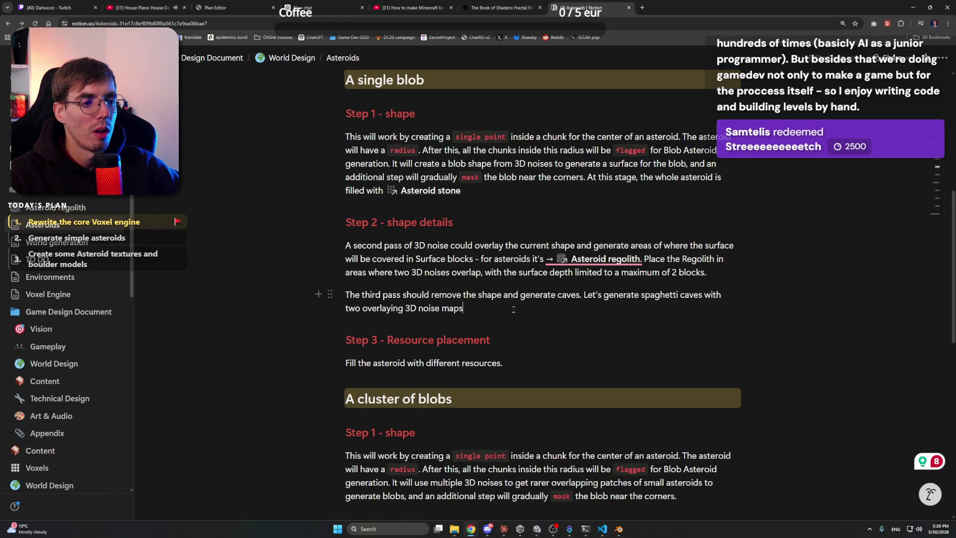
- Glance at Discord and place the caret at the end of the Step 3 heading
{"action": "left_click", "coordinate": [487, 528]}
{"action": "left_click", "coordinate": [487, 528]}
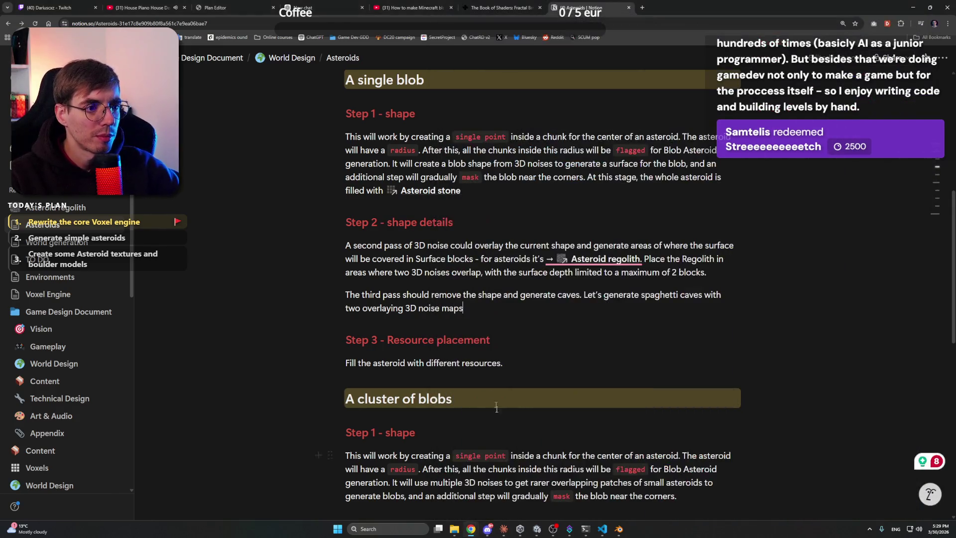
{"action": "left_click", "coordinate": [501, 343]}
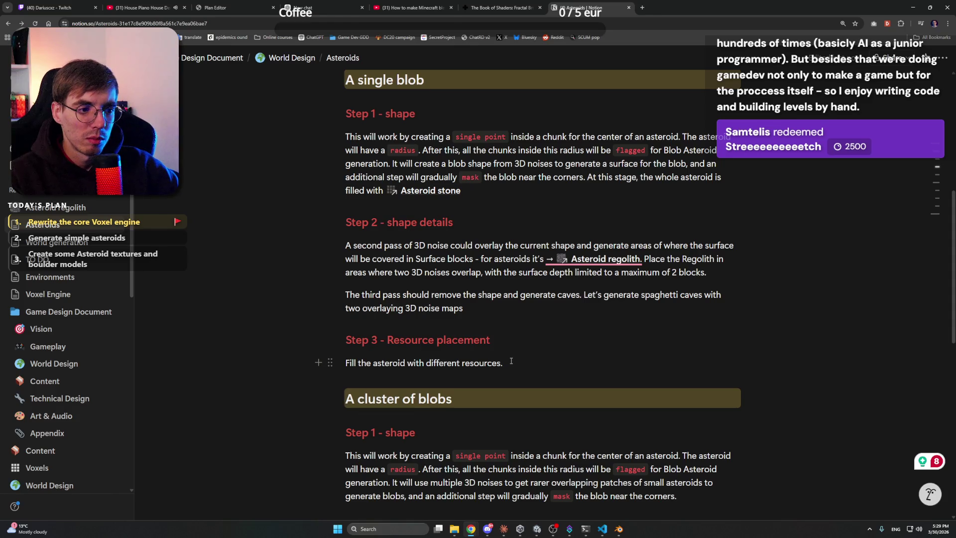
{"action": "left_click", "coordinate": [488, 529]}
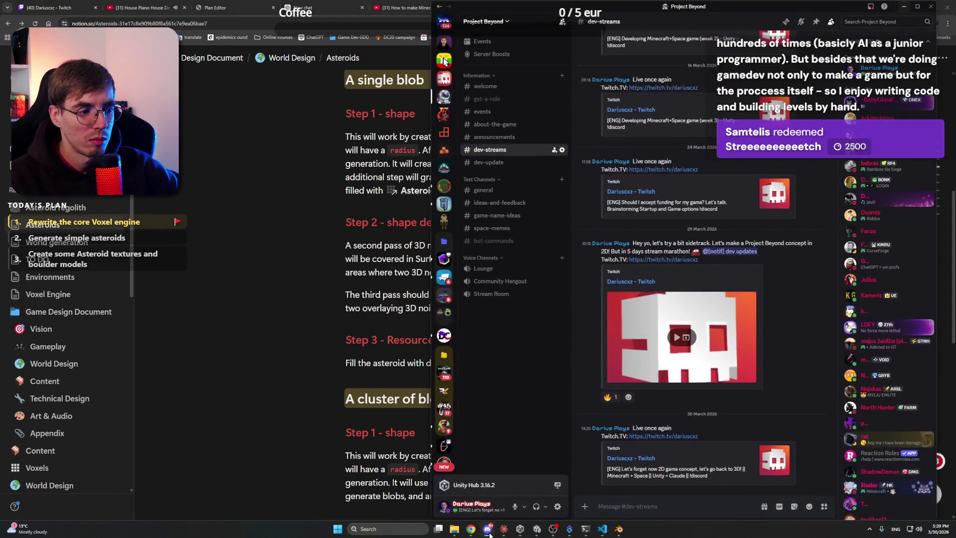
{"action": "left_click", "coordinate": [487, 528]}
{"action": "left_click", "coordinate": [618, 528]}
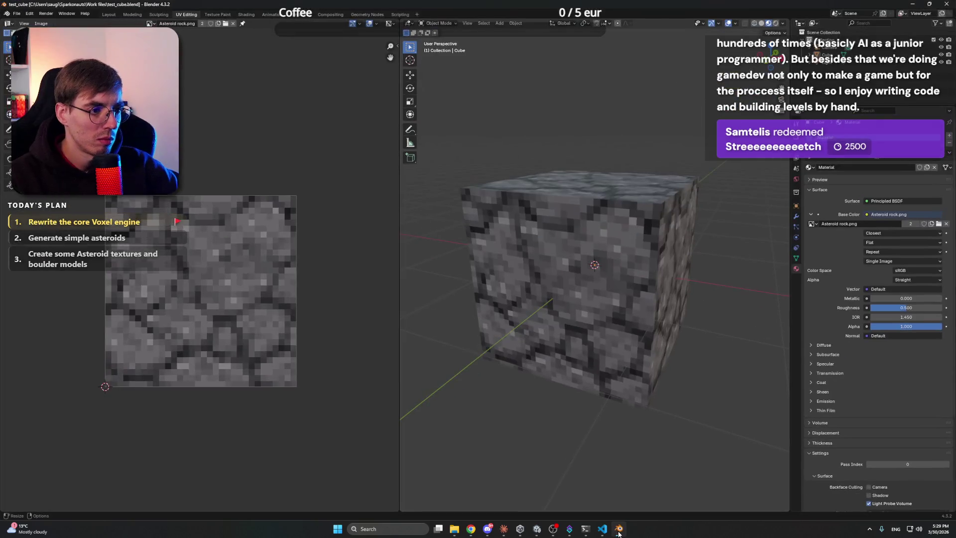
{"action": "left_click", "coordinate": [618, 528]}
{"action": "left_click", "coordinate": [602, 529]}
{"action": "left_click", "coordinate": [602, 529]}
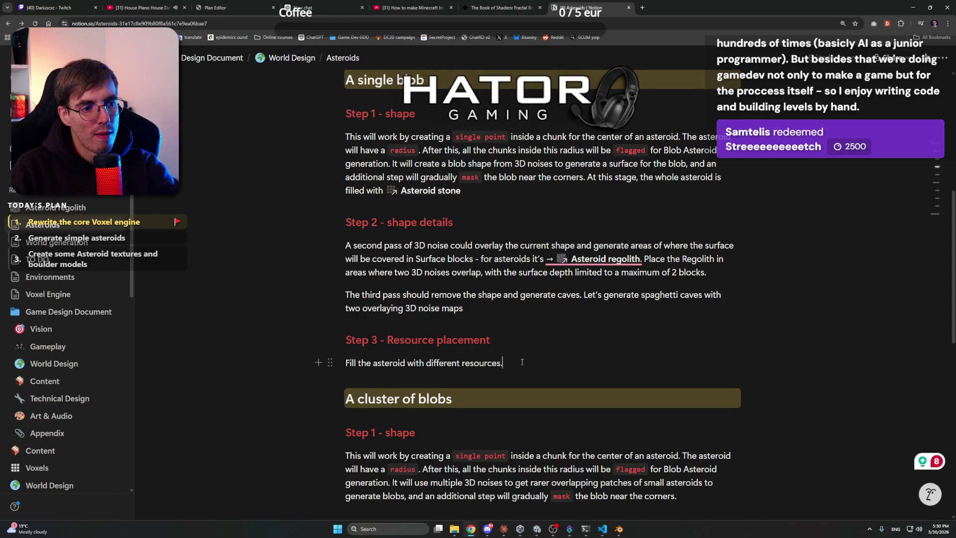
- Rewrite Step 3: for filling with resources, the first flagged point assigns resource kinds from the table
{"action": "key", "text": "Return"}
{"action": "left_click", "coordinate": [521, 362]}
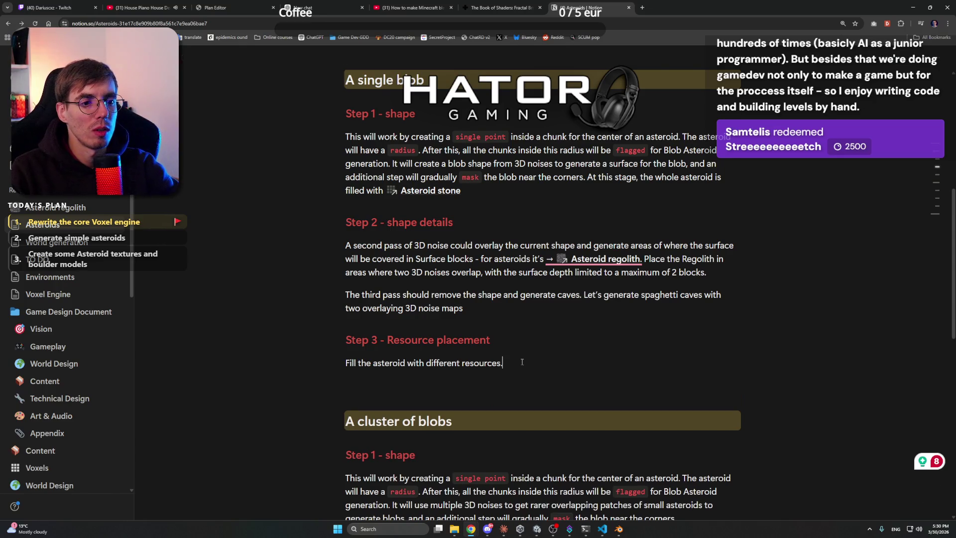
{"action": "key", "text": "ctrl+shift+Left"}
{"action": "key", "text": "ctrl+shift+Left"}
{"action": "key", "text": "ctrl+shift+Left"}
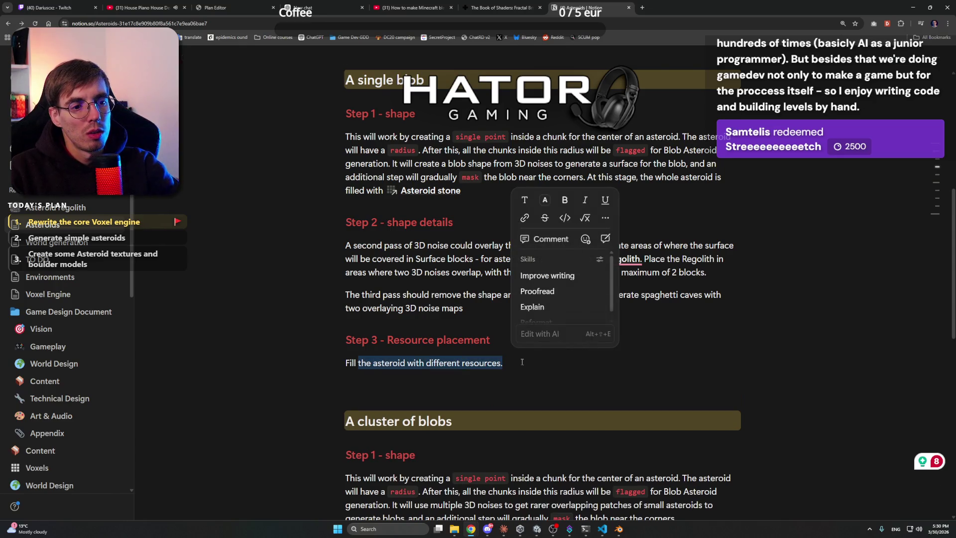
{"action": "key", "text": "ctrl+shift+Left"}
{"action": "type", "text": "For filling t"}
{"action": "type", "text": "he Aste"}
{"action": "type", "text": "roid wit"}
{"action": "type", "text": "re"}
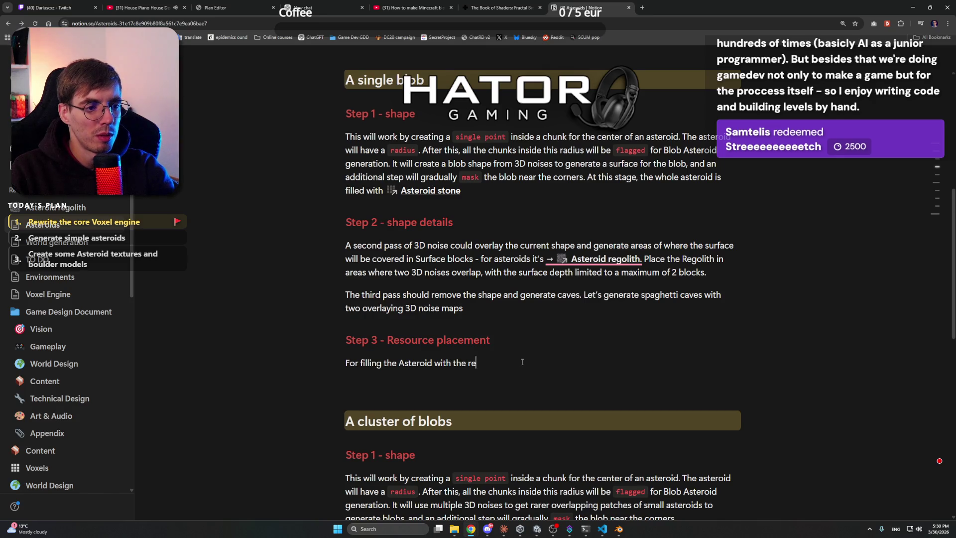
{"action": "type", "text": "sources,  the "}
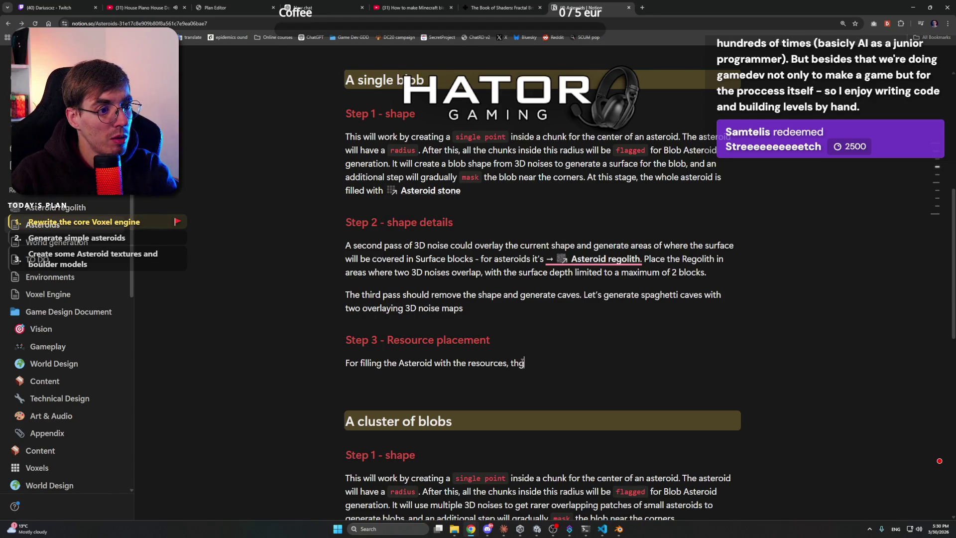
{"action": "type", "text": "F"}
{"action": "type", "text": "lag"}
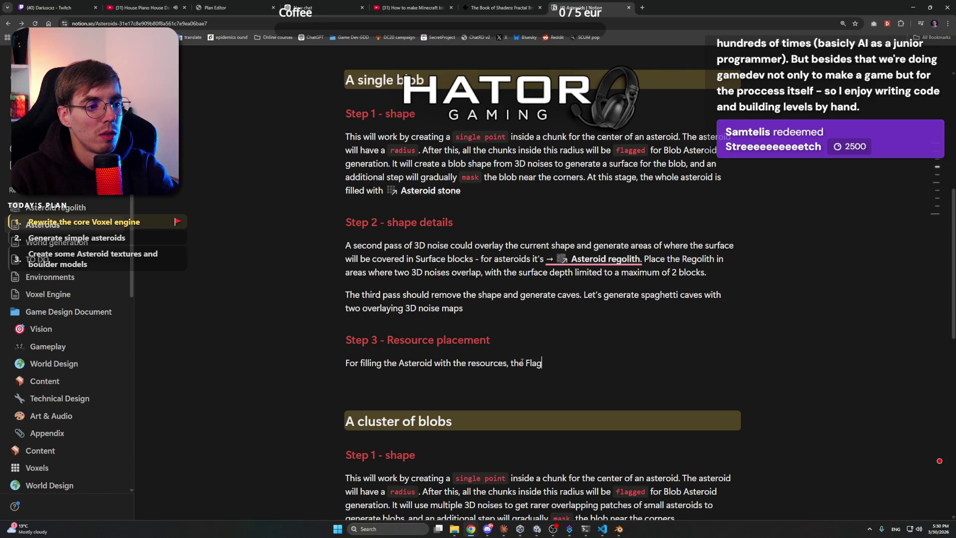
{"action": "type", "text": "ged point"}
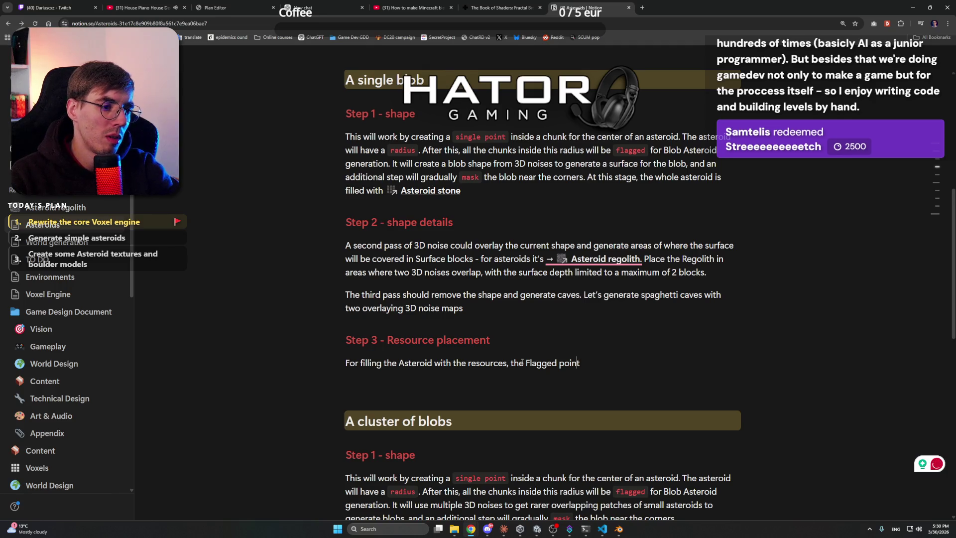
{"action": "left_click", "coordinate": [524, 362]}
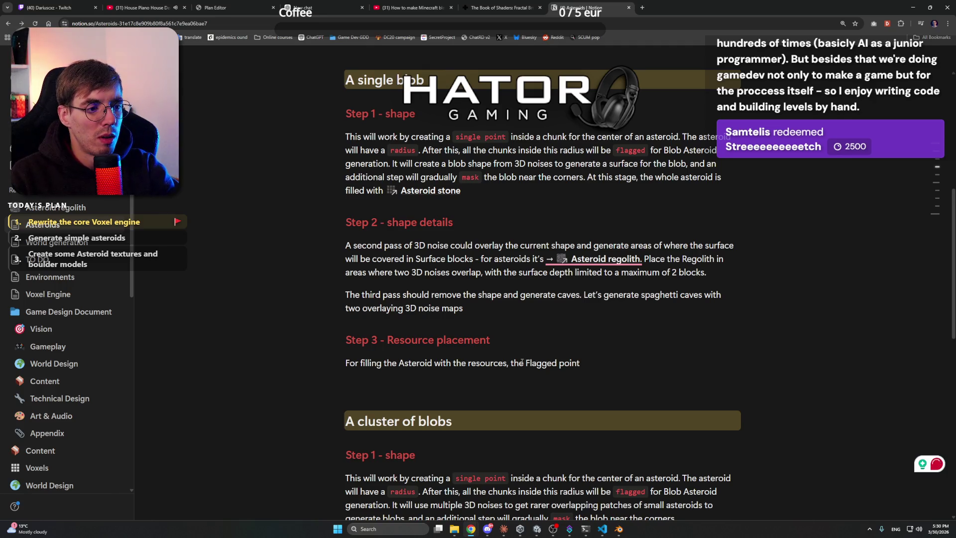
{"action": "type", "text": "first f"}
{"action": "key", "text": "Delete"}
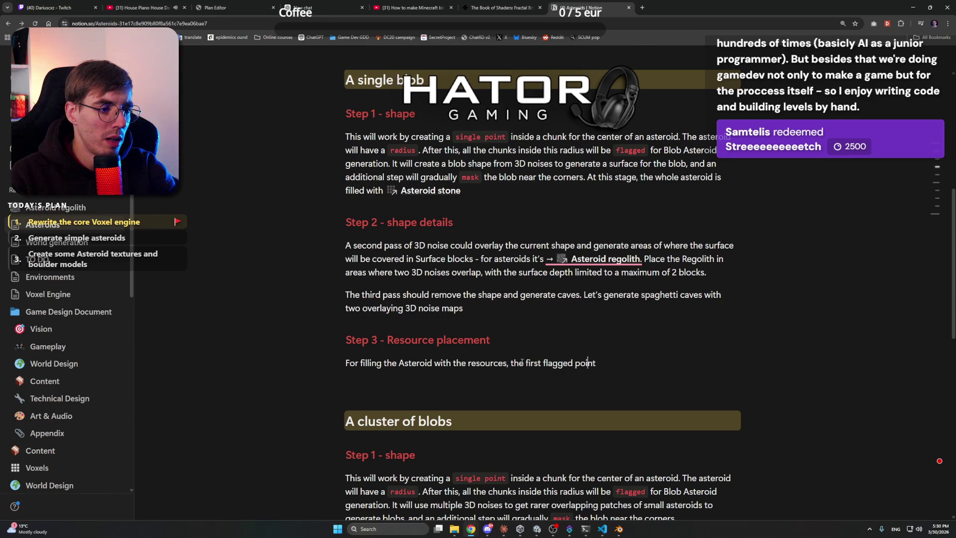
{"action": "key", "text": "ctrl+shift+Left"}
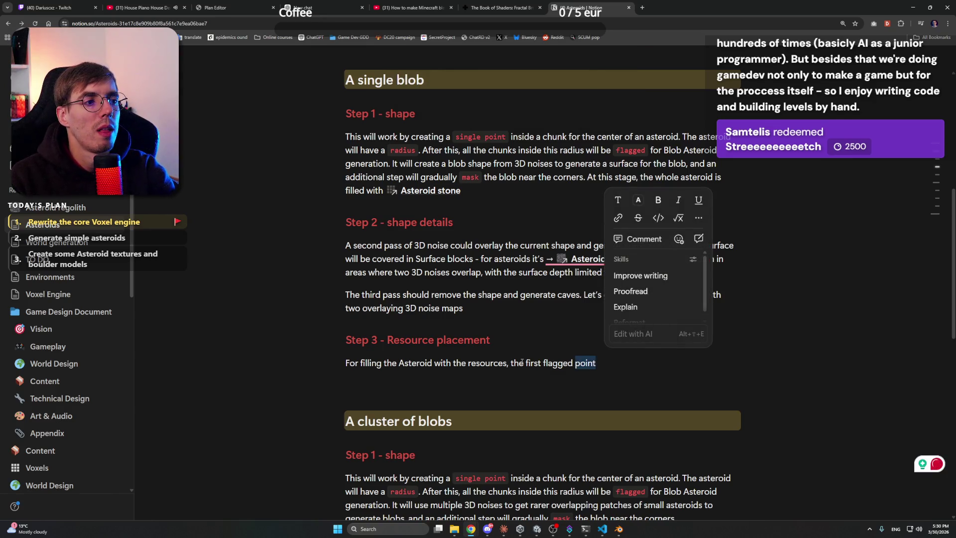
{"action": "key", "text": "Right"}
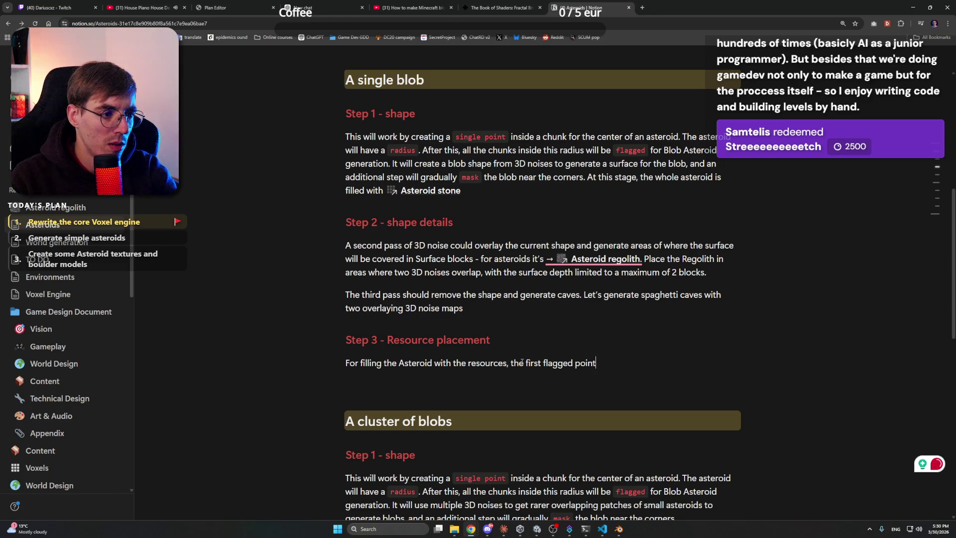
{"action": "type", "text": " should "}
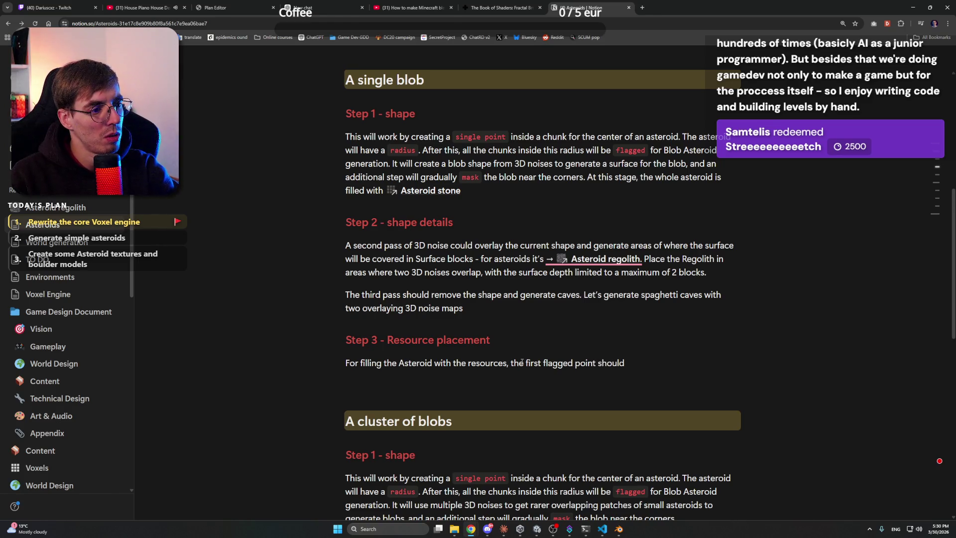
{"action": "type", "text": "ass"}
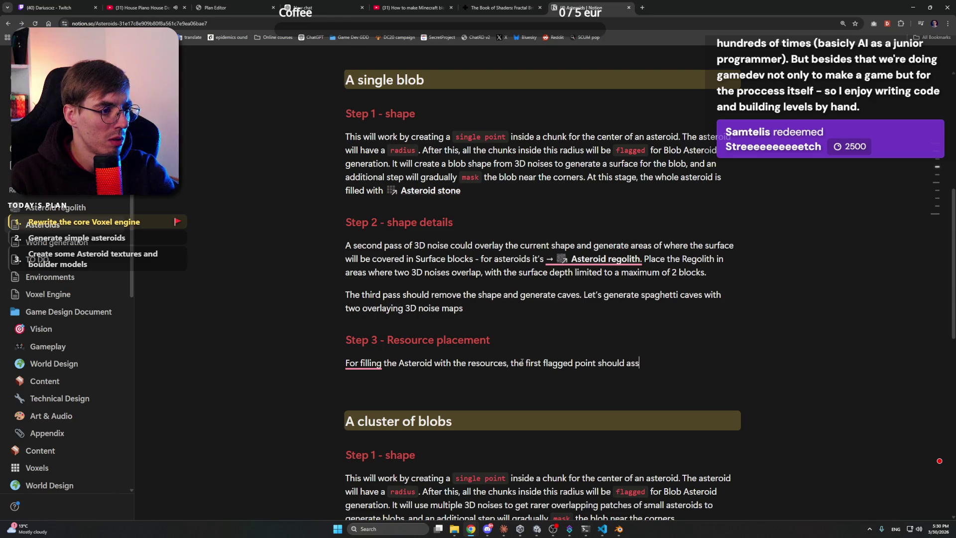
{"action": "type", "text": "ign from the table "}
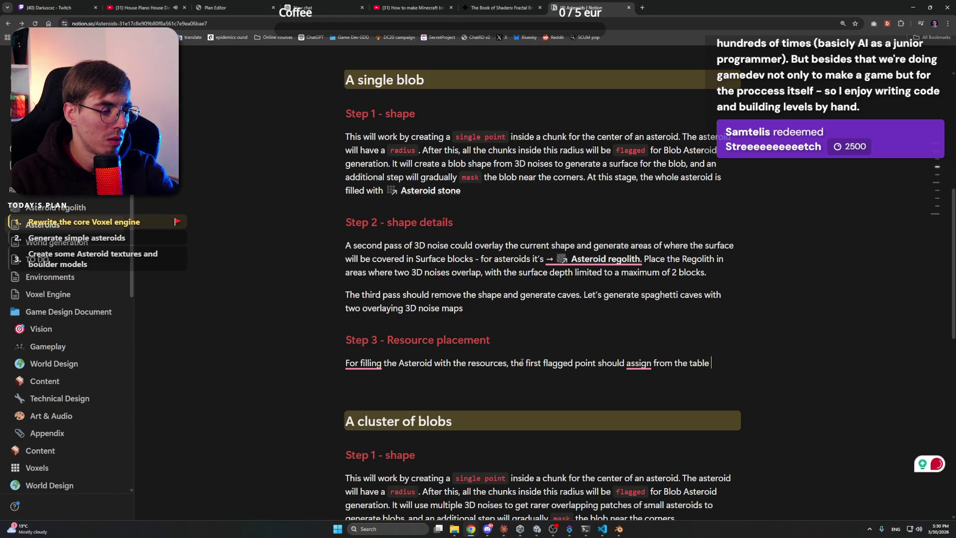
{"action": "type", "text": "what kind of recour"}
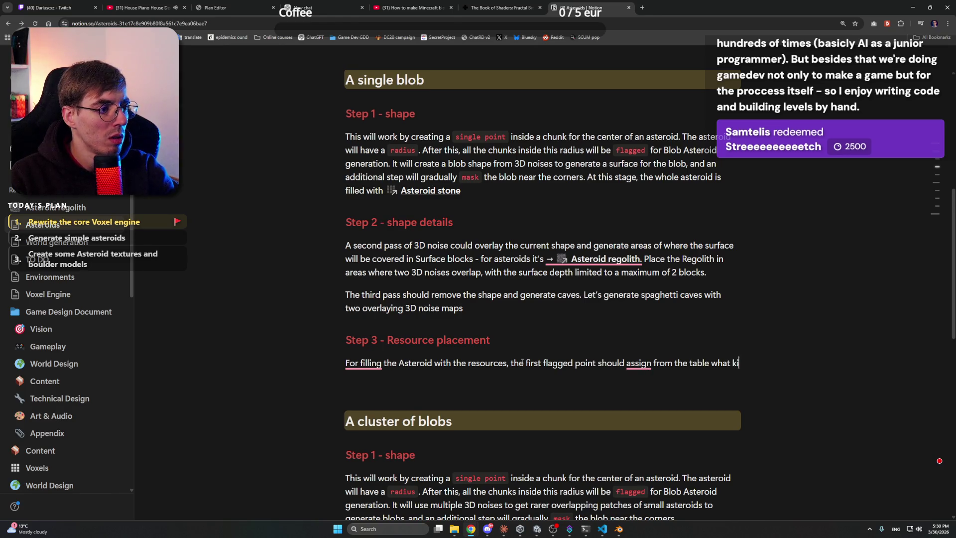
{"action": "type", "text": "ces will spawn"}
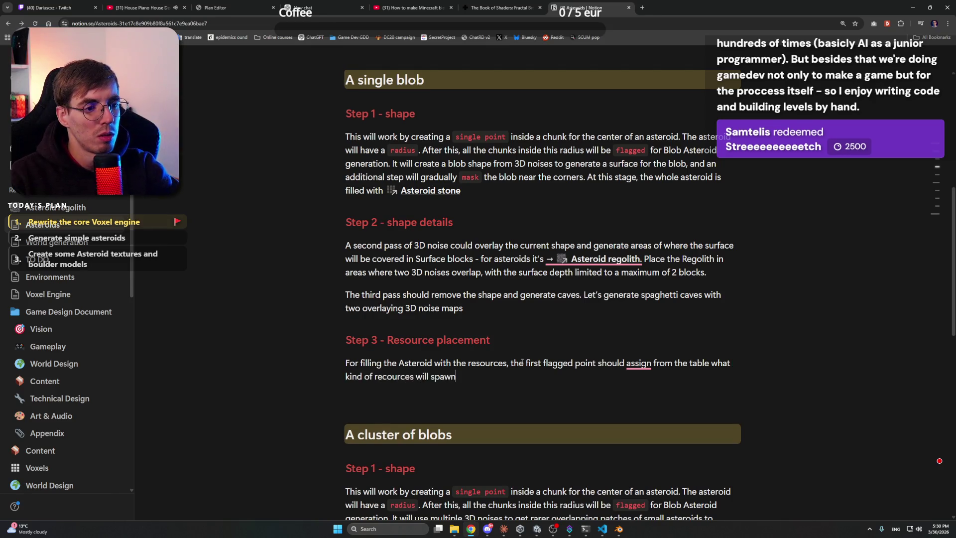
{"action": "mouse_move", "coordinate": [393, 377]}
{"action": "left_click", "coordinate": [426, 412]}
- Add the example: 50% chance of Magnetite, 15% chance of Taenite, could be neither or both
{"action": "type", "text": "Like"}
{"action": "key", "text": "BackSpace"}
{"action": "key", "text": "BackSpace"}
{"action": "key", "text": "BackSpace"}
{"action": "type", "text": "For example, 50% chance "}
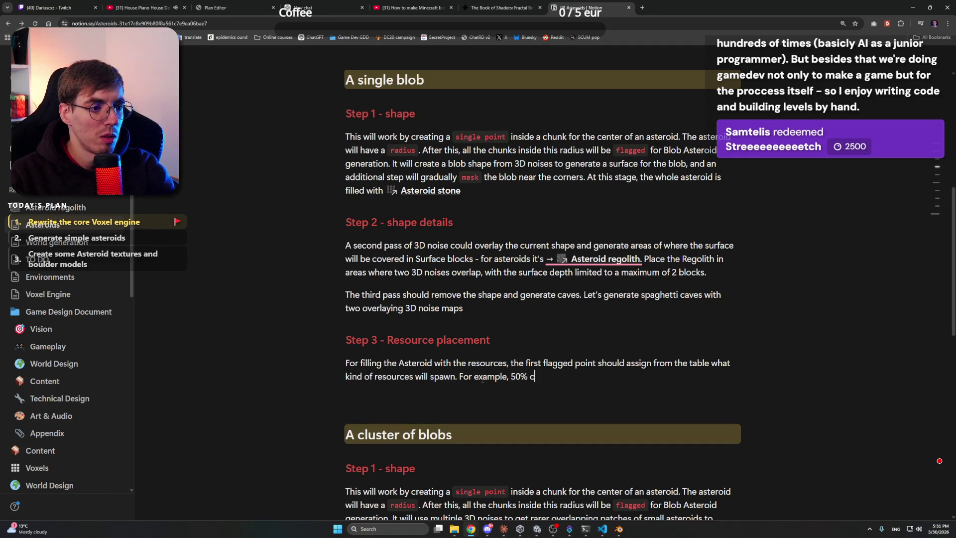
{"action": "type", "text": "that an A"}
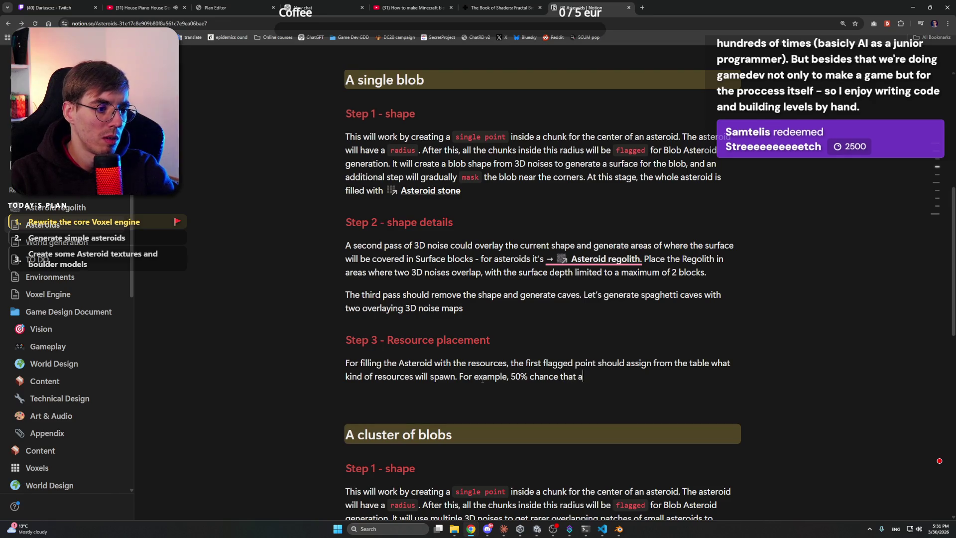
{"action": "key", "text": "BackSpace"}
{"action": "key", "text": "BackSpace"}
{"action": "key", "text": "BackSpace"}
{"action": "type", "text": "Blob astero"}
{"action": "type", "text": "id will have Iron"}
{"action": "key", "text": "BackSpace"}
{"action": "key", "text": "BackSpace"}
{"action": "key", "text": "BackSpace"}
{"action": "type", "text": "Magnetite, and 1"}
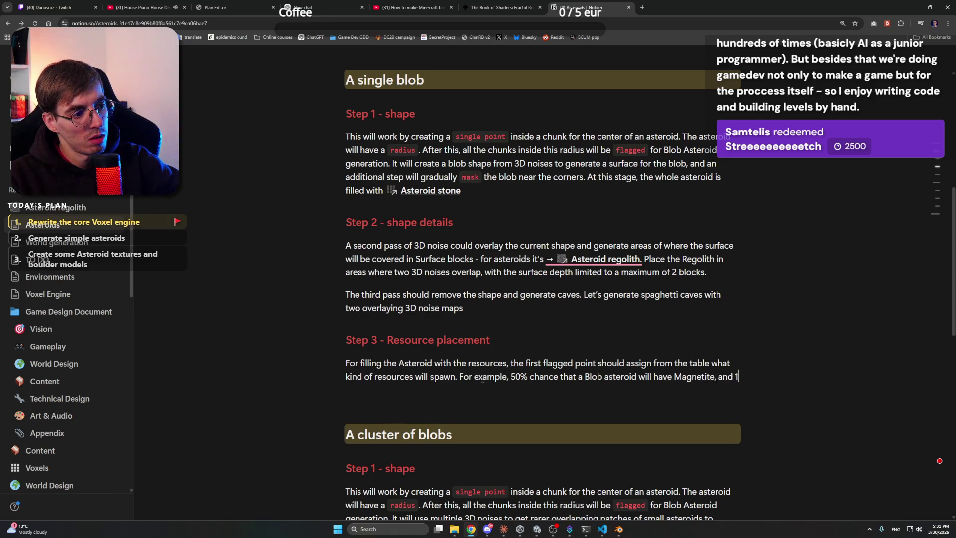
{"action": "type", "text": "5% chance that it will have Taenite. Could"}
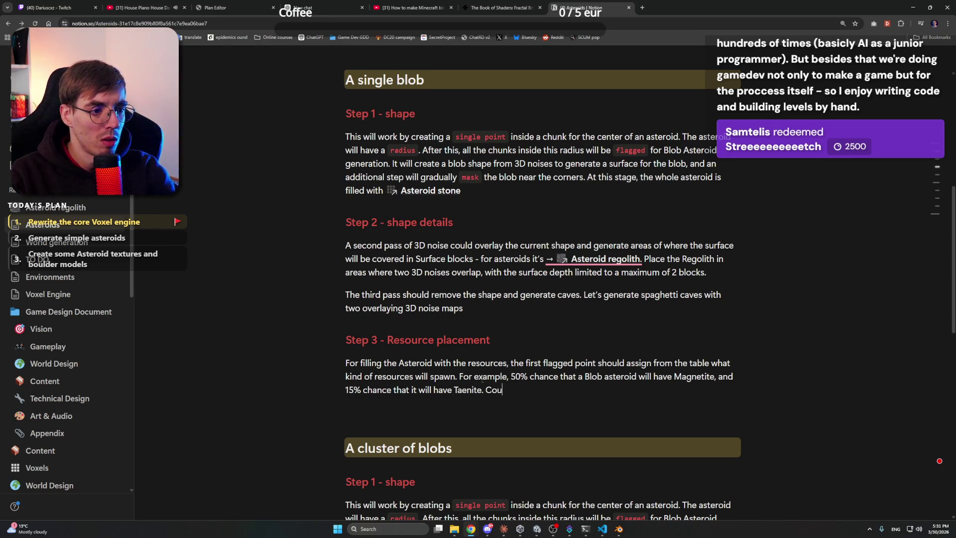
{"action": "type", "text": " b"}
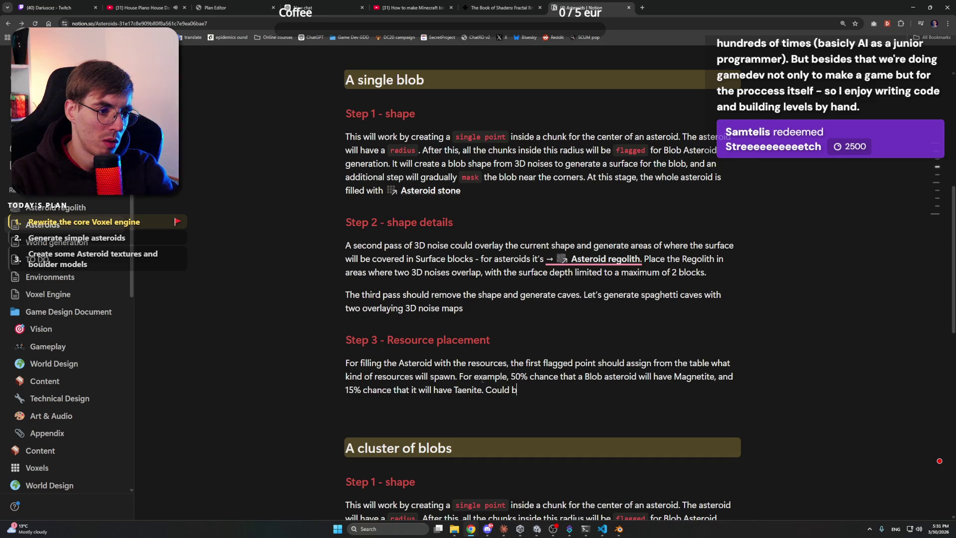
{"action": "type", "text": "e neither, coulb"}
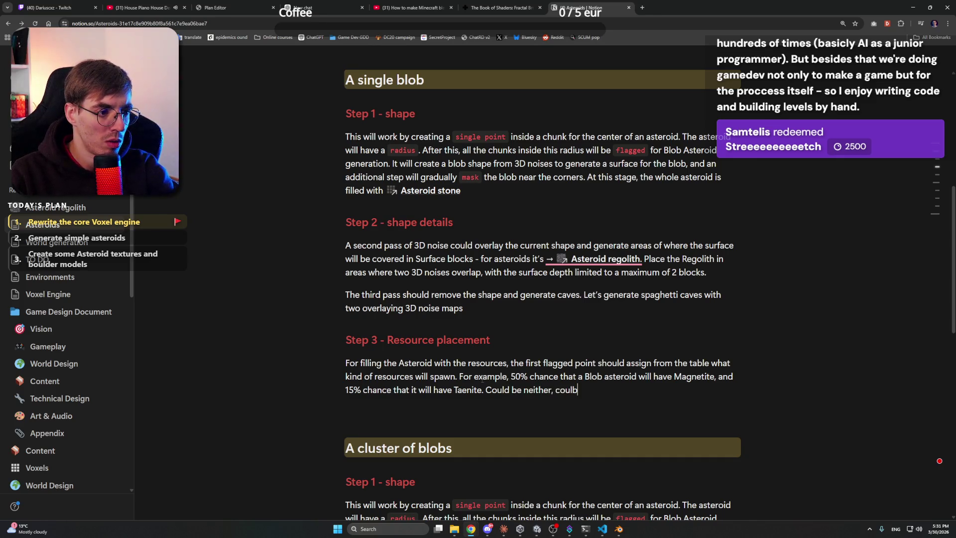
{"action": "key", "text": "BackSpace"}
{"action": "type", "text": "d be both."}
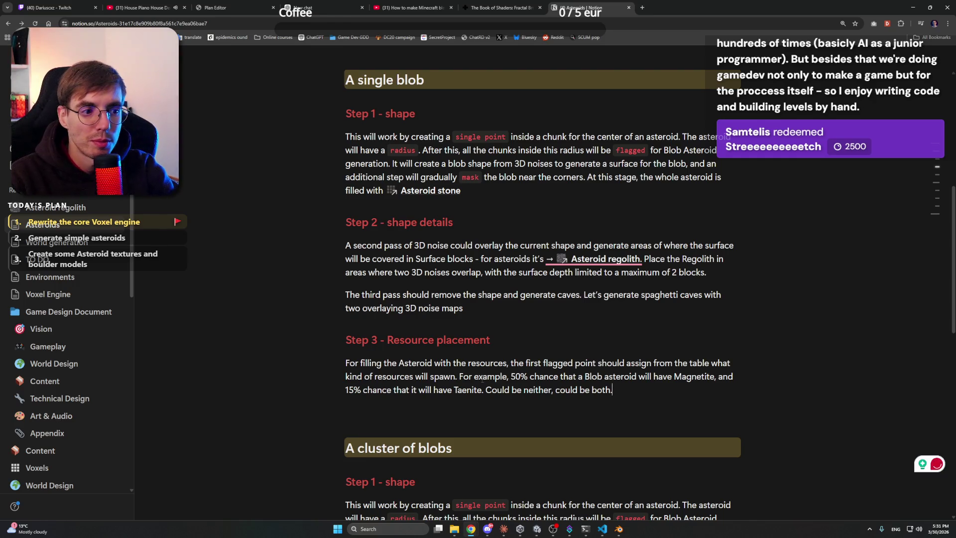
{"action": "key", "text": "Return"}
{"action": "type", "text": "O"}
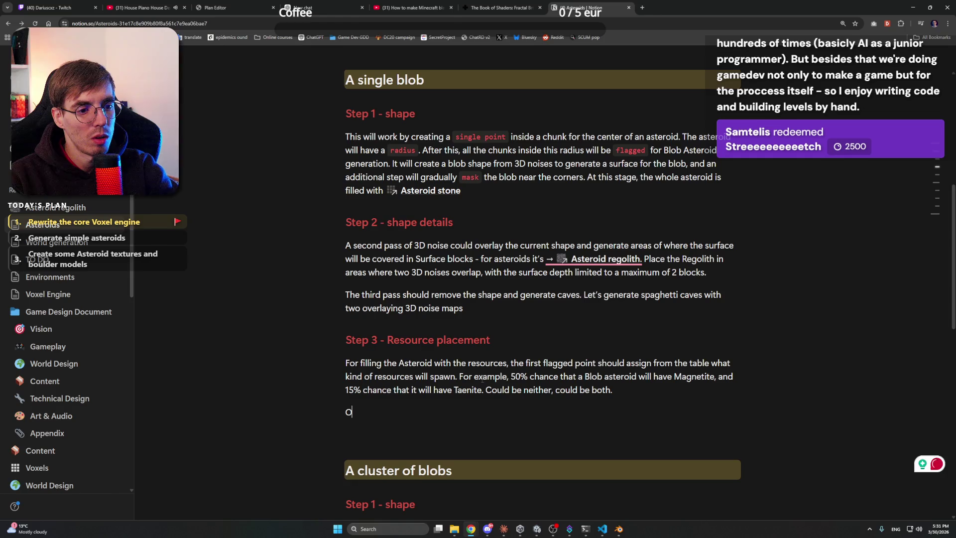
{"action": "type", "text": "ne noise"}
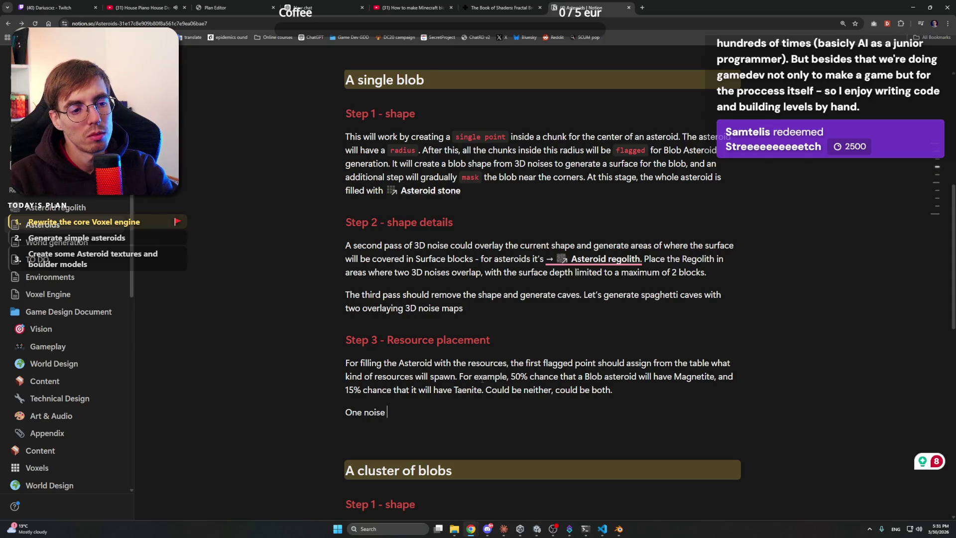
- Write that one noise controls the resource patches and their size, accepting Grammarly's fix
{"action": "type", "text": "for contrio"}
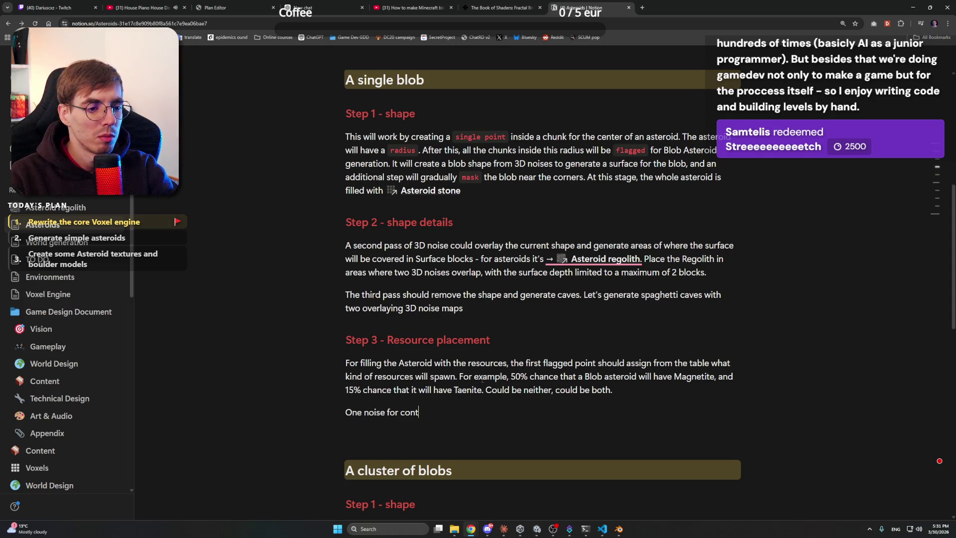
{"action": "key", "text": "BackSpace"}
{"action": "key", "text": "BackSpace"}
{"action": "type", "text": "olling the "}
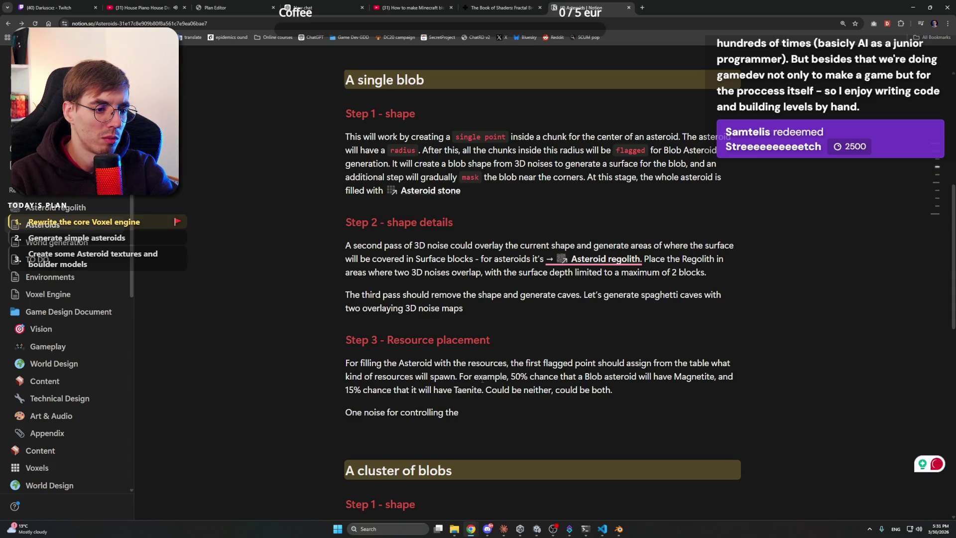
{"action": "type", "text": "patches of"}
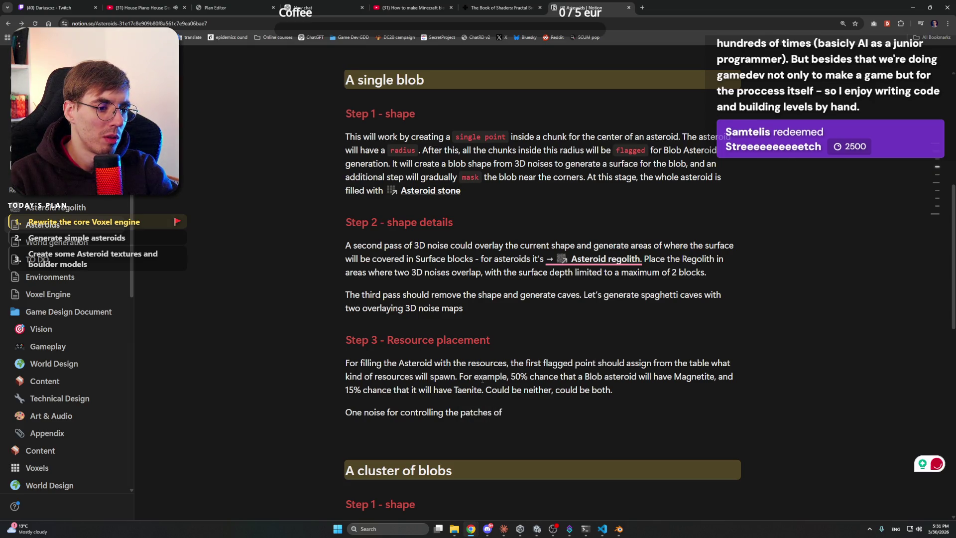
{"action": "key", "text": "BackSpace"}
{"action": "key", "text": "BackSpace"}
{"action": "type", "text": "and size of them"}
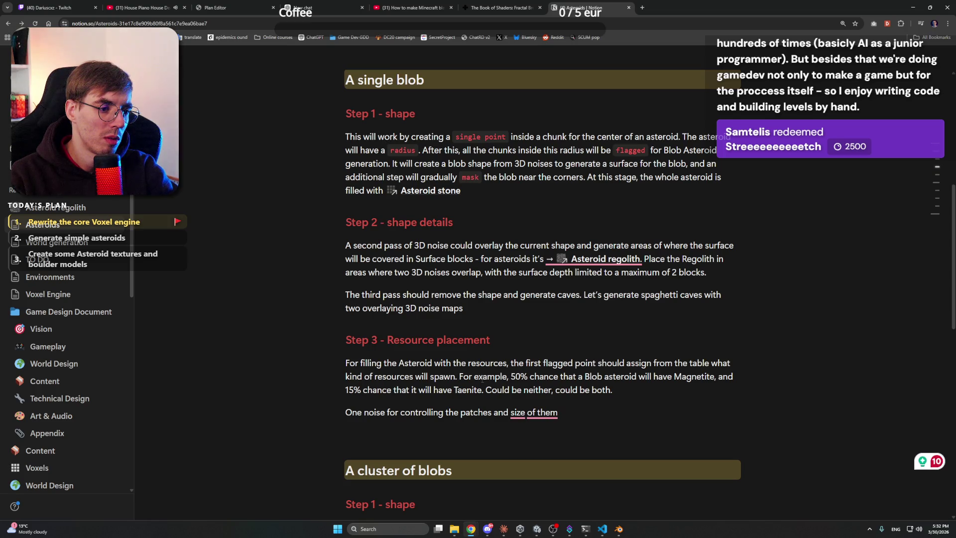
{"action": "type", "text": " for resources,"}
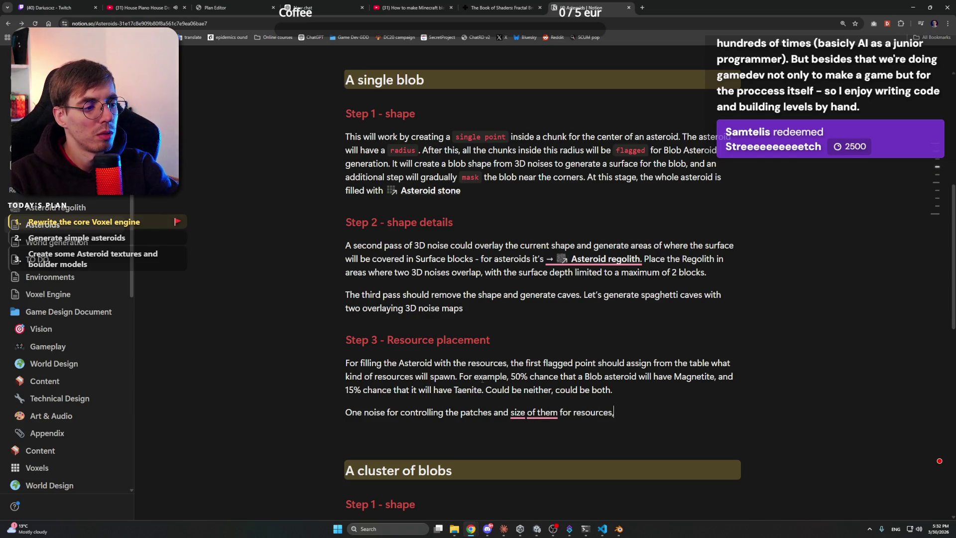
{"action": "key", "text": "Return"}
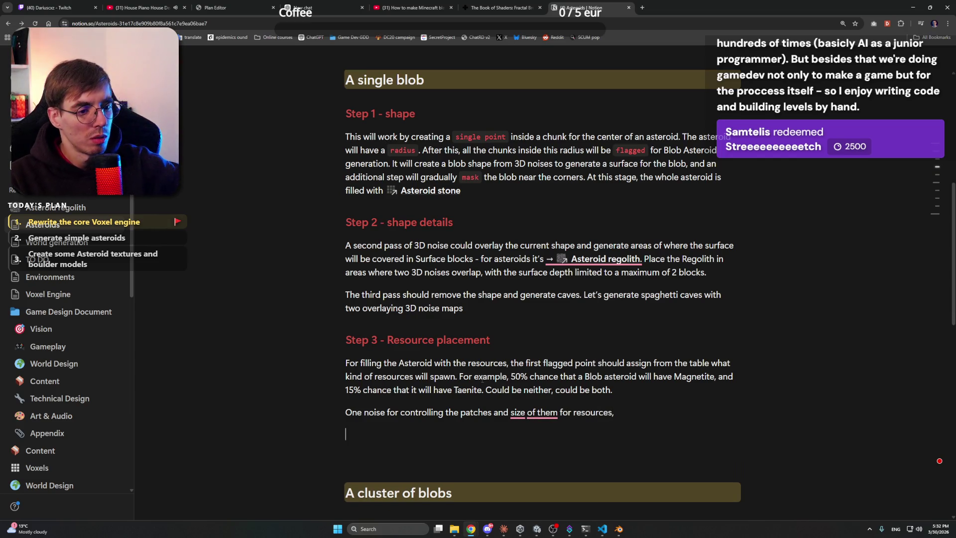
{"action": "left_click", "coordinate": [511, 412]}
{"action": "type", "text": "their"}
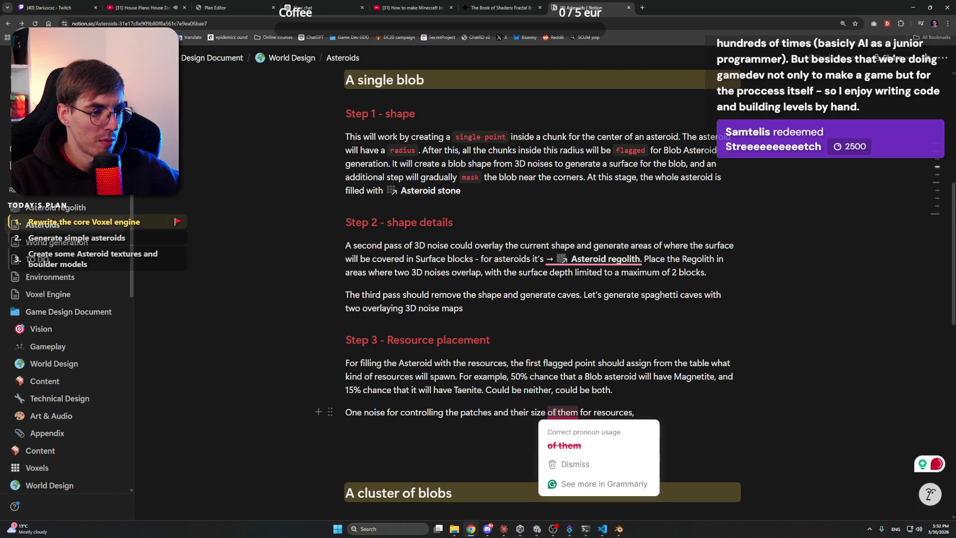
{"action": "left_click", "coordinate": [583, 431]}
{"action": "key", "text": "Left"}
- Add that another noise spreads them into localized patches as a mask
{"action": "type", "text": "Another noise to"}
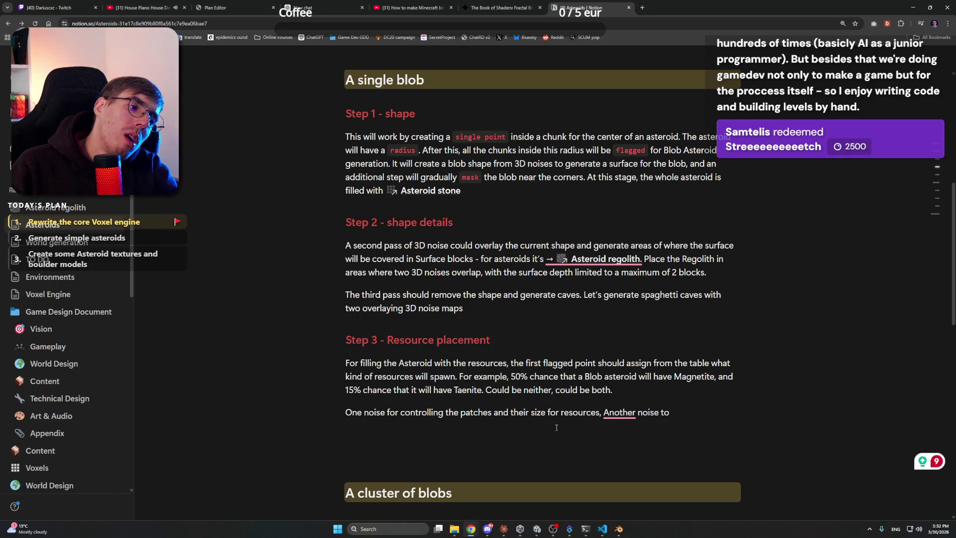
{"action": "key", "text": "BackSpace"}
{"action": "key", "text": "BackSpace"}
{"action": "key", "text": "BackSpace"}
{"action": "type", "text": "for"}
{"action": "mouse_move", "coordinate": [617, 418]}
{"action": "left_click", "coordinate": [618, 438]}
{"action": "left_click", "coordinate": [685, 412]}
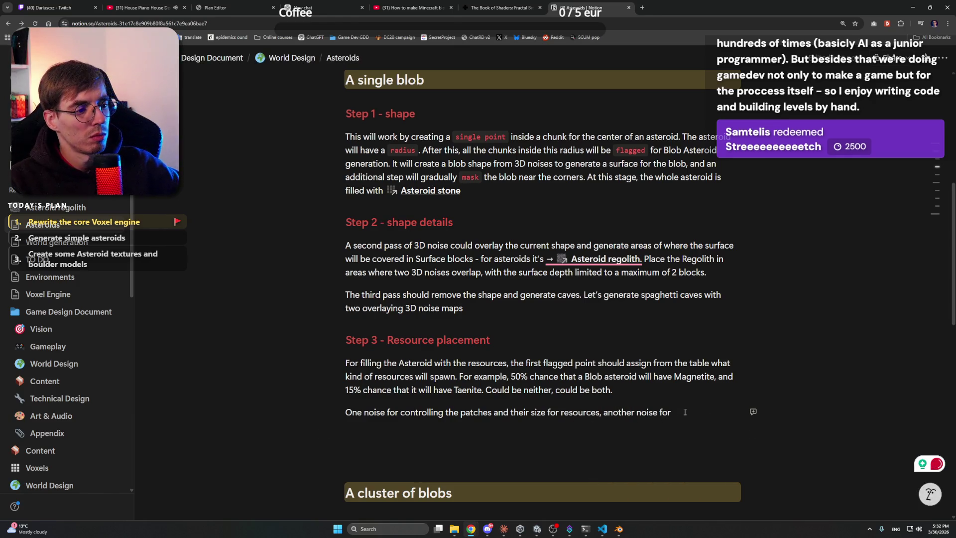
{"action": "type", "text": "spreading th"}
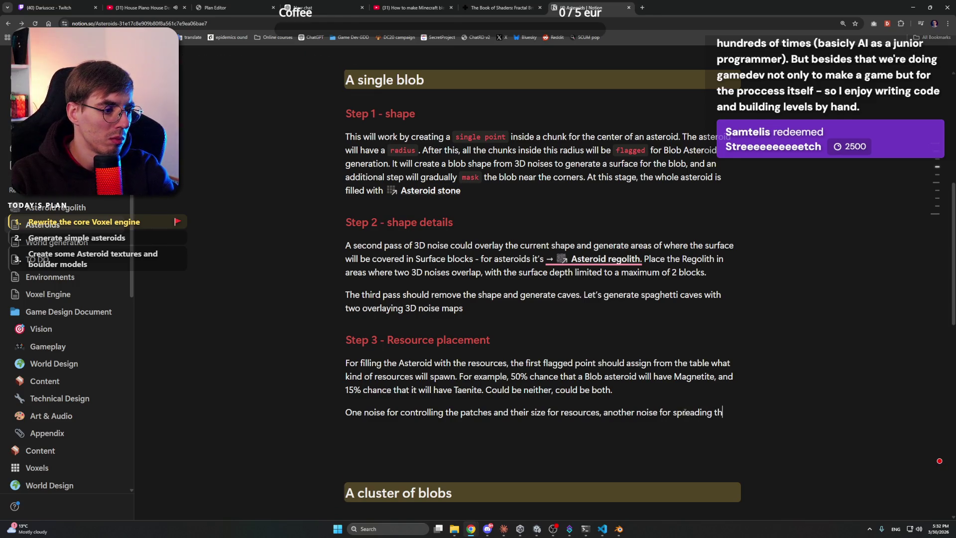
{"action": "type", "text": "em into loca"}
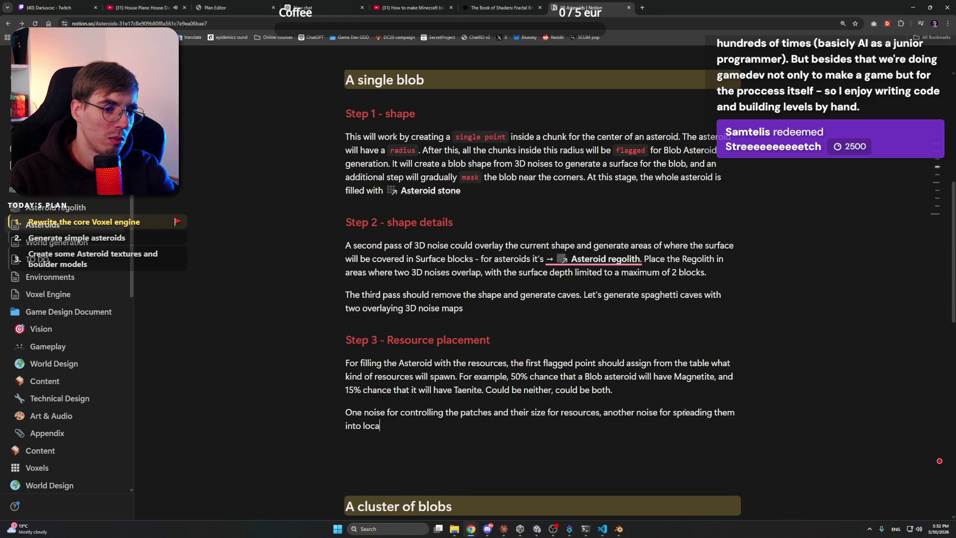
{"action": "type", "text": "lized "}
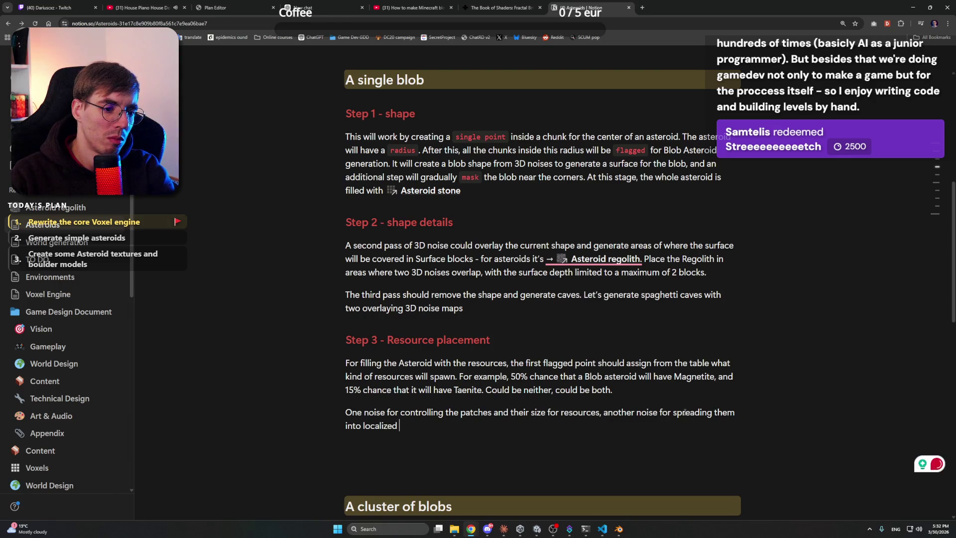
{"action": "type", "text": "patches."}
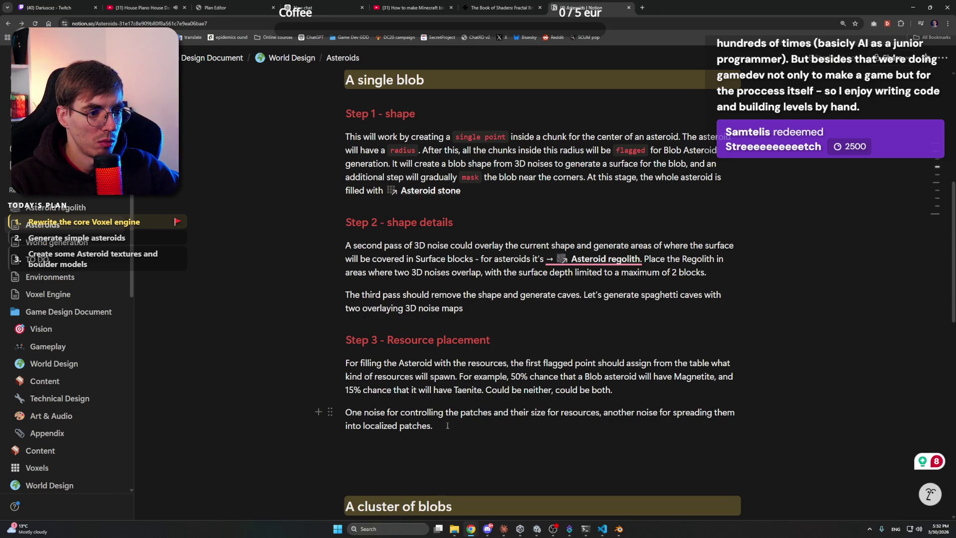
{"action": "left_click", "coordinate": [488, 529]}
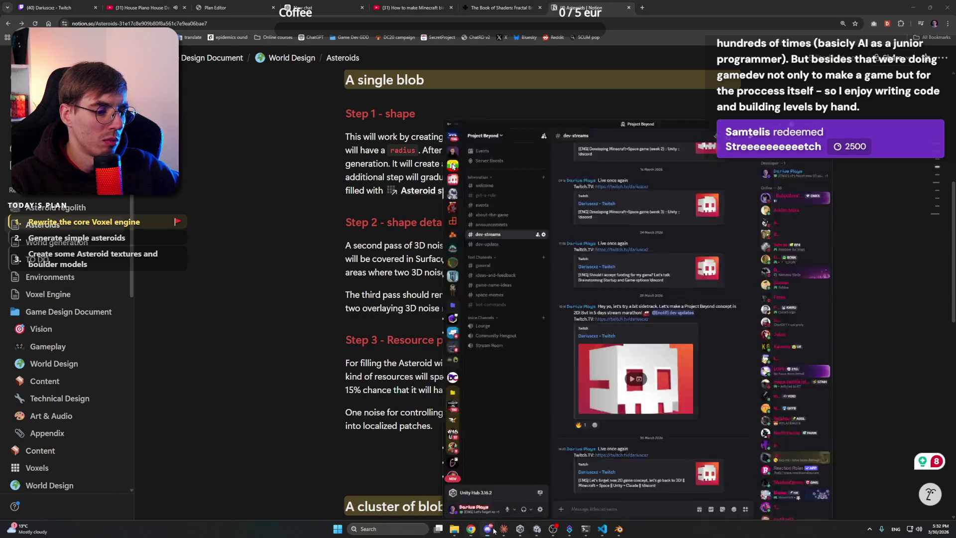
{"action": "left_click", "coordinate": [488, 529]}
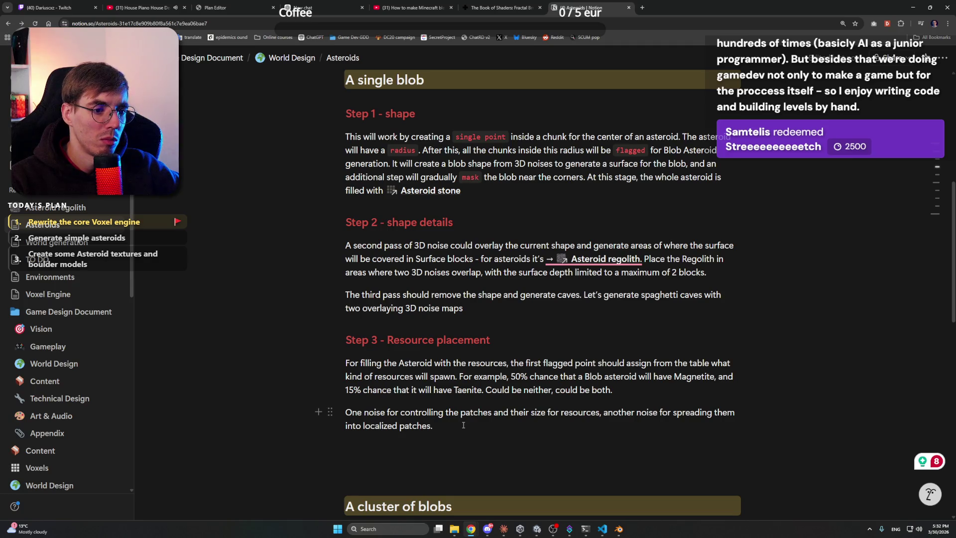
{"action": "left_click", "coordinate": [460, 425]}
{"action": "type", "text": "as a"}
{"action": "key", "text": "BackSpace"}
{"action": "type", "text": "as a mask."}
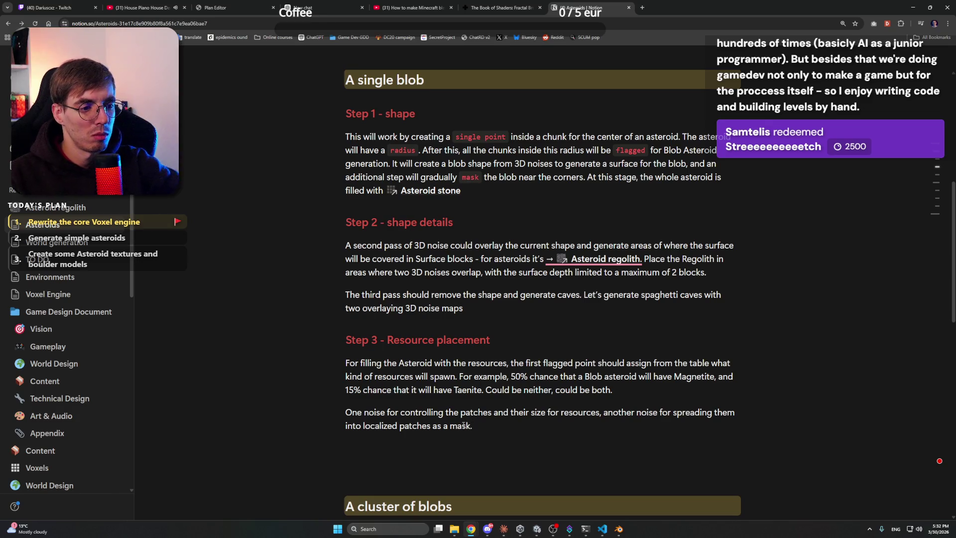
- Apply the rewording 'One noise to control patch size and resource allocation'
{"action": "mouse_move", "coordinate": [466, 416]}
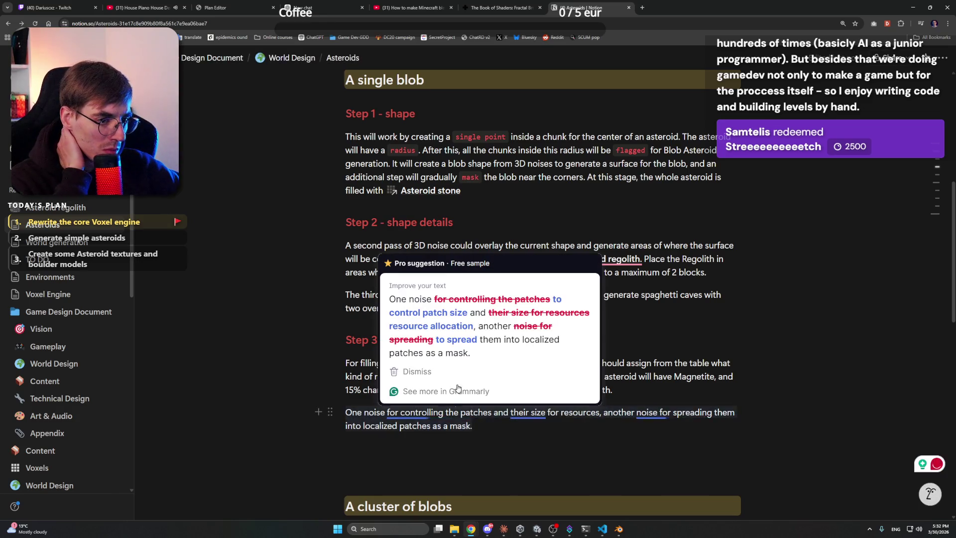
{"action": "left_click", "coordinate": [466, 331]}
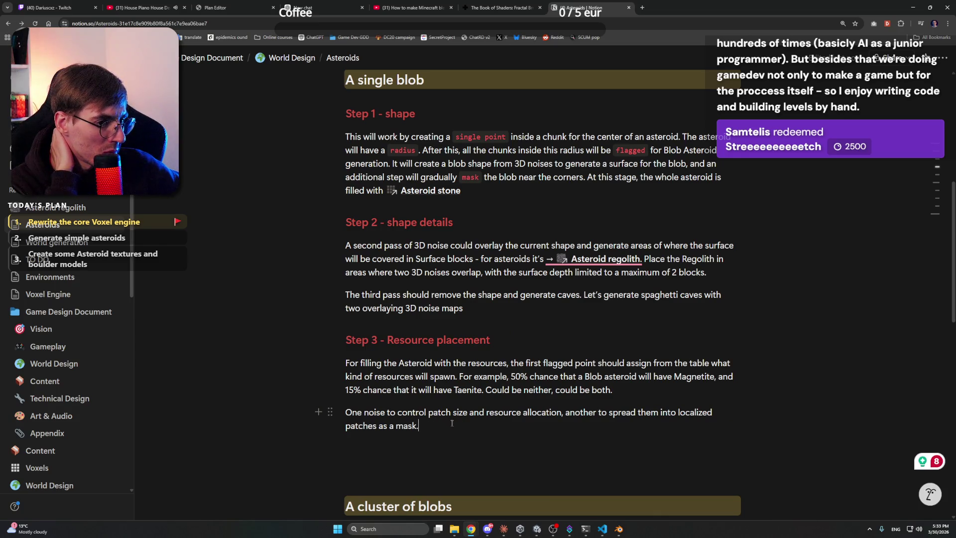
{"action": "left_click", "coordinate": [531, 424]}
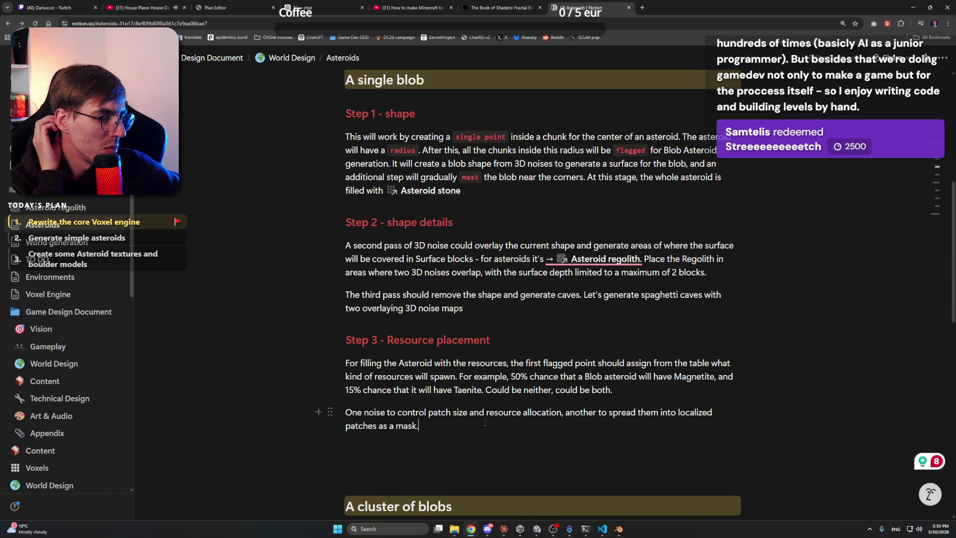
- Reread the Asteroids page, then bring up Claude's frustum culling session
{"action": "scroll", "coordinate": [477, 423], "scroll_direction": "down", "scroll_amount": 4}
{"action": "left_click", "coordinate": [443, 276]}
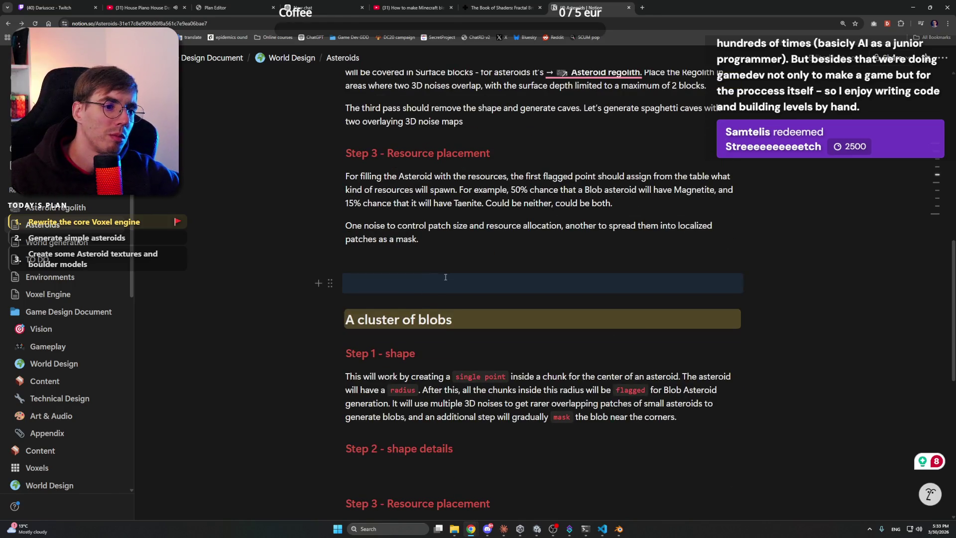
{"action": "scroll", "coordinate": [463, 299], "scroll_direction": "up", "scroll_amount": 6}
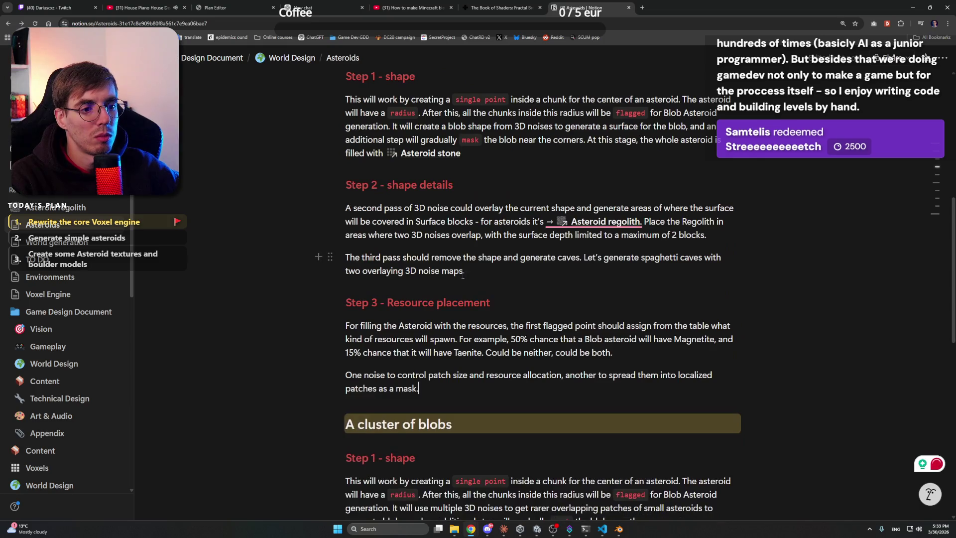
{"action": "scroll", "coordinate": [479, 315], "scroll_direction": "down", "scroll_amount": 5}
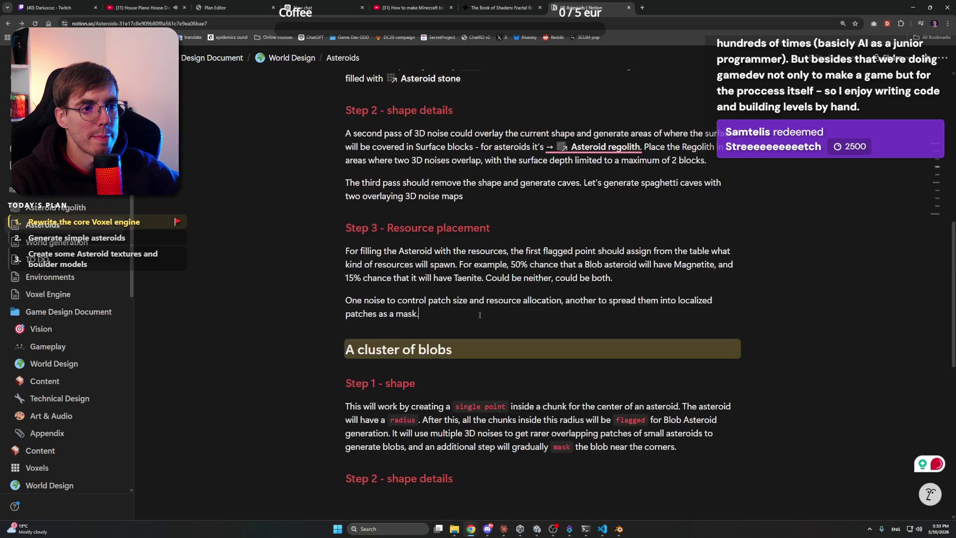
{"action": "left_click", "coordinate": [504, 529]}
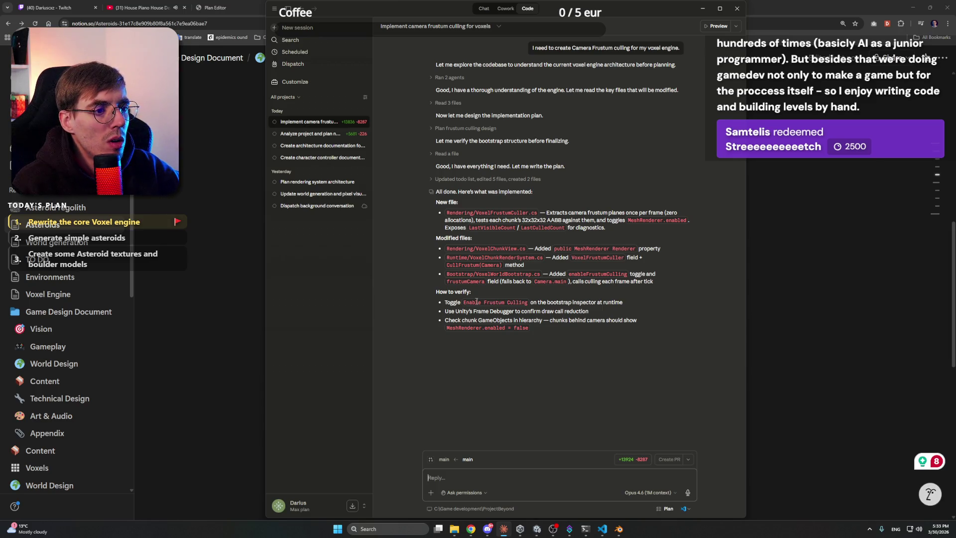
- Switch from Claude to Unity so it recompiles and shows the Voxel World Bootstrap settings
{"action": "left_click", "coordinate": [567, 532]}
{"action": "left_click", "coordinate": [536, 530]}
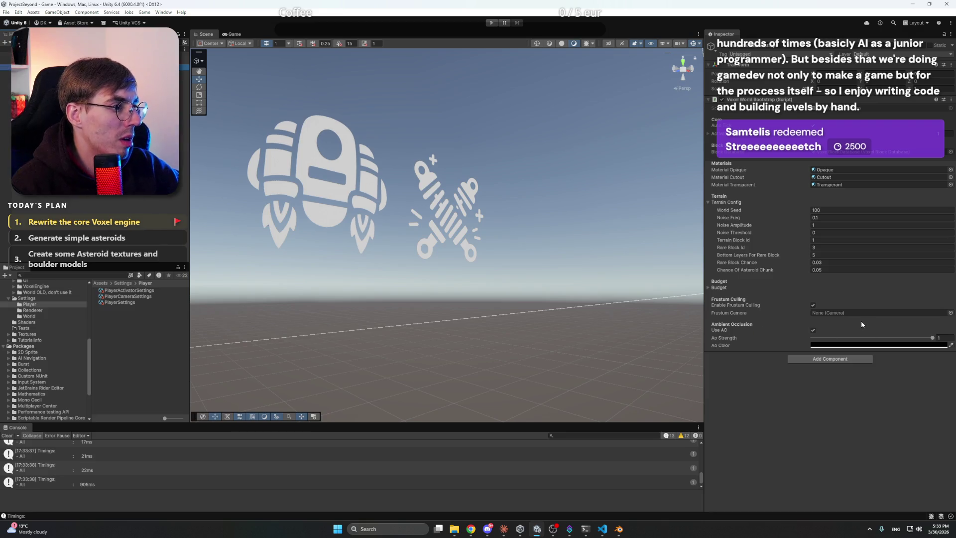
- Start play mode, then dock and widen the Game view beside the Scene view
{"action": "left_click", "coordinate": [491, 23]}
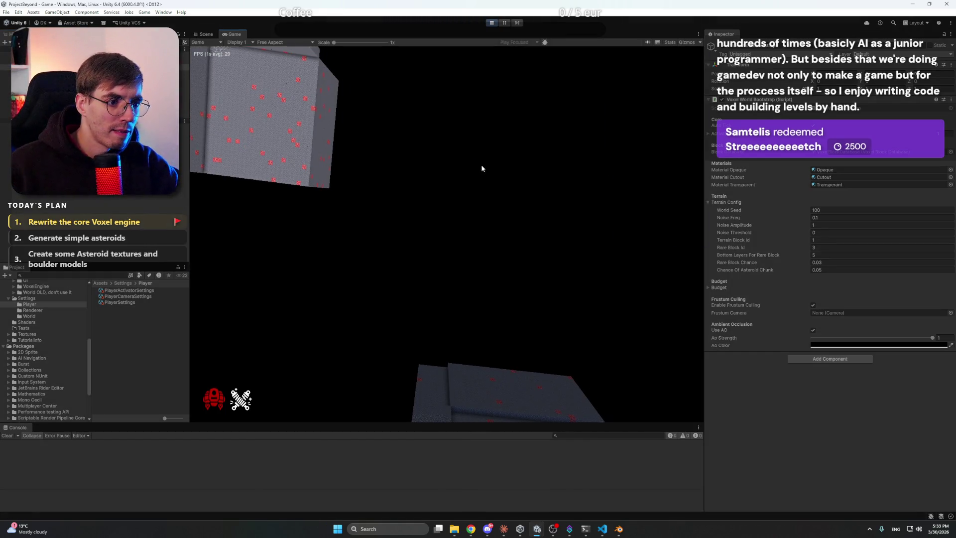
{"action": "left_click", "coordinate": [481, 168]}
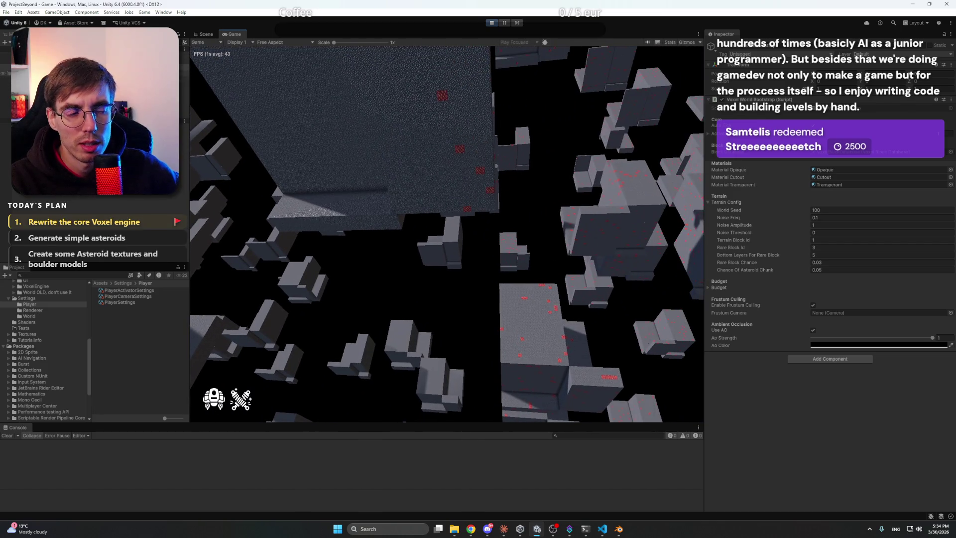
{"action": "left_click", "coordinate": [209, 35]}
{"action": "mouse_move", "coordinate": [235, 34]}
{"action": "left_mouse_down"}
{"action": "mouse_move", "coordinate": [603, 159]}
{"action": "mouse_move", "coordinate": [660, 208]}
{"action": "mouse_move", "coordinate": [628, 217]}
{"action": "left_mouse_up"}
{"action": "left_click_drag", "start_coordinate": [533, 224], "coordinate": [499, 224]}
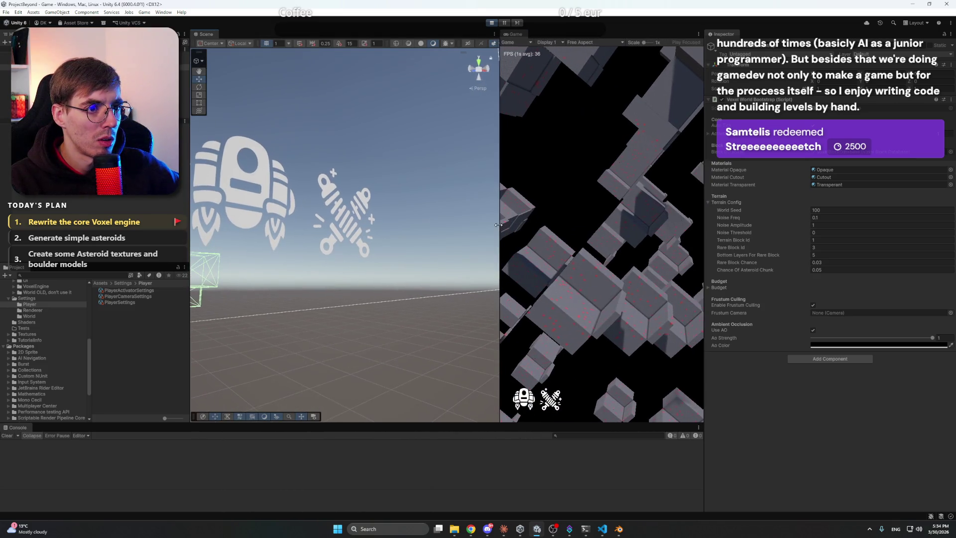
- Select the Suit Systems Panel canvas and orbit the Scene camera up toward it
{"action": "left_click", "coordinate": [428, 234]}
{"action": "left_click", "coordinate": [427, 237]}
{"action": "mouse_move", "coordinate": [428, 235]}
{"action": "left_mouse_down"}
{"action": "mouse_move", "coordinate": [621, 235]}
{"action": "mouse_move", "coordinate": [597, 297]}
{"action": "left_mouse_up"}
{"action": "mouse_move", "coordinate": [409, 320]}
{"action": "left_mouse_down"}
{"action": "mouse_move", "coordinate": [300, 254]}
{"action": "mouse_move", "coordinate": [316, 244]}
{"action": "mouse_move", "coordinate": [358, 265]}
{"action": "mouse_move", "coordinate": [455, 275]}
{"action": "mouse_move", "coordinate": [553, 214]}
{"action": "mouse_move", "coordinate": [582, 143]}
{"action": "mouse_move", "coordinate": [559, 117]}
{"action": "mouse_move", "coordinate": [398, 280]}
{"action": "left_mouse_up"}
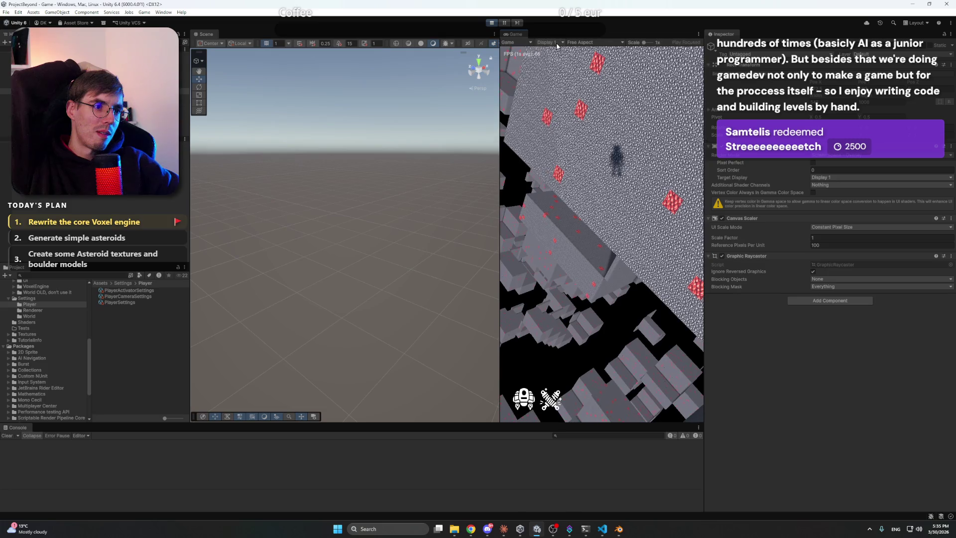
- Dock the Game view back as a full panel, fly through the asteroids, then stop play mode
{"action": "left_click_drag", "start_coordinate": [515, 34], "coordinate": [229, 34]}
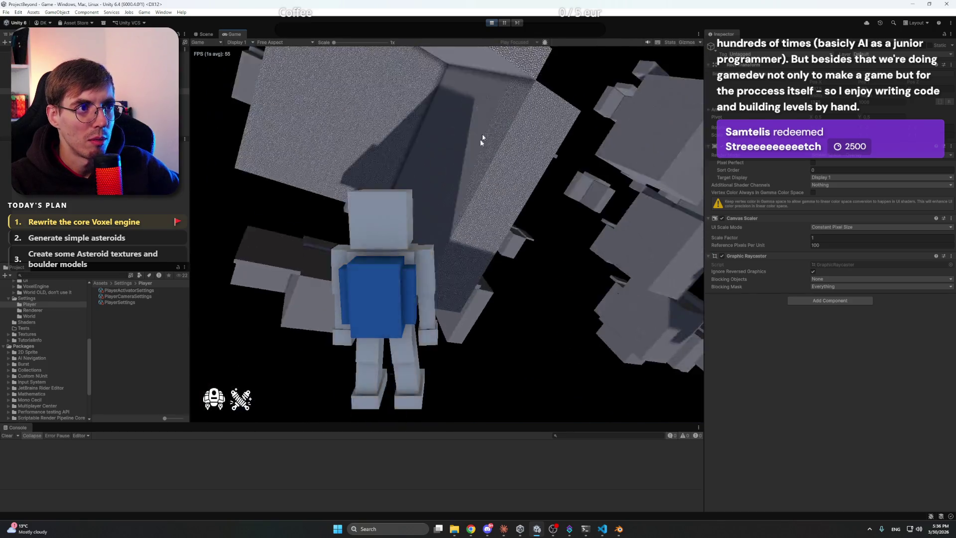
{"action": "left_click", "coordinate": [492, 23]}
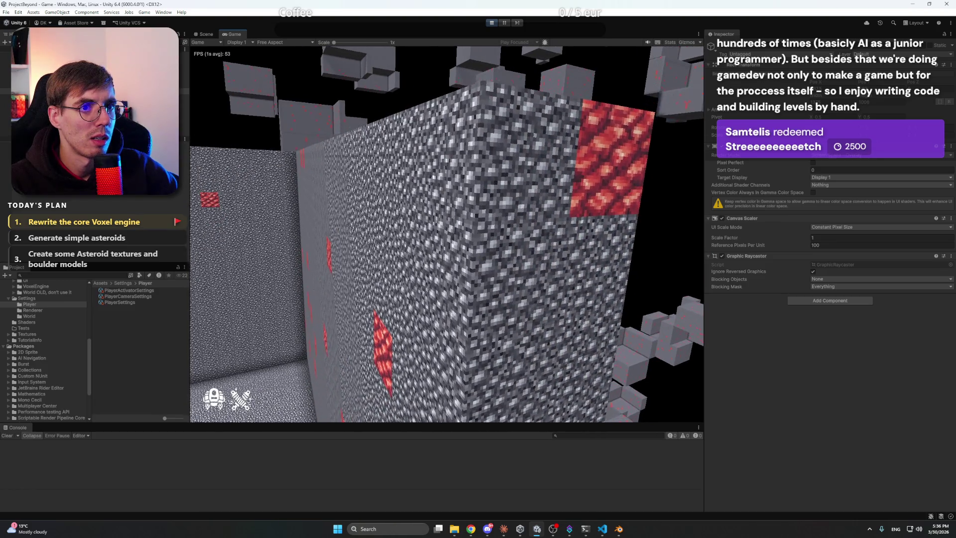
{"action": "left_click", "coordinate": [492, 24]}
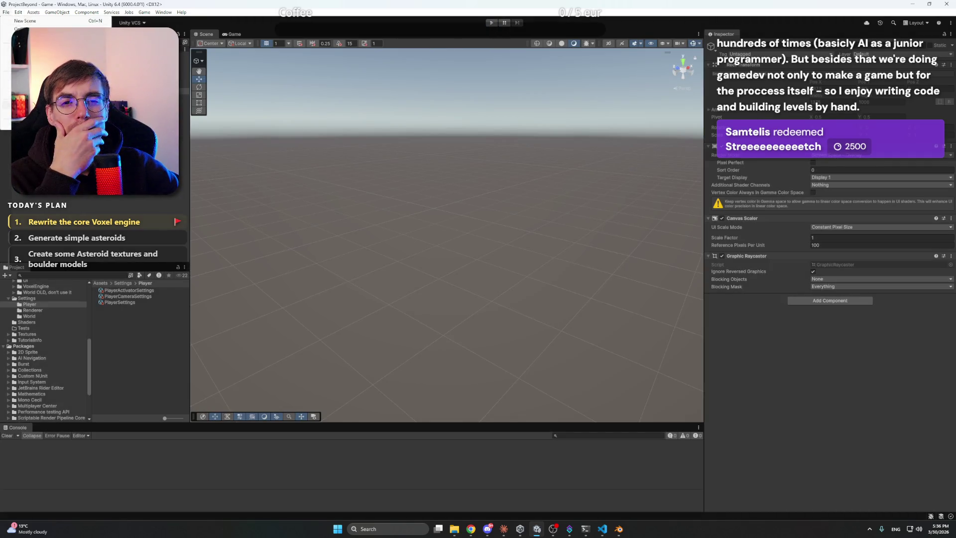
- Build the Windows player into a new Builds folder named 13, then minimize Blender to show Notion
{"action": "key", "text": "ctrl+shift+b"}
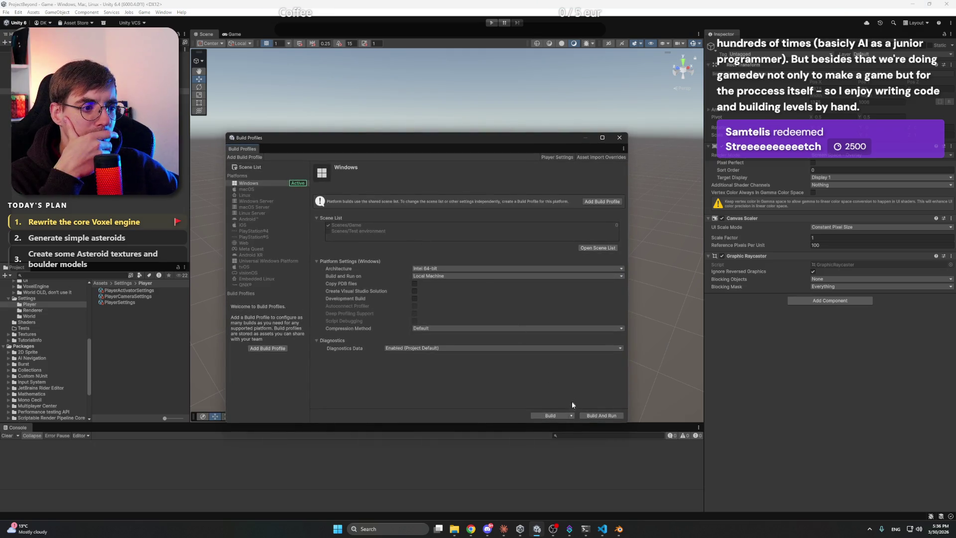
{"action": "left_click", "coordinate": [550, 416]}
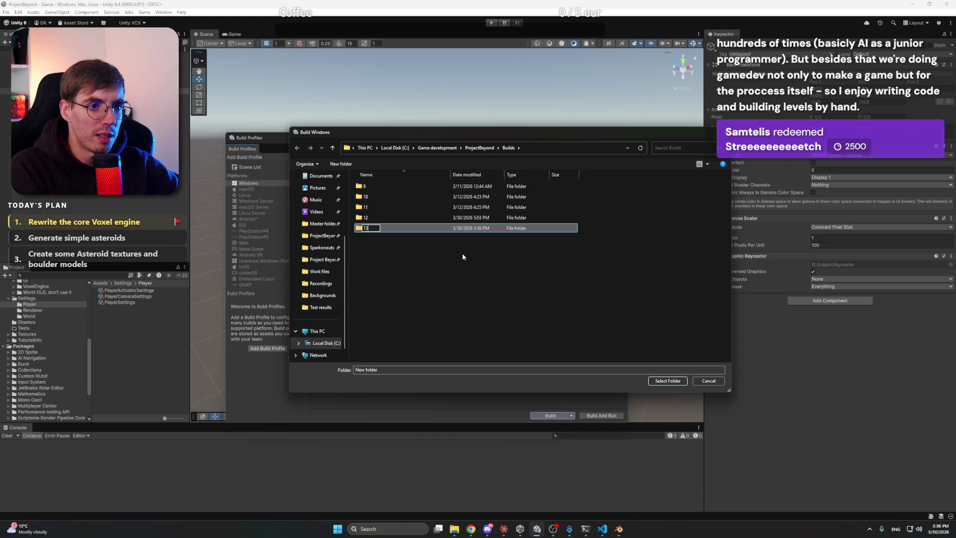
{"action": "key", "text": "Return"}
{"action": "double_click", "coordinate": [403, 229]}
{"action": "left_click", "coordinate": [666, 381]}
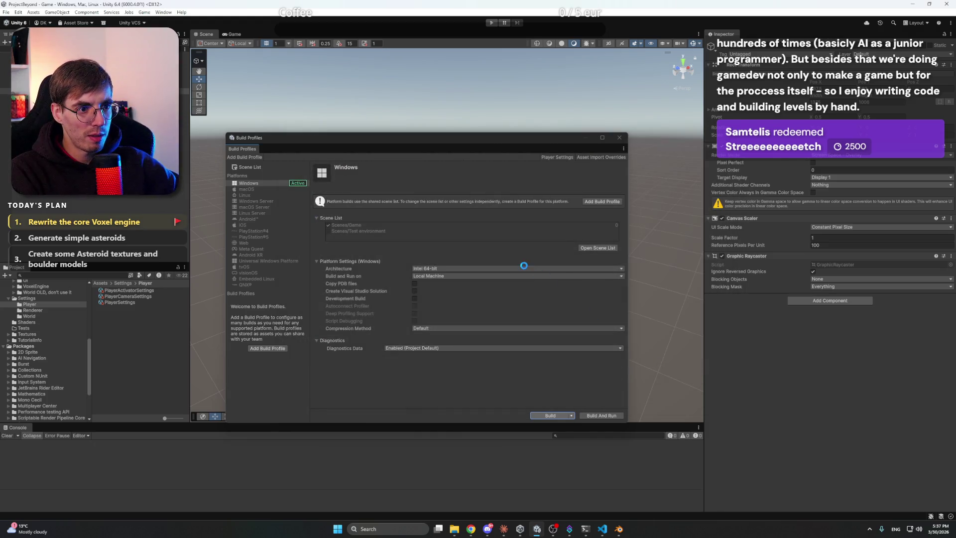
{"action": "left_click", "coordinate": [619, 528]}
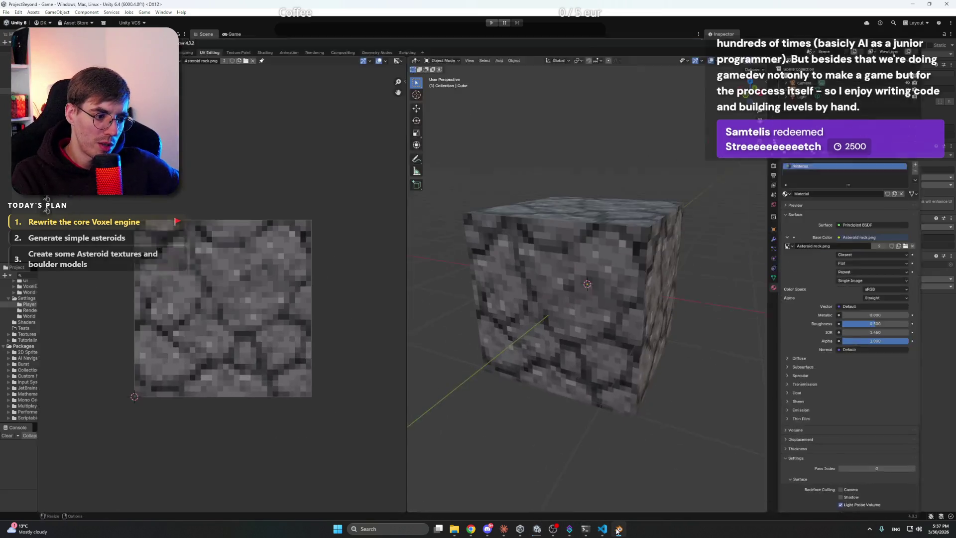
{"action": "left_click", "coordinate": [919, 6]}
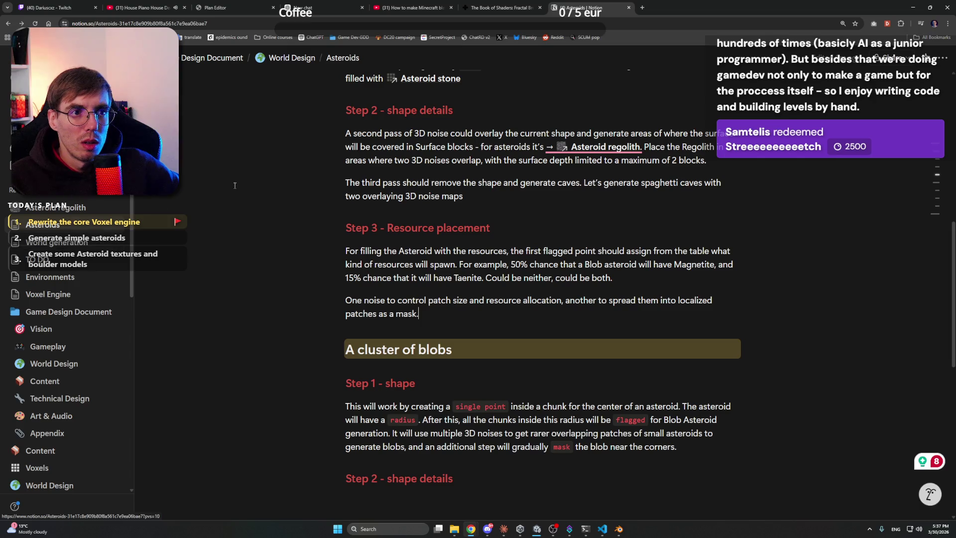
- Scroll up the Asteroids notes, then select the files in the Builds\13 folder to launch the game
{"action": "scroll", "coordinate": [370, 211], "scroll_direction": "up", "scroll_amount": 5}
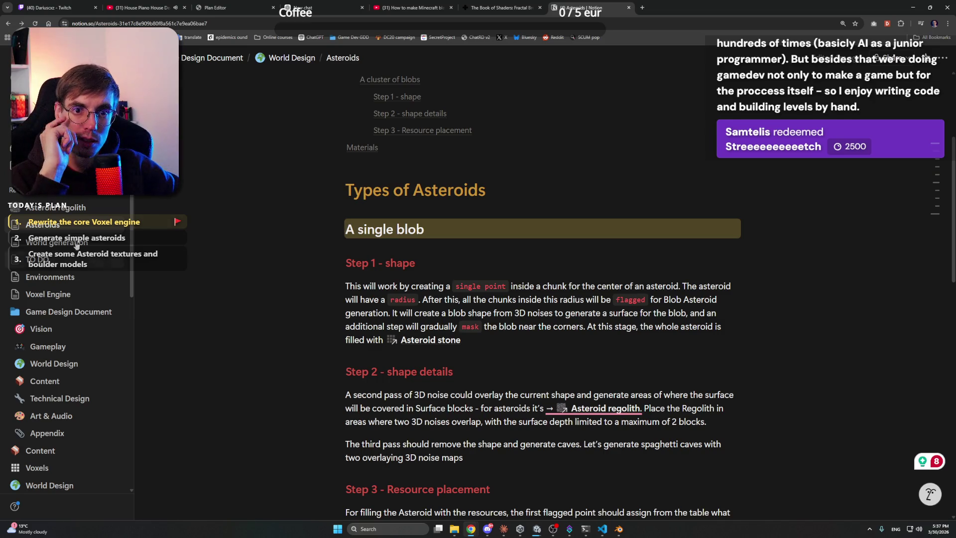
{"action": "left_click_drag", "start_coordinate": [525, 212], "coordinate": [542, 226]}
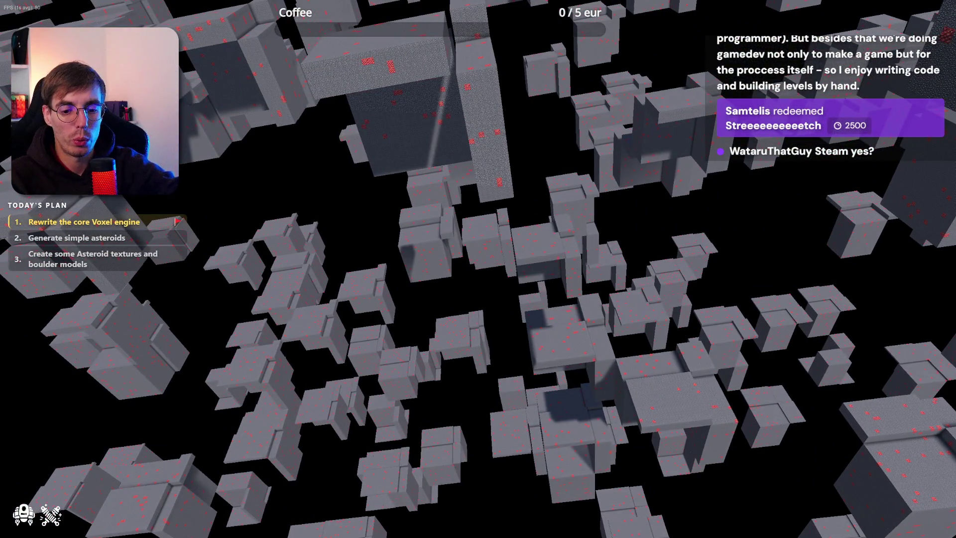
- Quit the standalone Cobalt Planet game with Alt+F4
{"action": "key", "text": "alt+F4"}
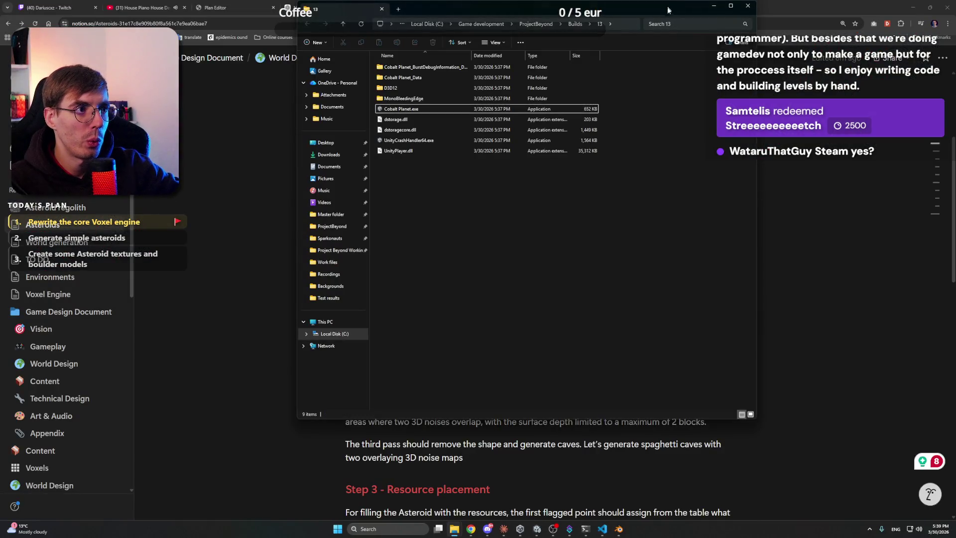
- Hide the build folder, bring up the Claude coding app, and start a New session
{"action": "left_click", "coordinate": [712, 9]}
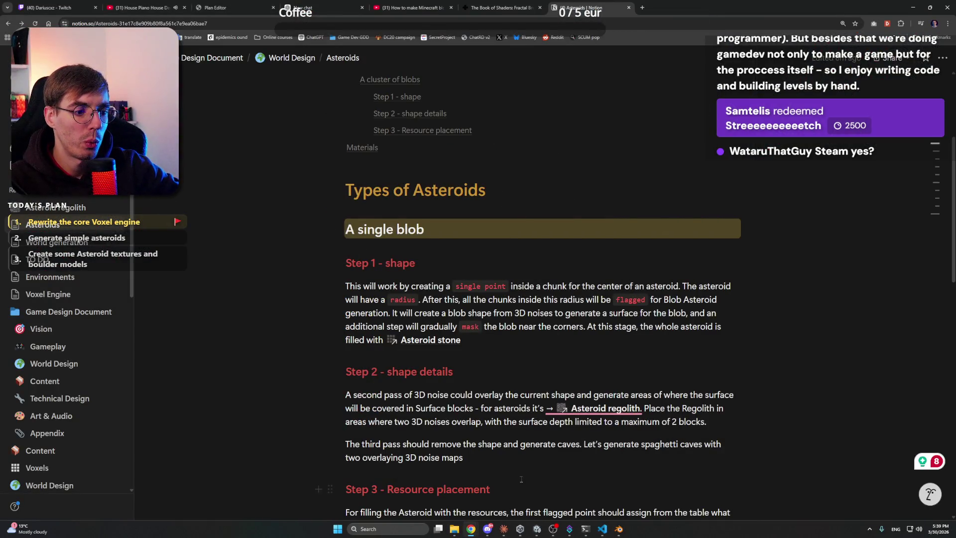
{"action": "left_click", "coordinate": [503, 532]}
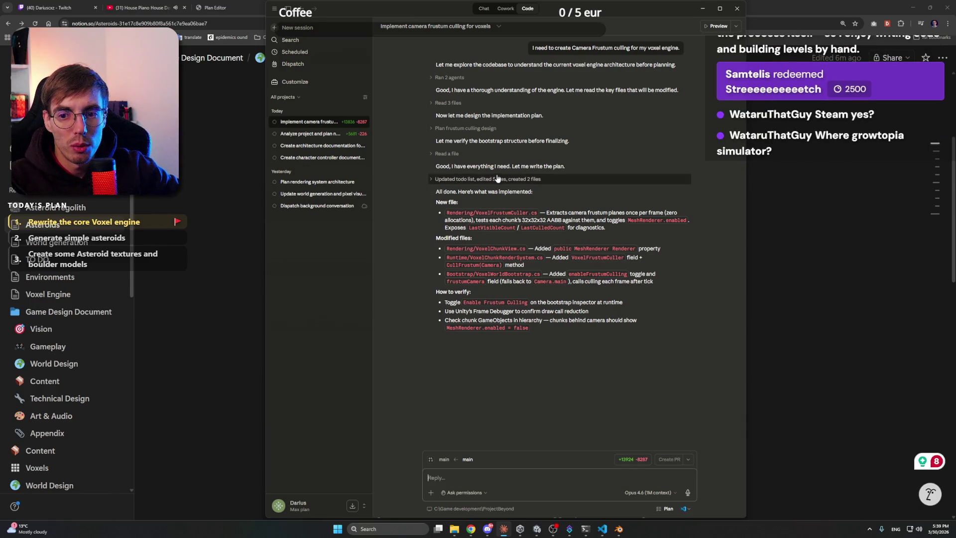
{"action": "left_click", "coordinate": [311, 28]}
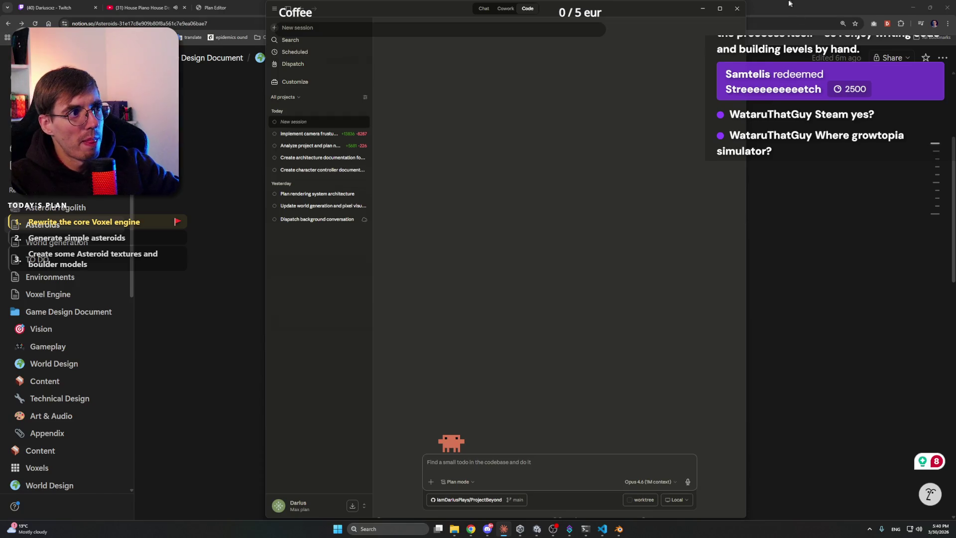
- Send Claude the question 'CPU?' about whether world generation still runs on the CPU
{"action": "left_click", "coordinate": [702, 9]}
{"action": "left_click", "coordinate": [912, 6]}
{"action": "type", "text": "Let's update the World generation. First of all, is the generation still on"}
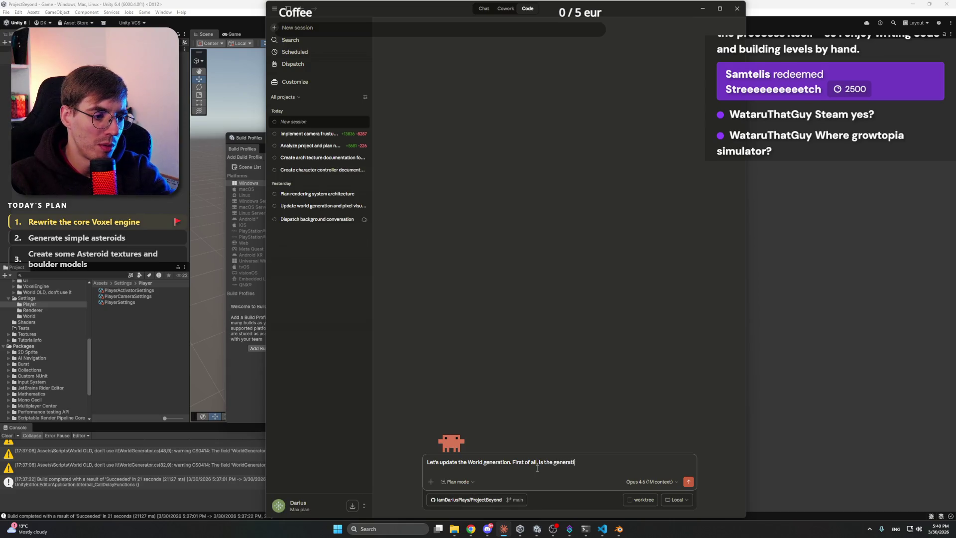
{"action": "type", "text": " CPU?"}
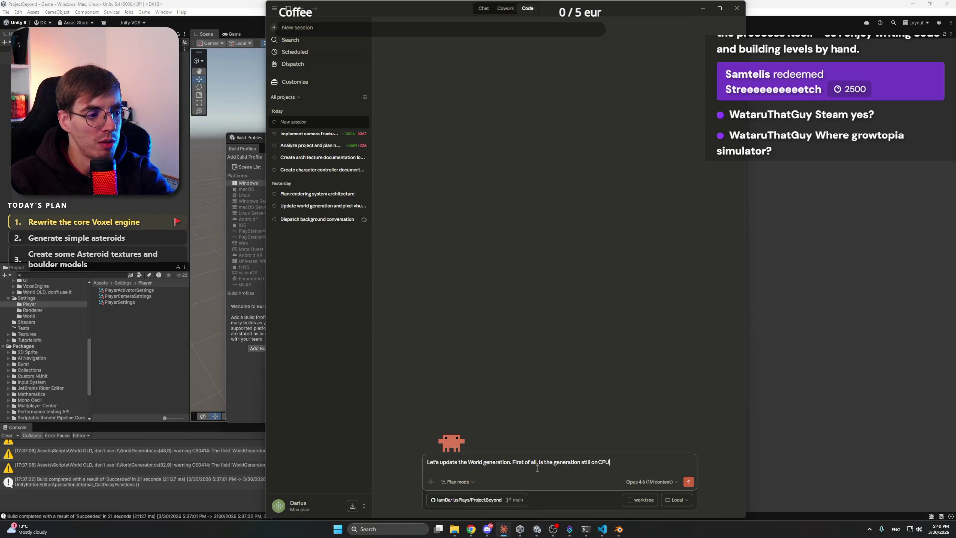
{"action": "key", "text": "Return"}
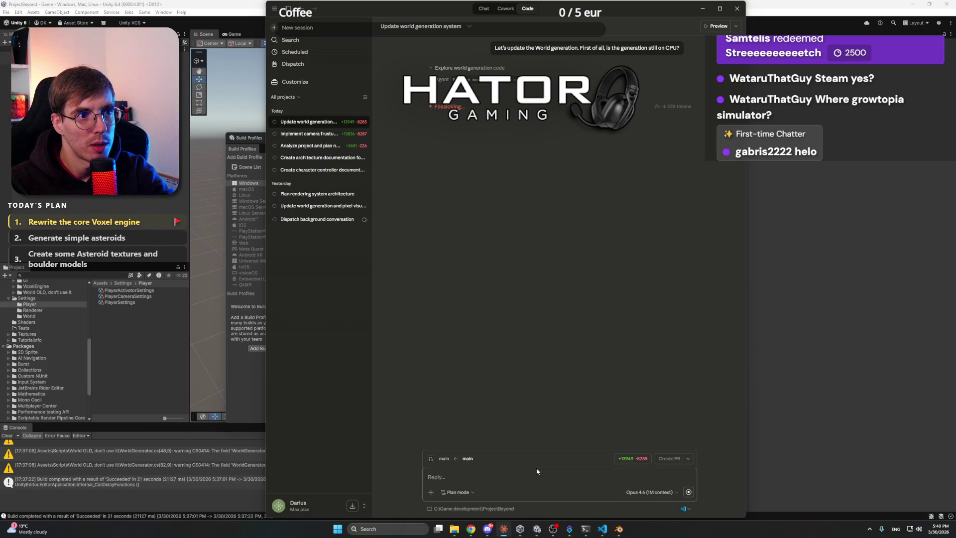
- Briefly check Discord and Blender while Claude reports generation is CPU-only via Jobs and Burst
{"action": "left_click", "coordinate": [488, 532]}
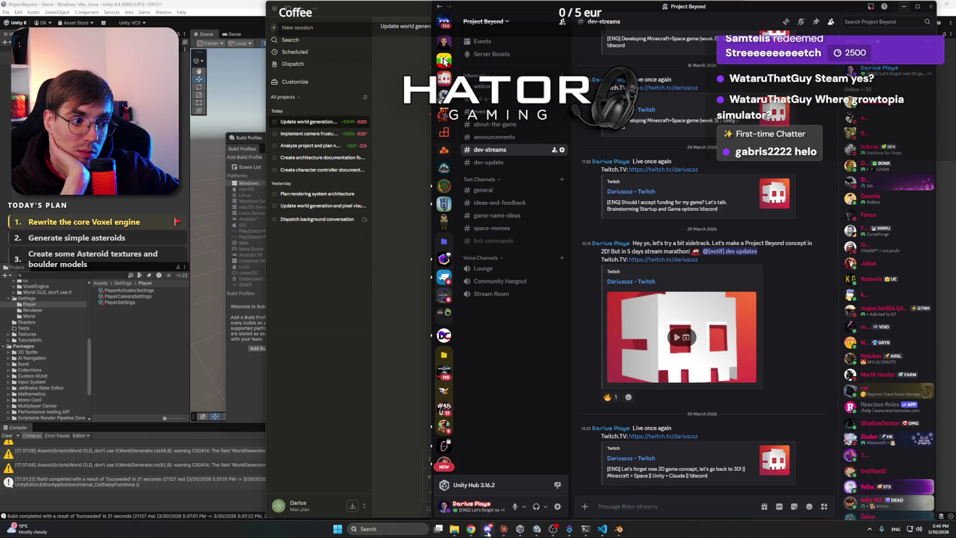
{"action": "left_click", "coordinate": [488, 531]}
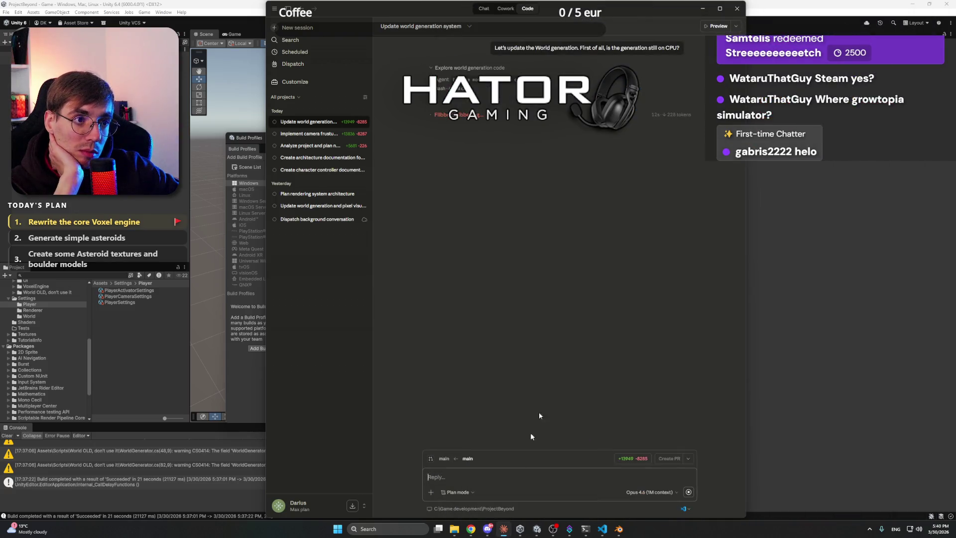
{"action": "left_click", "coordinate": [618, 530]}
{"action": "left_click", "coordinate": [619, 529]}
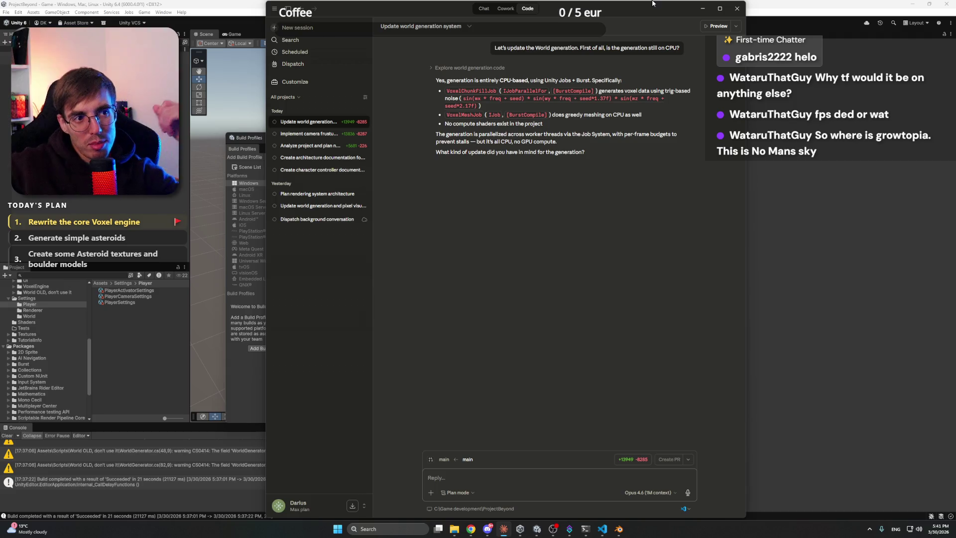
- Select the Types of Asteroids notes in Notion, then bring the Claude session back to the front
{"action": "mouse_move", "coordinate": [473, 529]}
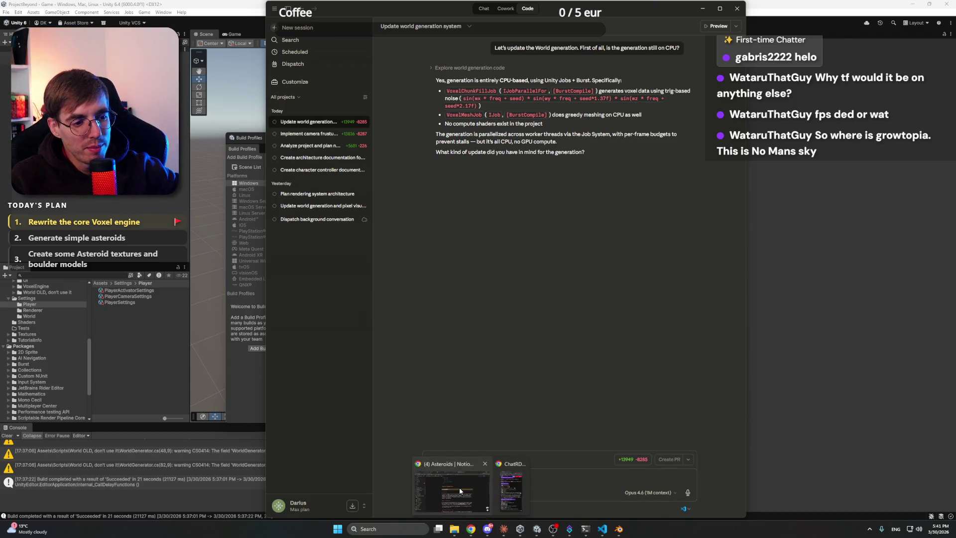
{"action": "left_click", "coordinate": [459, 487]}
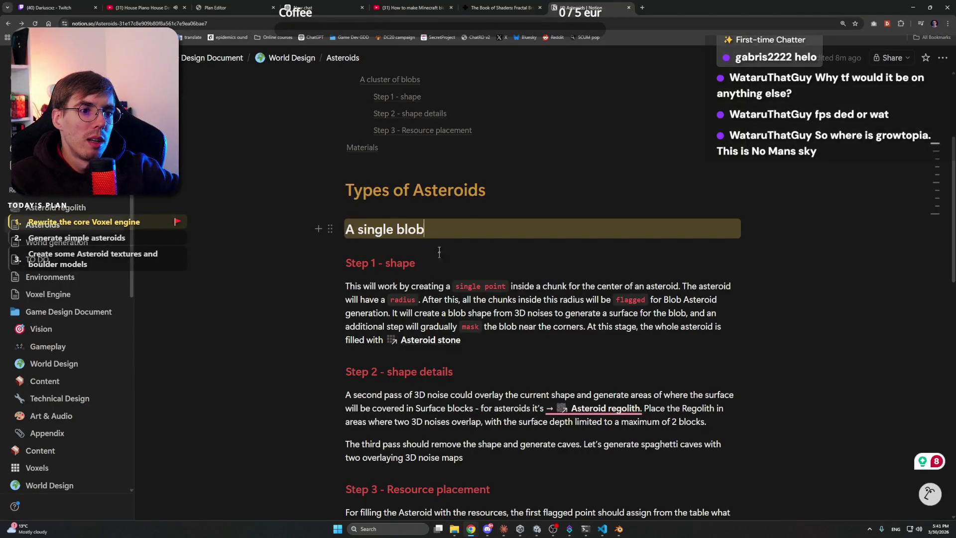
{"action": "left_click", "coordinate": [347, 190]}
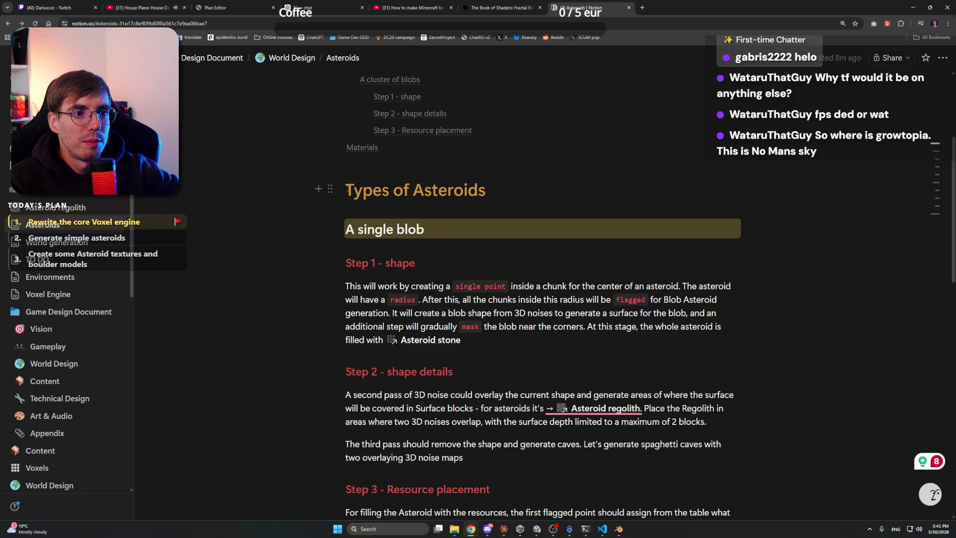
{"action": "left_click_drag", "start_coordinate": [346, 191], "coordinate": [504, 258]}
{"action": "scroll", "coordinate": [504, 257], "scroll_direction": "down", "scroll_amount": 2}
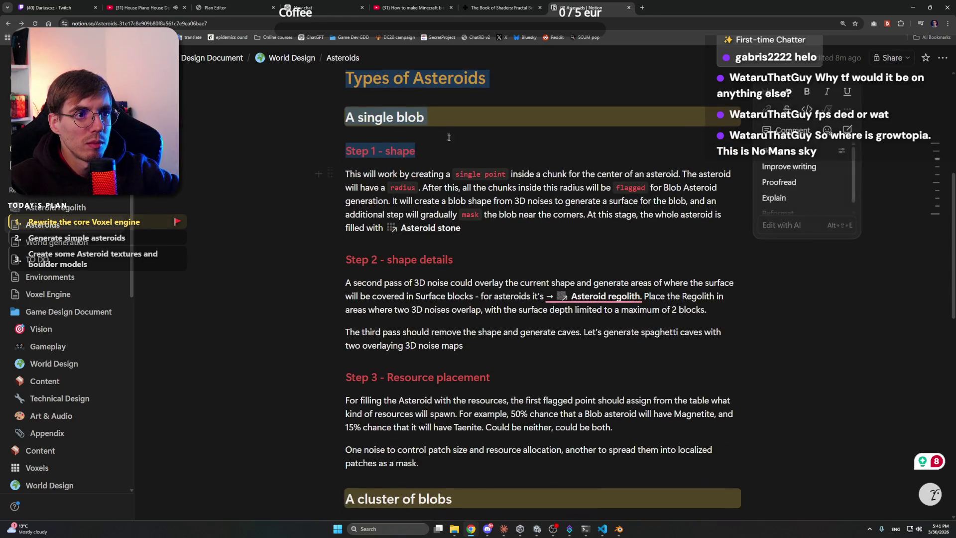
{"action": "left_click", "coordinate": [504, 529]}
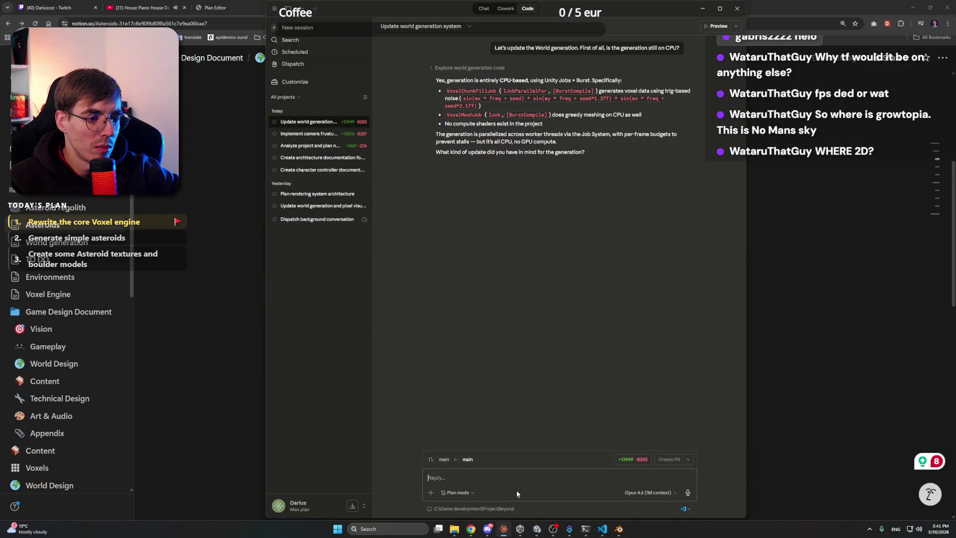
- Draft a reply to update Voxel Generation: 'updated version should use GPU procedural generation', then return to Notion
{"action": "type", "text": "Let's"}
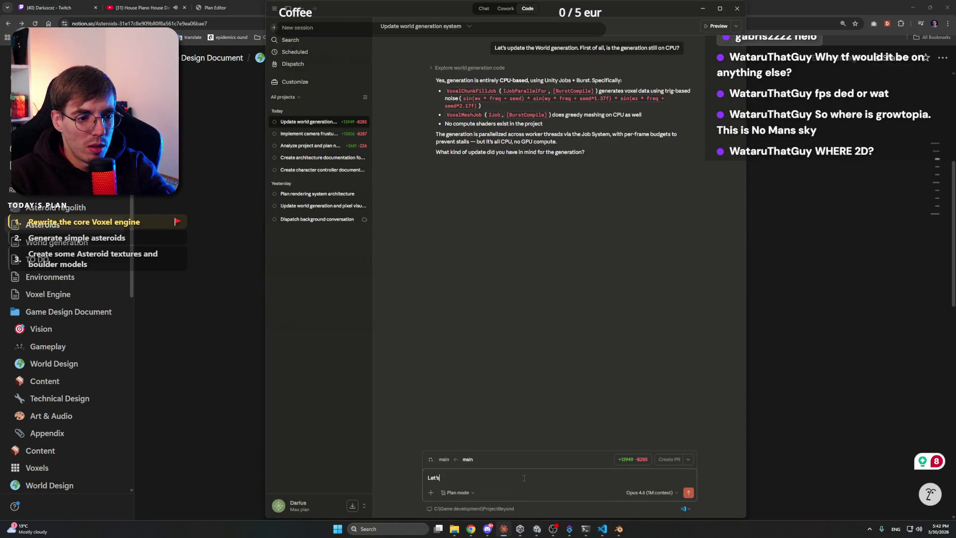
{"action": "type", "text": " update t"}
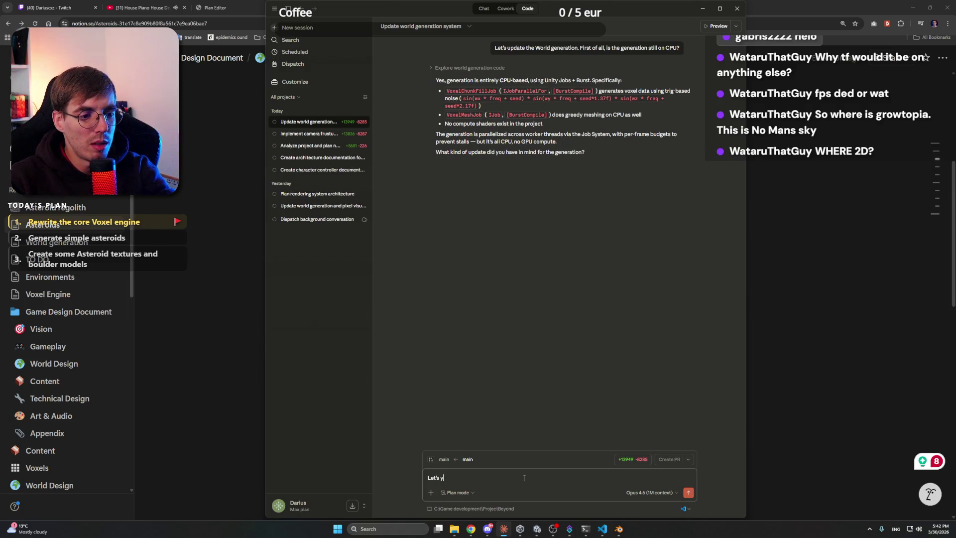
{"action": "type", "text": "he Voxe"}
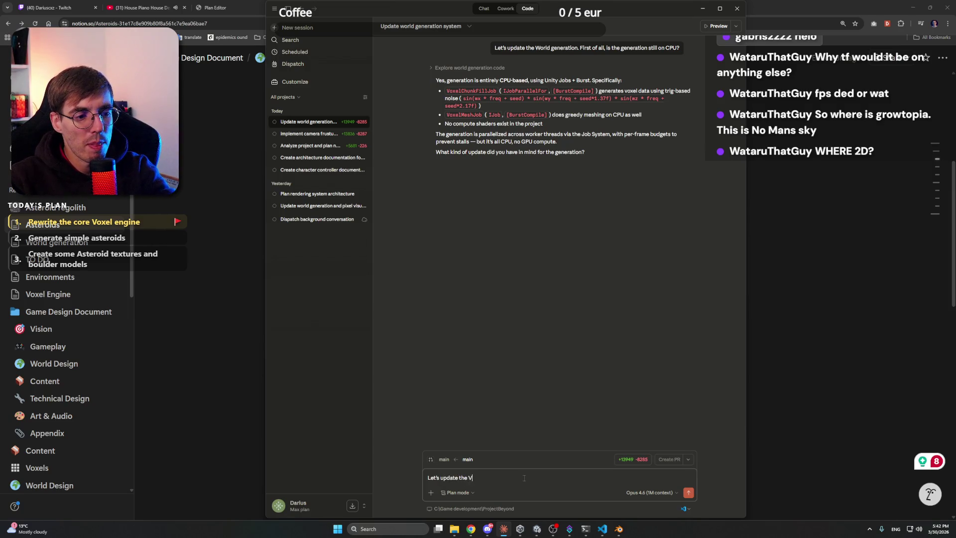
{"action": "key", "text": "BackSpace"}
{"action": "type", "text": "Generation. "}
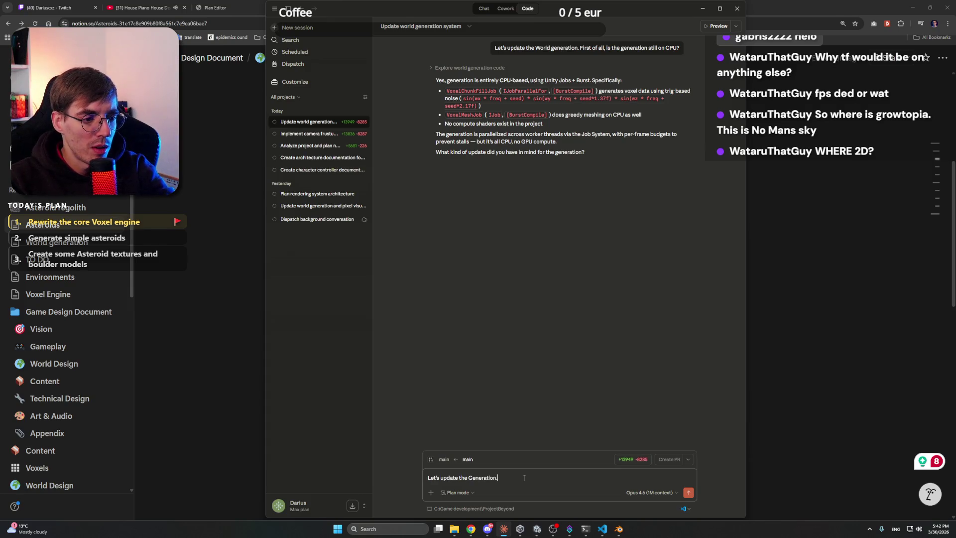
{"action": "type", "text": "First of all"}
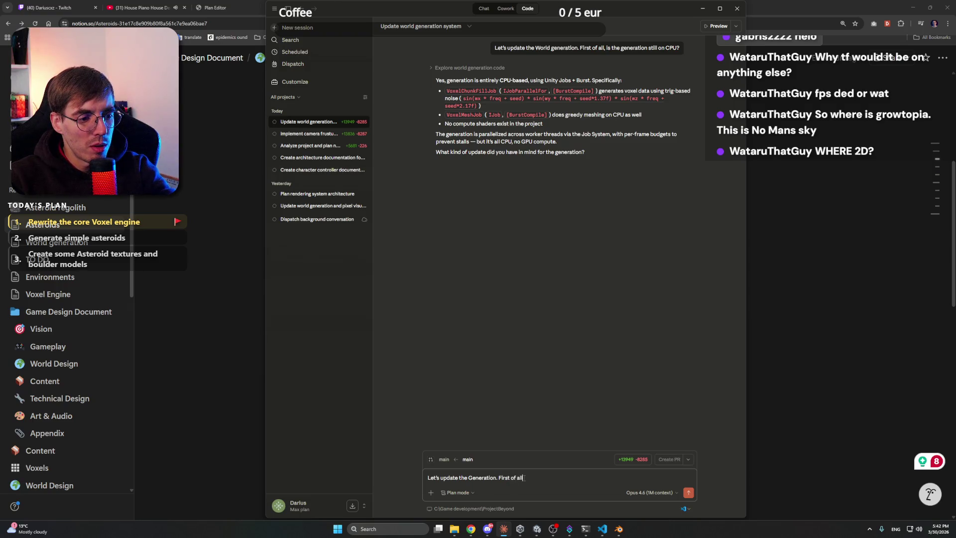
{"action": "type", "text": ", upd"}
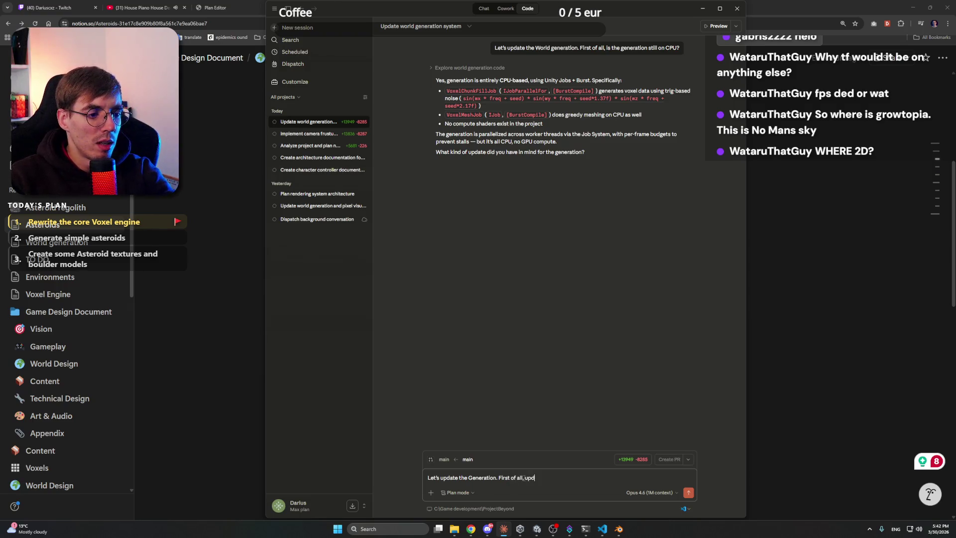
{"action": "type", "text": "ated version s"}
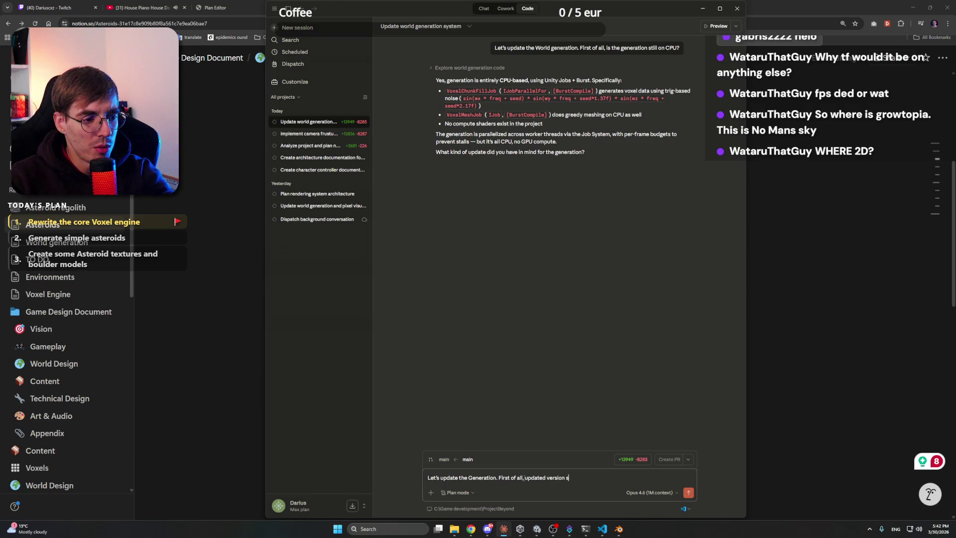
{"action": "type", "text": "hould use GPU proced"}
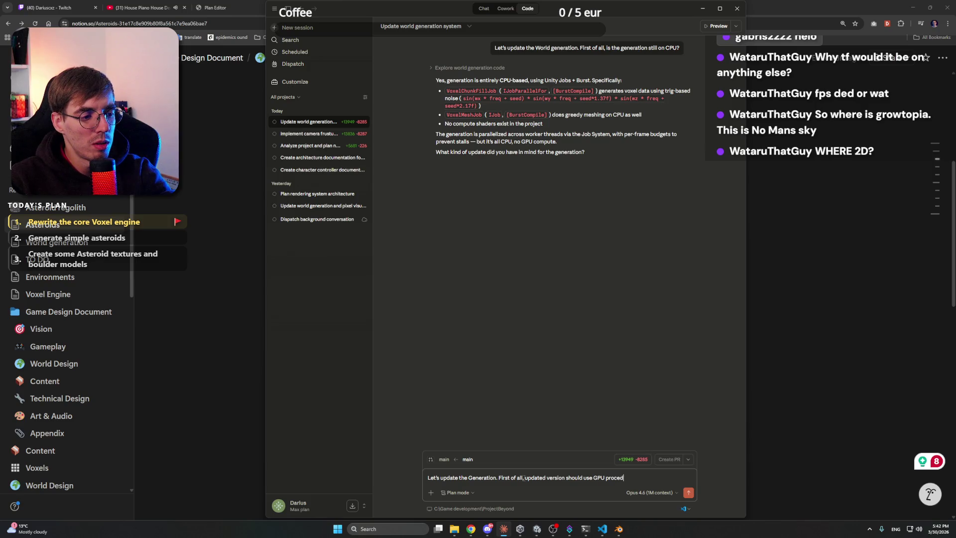
{"action": "type", "text": "ural gen"}
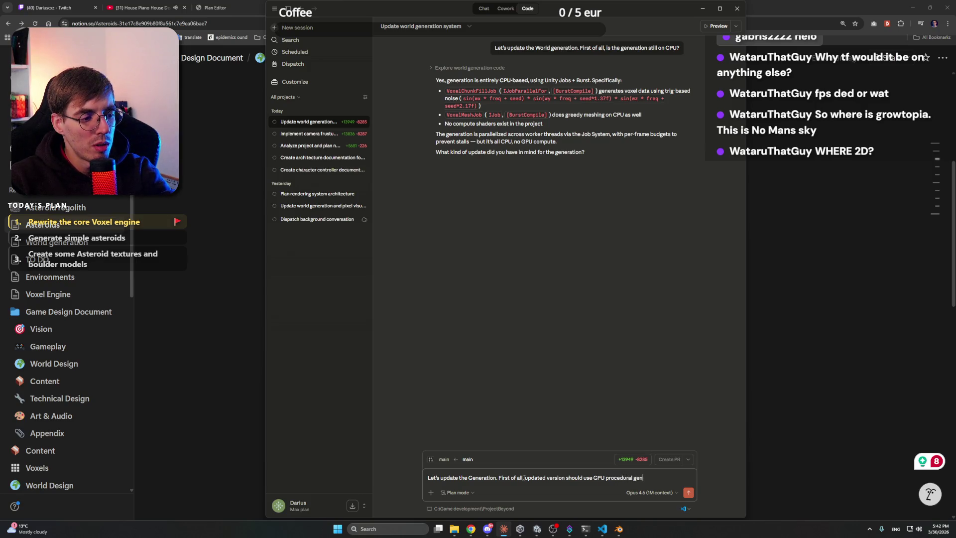
{"action": "type", "text": "eration."}
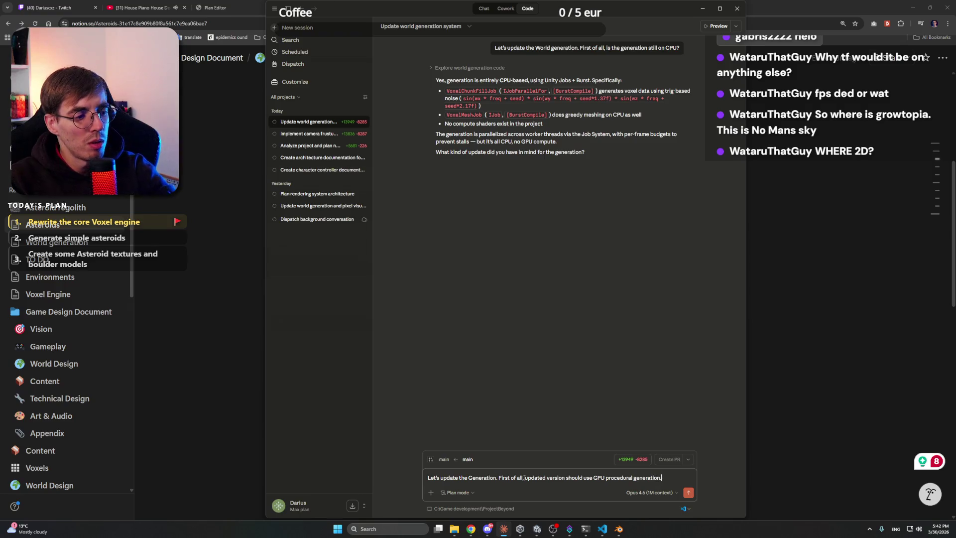
{"action": "key", "text": "alt+Tab"}
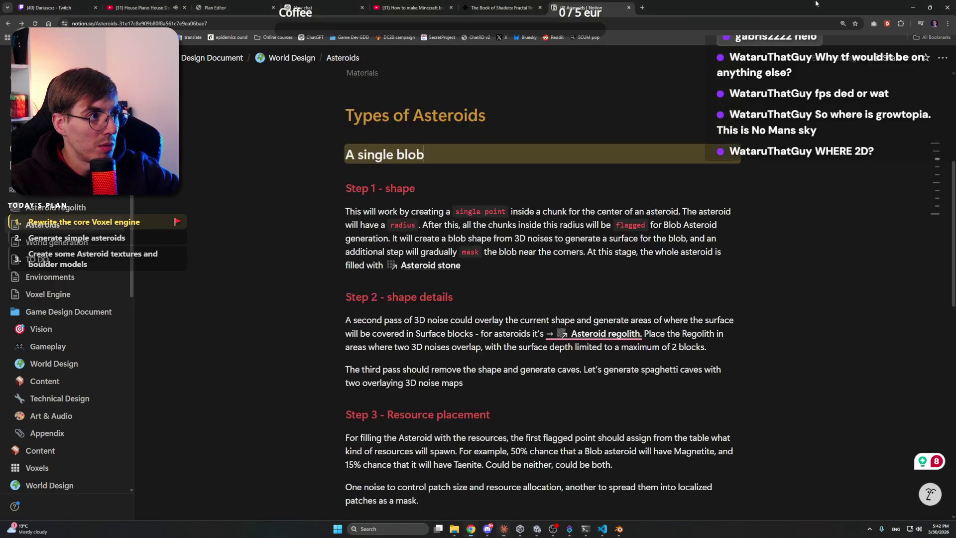
- Paste the single-blob asteroid Steps 1–3 from Notion into the Claude draft
{"action": "mouse_move", "coordinate": [482, 193]}
{"action": "left_mouse_down"}
{"action": "mouse_move", "coordinate": [548, 448]}
{"action": "mouse_move", "coordinate": [611, 526]}
{"action": "left_mouse_up"}
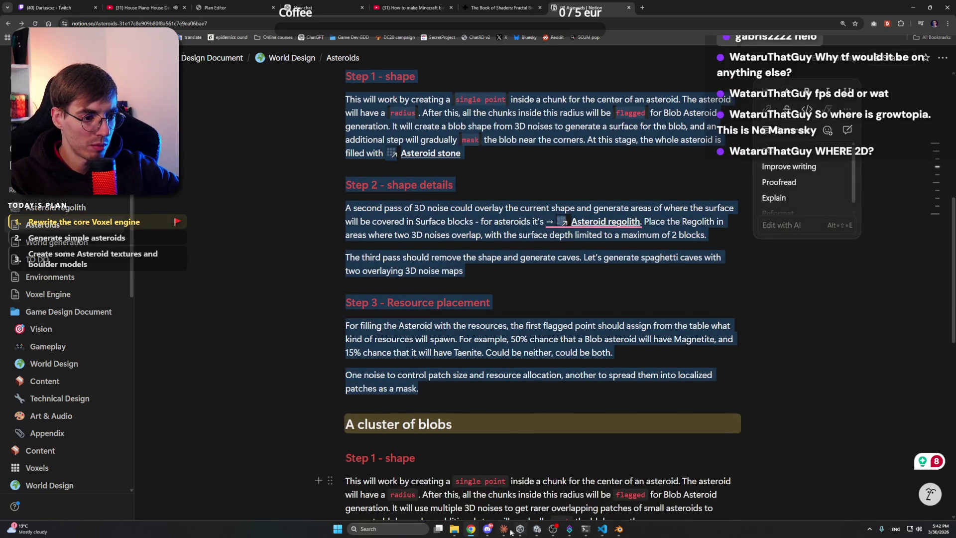
{"action": "left_click", "coordinate": [504, 528]}
{"action": "key", "text": "ctrl+v"}
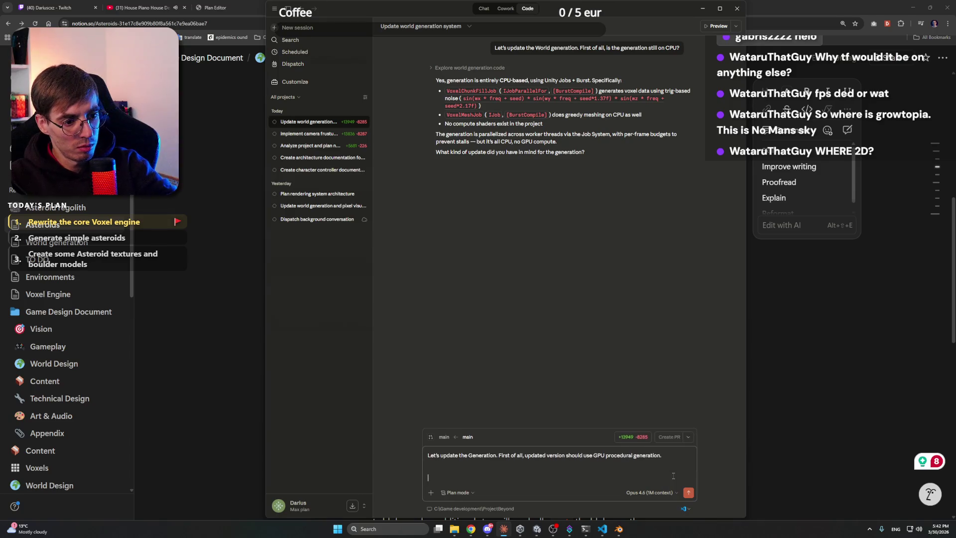
{"action": "scroll", "coordinate": [557, 438], "scroll_direction": "up", "scroll_amount": 5}
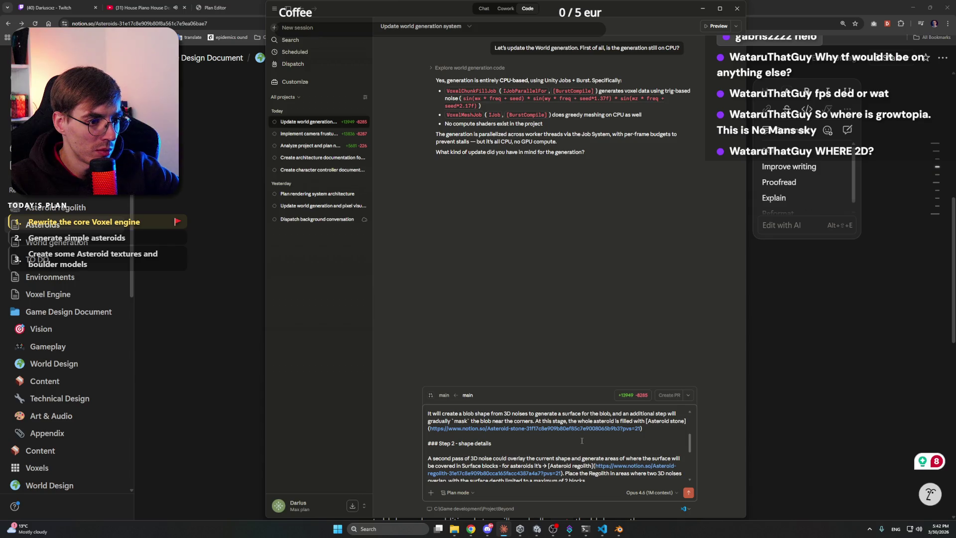
{"action": "scroll", "coordinate": [581, 440], "scroll_direction": "up", "scroll_amount": 5}
- Select the high-level Steps section on Notion's World generation page
{"action": "key", "text": "alt+Tab"}
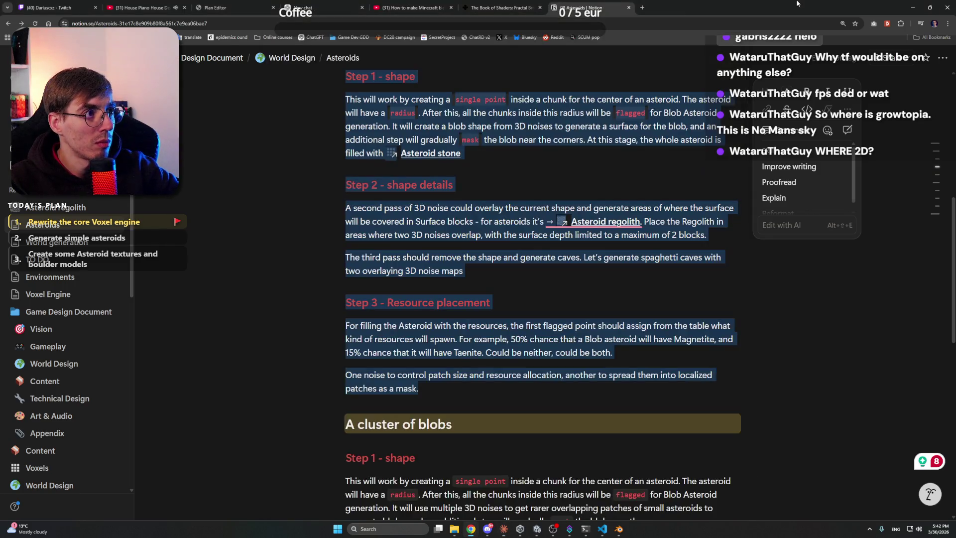
{"action": "left_click", "coordinate": [56, 242]}
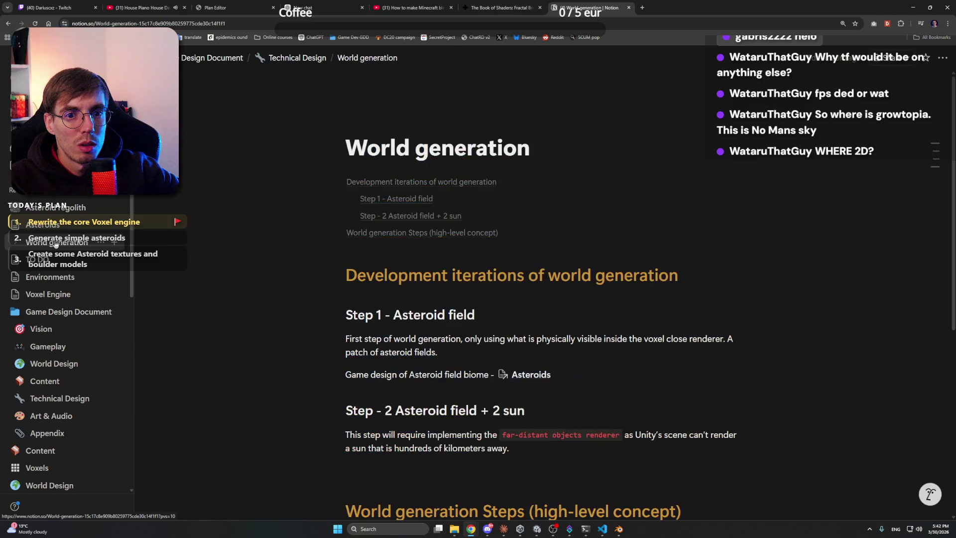
{"action": "scroll", "coordinate": [376, 234], "scroll_direction": "down", "scroll_amount": 5}
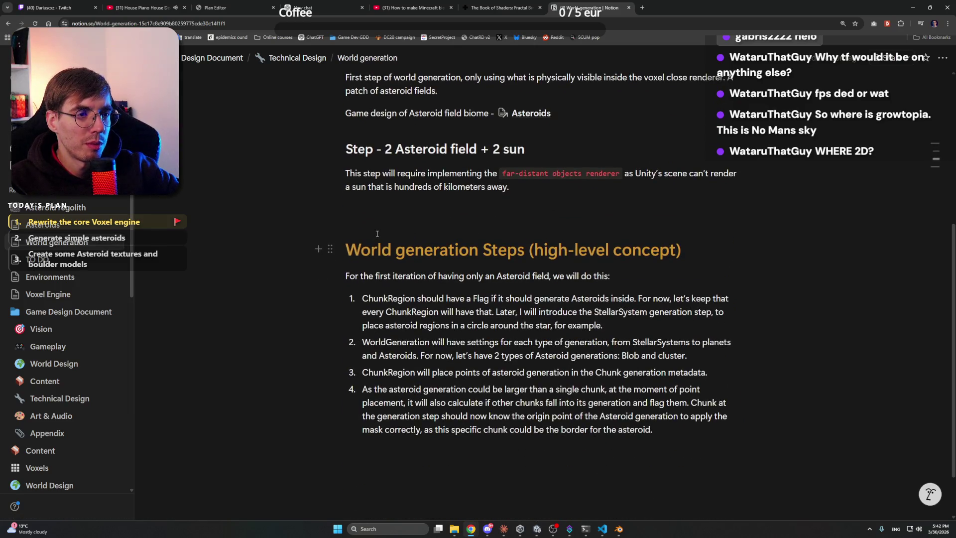
{"action": "scroll", "coordinate": [377, 234], "scroll_direction": "up", "scroll_amount": 2}
{"action": "scroll", "coordinate": [371, 224], "scroll_direction": "down", "scroll_amount": 3}
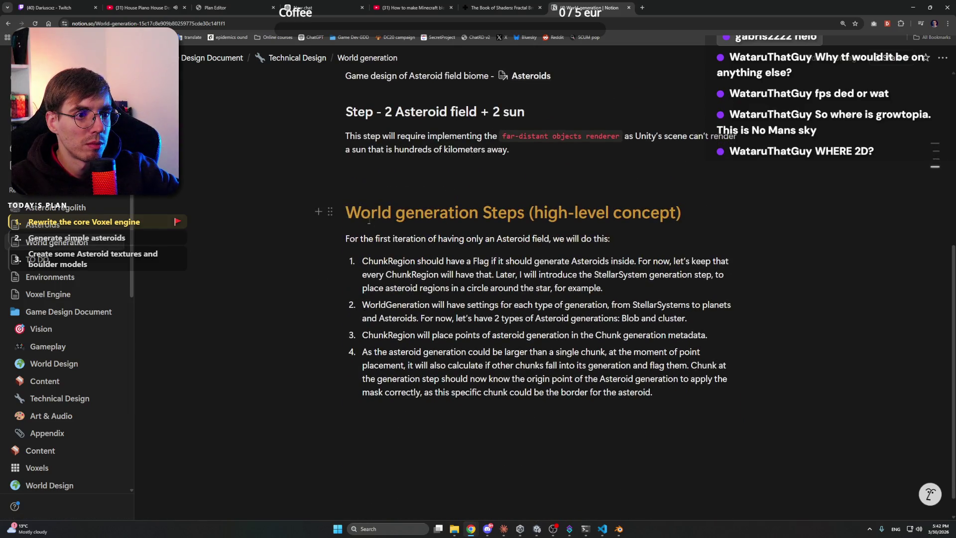
{"action": "mouse_move", "coordinate": [347, 216]}
{"action": "left_mouse_down"}
{"action": "mouse_move", "coordinate": [391, 214]}
{"action": "mouse_move", "coordinate": [598, 279]}
{"action": "mouse_move", "coordinate": [727, 378]}
{"action": "mouse_move", "coordinate": [653, 393]}
{"action": "left_mouse_up"}
{"action": "left_click", "coordinate": [913, 7]}
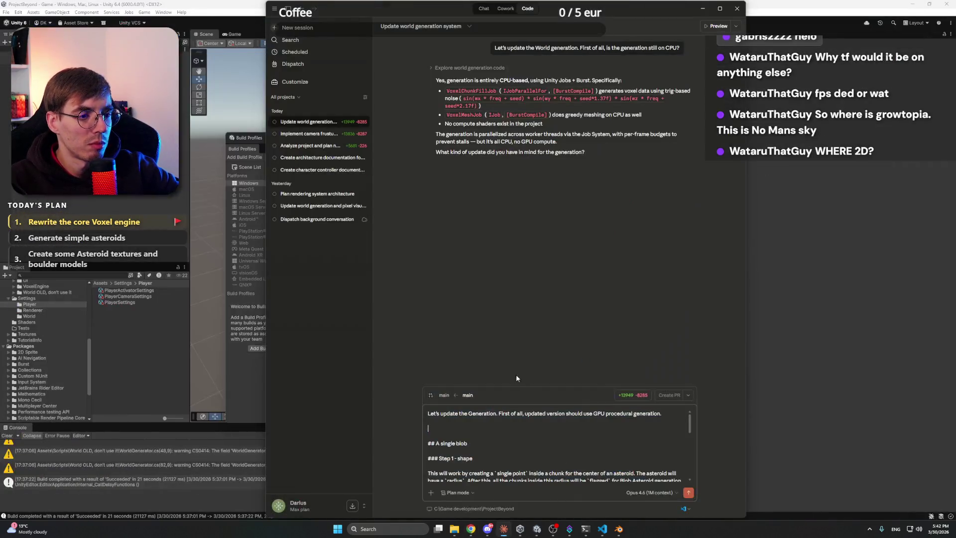
- Finish the Claude prompt asking for the best world-generation pipeline, then send it
{"action": "scroll", "coordinate": [467, 427], "scroll_direction": "down", "scroll_amount": 2}
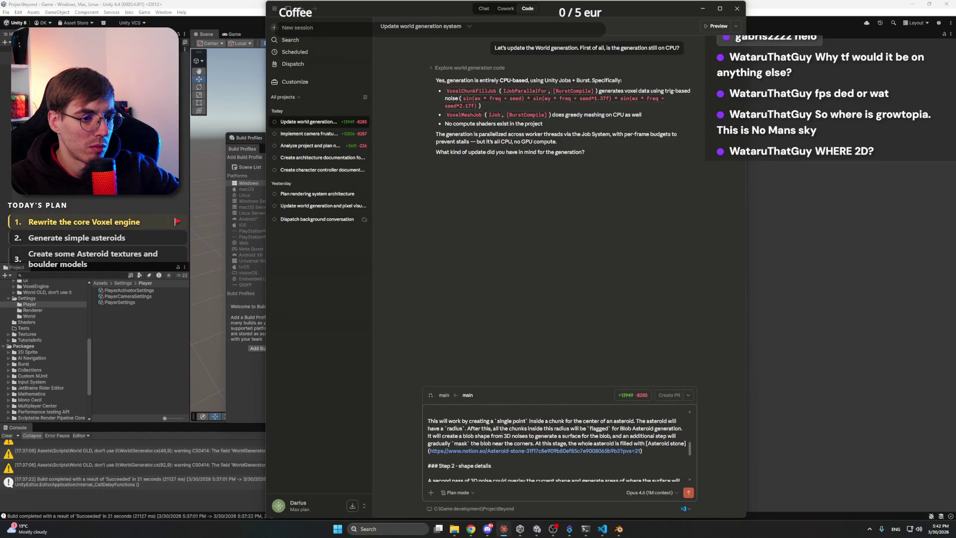
{"action": "scroll", "coordinate": [500, 440], "scroll_direction": "up", "scroll_amount": 3}
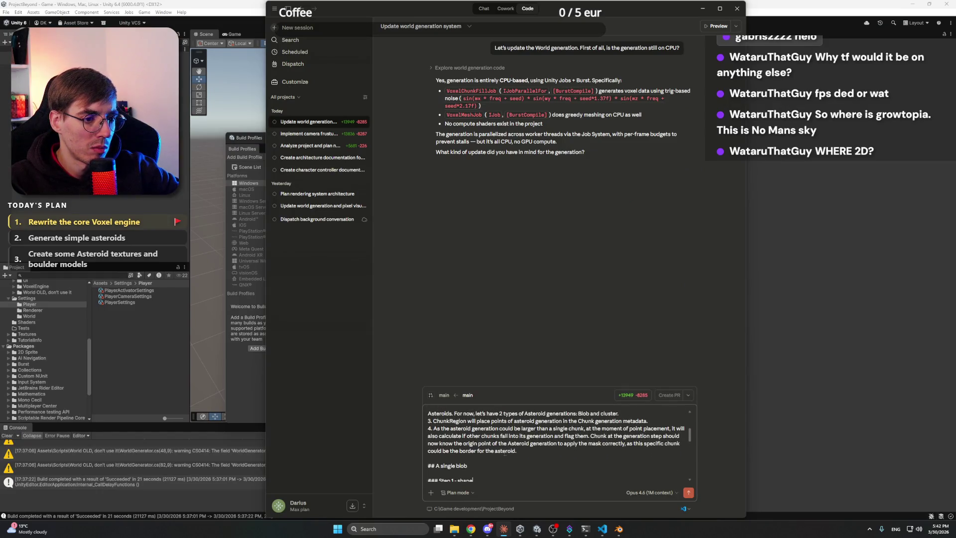
{"action": "scroll", "coordinate": [511, 459], "scroll_direction": "up", "scroll_amount": 5}
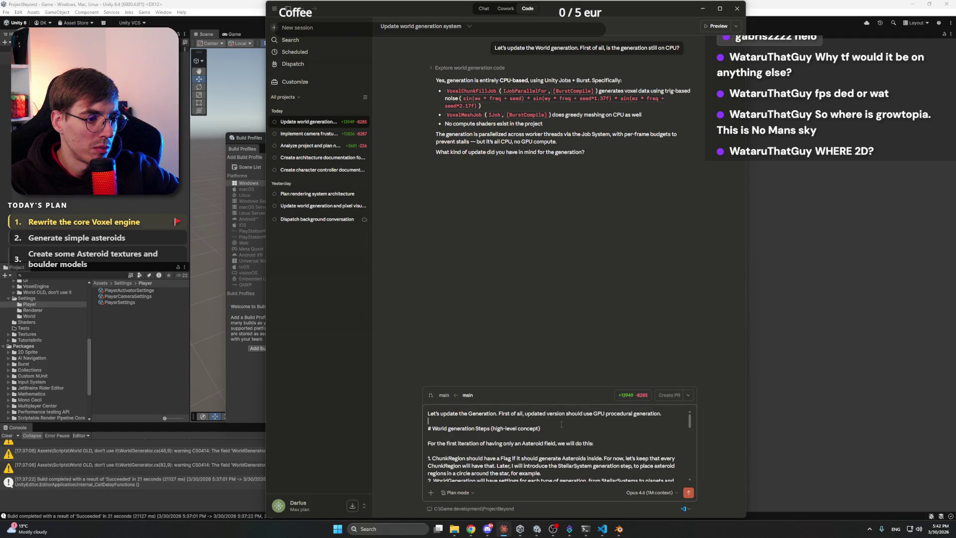
{"action": "scroll", "coordinate": [560, 437], "scroll_direction": "down", "scroll_amount": 2}
{"action": "scroll", "coordinate": [555, 432], "scroll_direction": "up", "scroll_amount": 2}
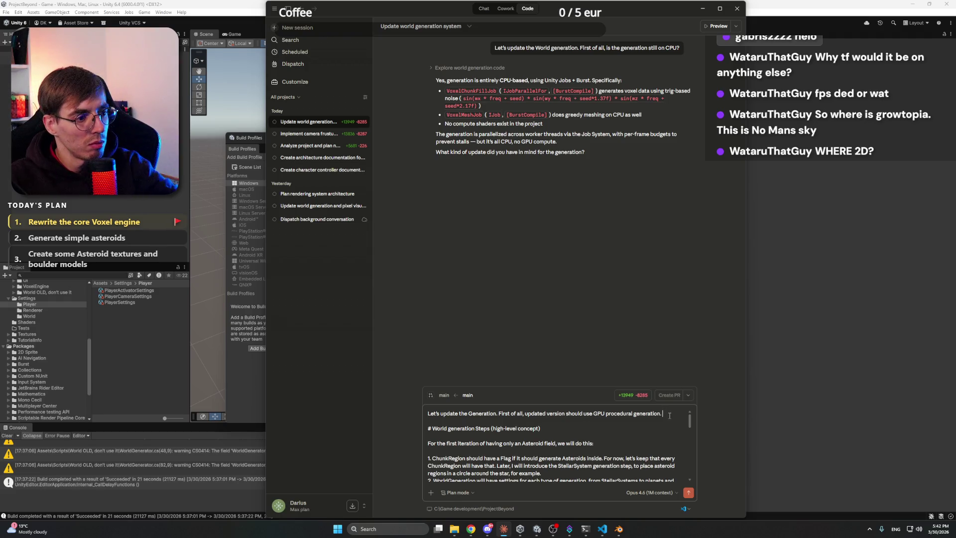
{"action": "type", "text": "Let's plan now and find the best wor"}
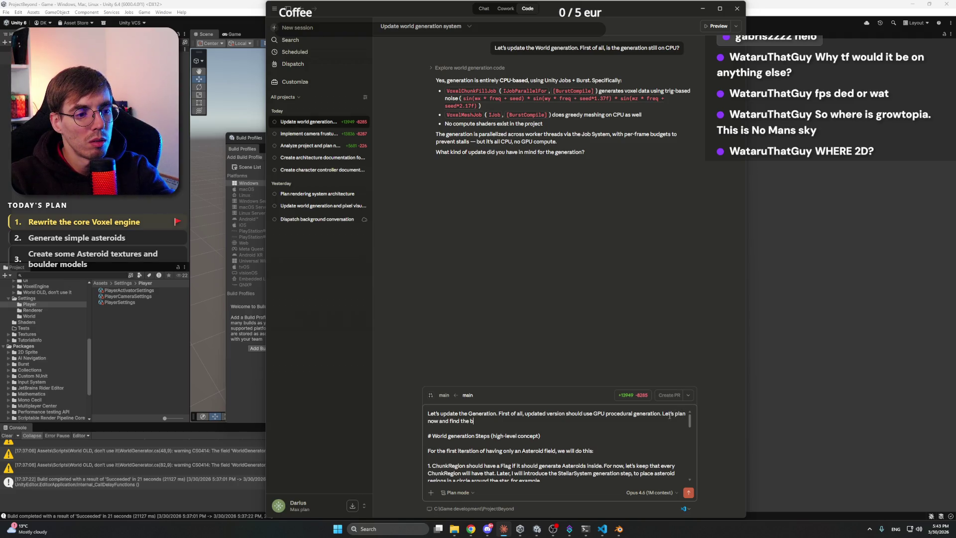
{"action": "key", "text": "BackSpace"}
{"action": "key", "text": "BackSpace"}
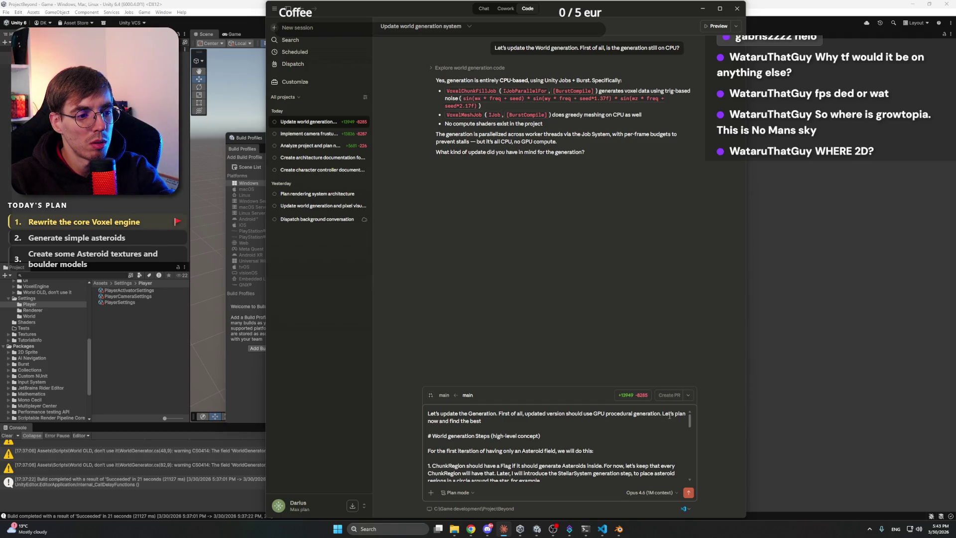
{"action": "type", "text": "pip"}
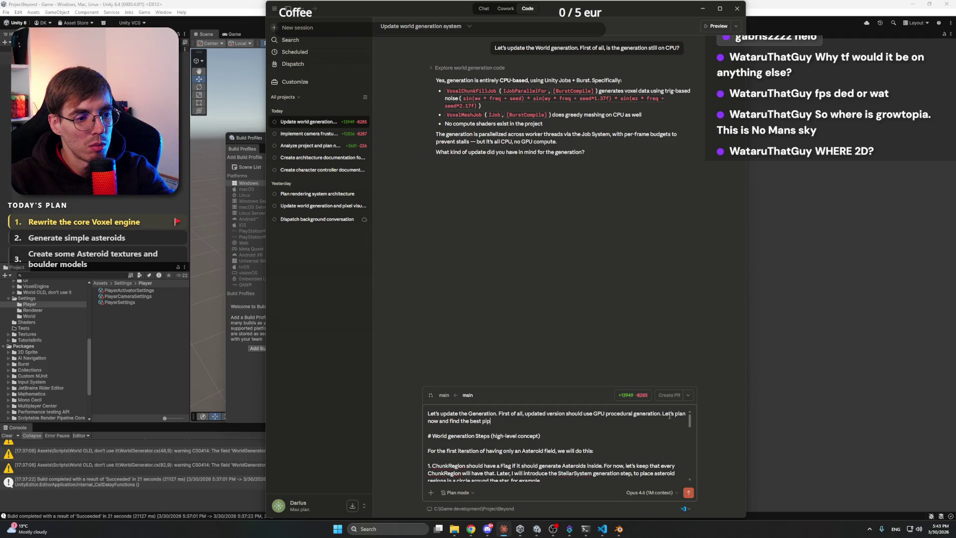
{"action": "type", "text": "eline to achieve this:"}
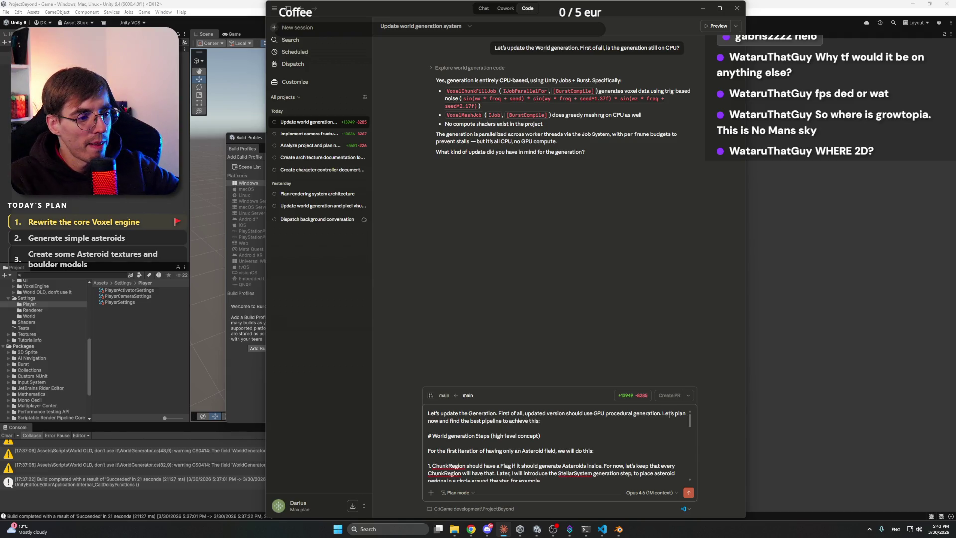
{"action": "scroll", "coordinate": [669, 416], "scroll_direction": "down", "scroll_amount": 10}
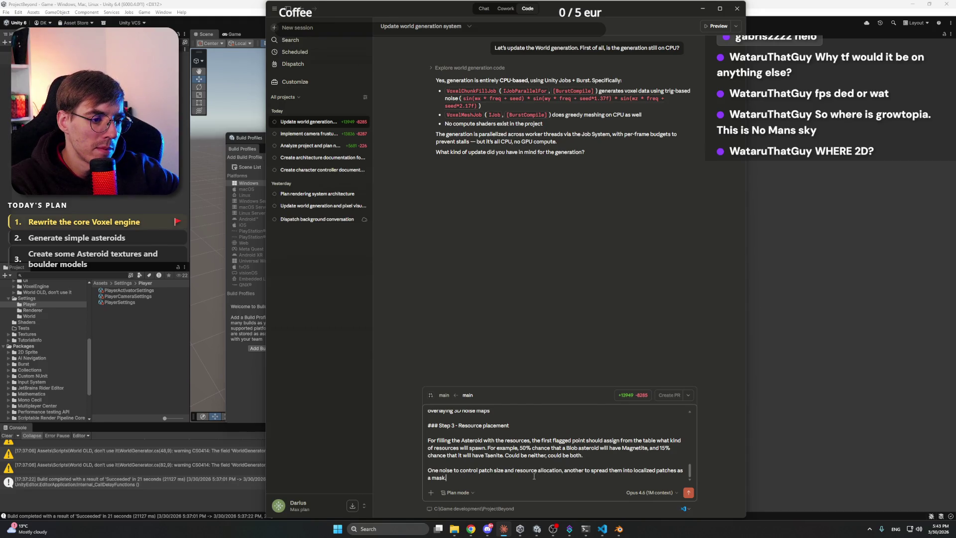
{"action": "left_click", "coordinate": [688, 492]}
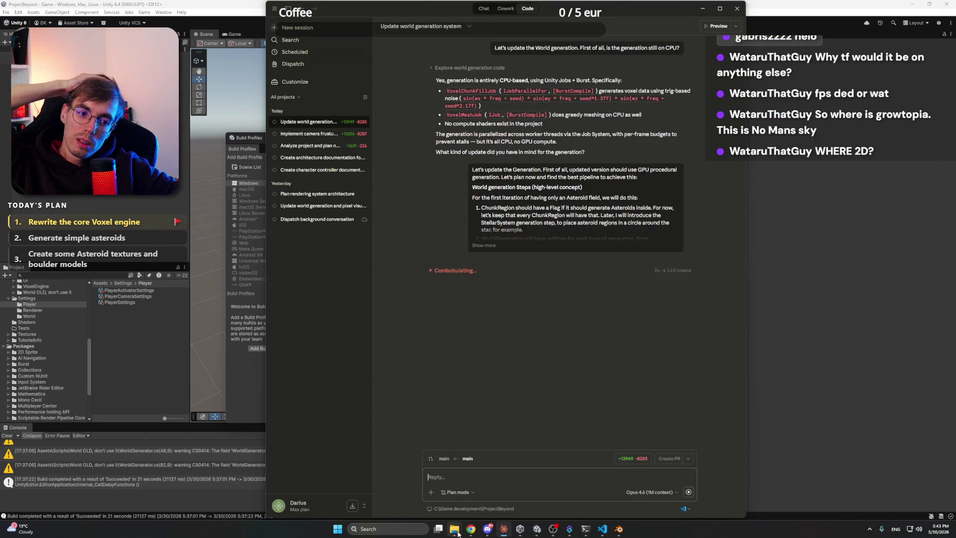
- Minimize Claude, close Unity's Build Profiles window and minimize the Unity editor
{"action": "mouse_move", "coordinate": [455, 531]}
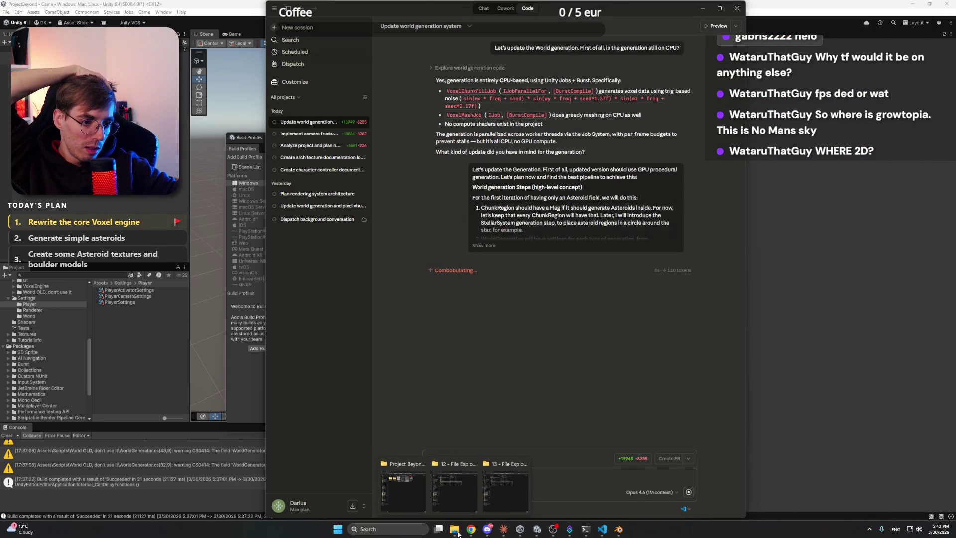
{"action": "left_click", "coordinate": [703, 8]}
{"action": "left_click", "coordinate": [619, 137]}
{"action": "left_click", "coordinate": [912, 4]}
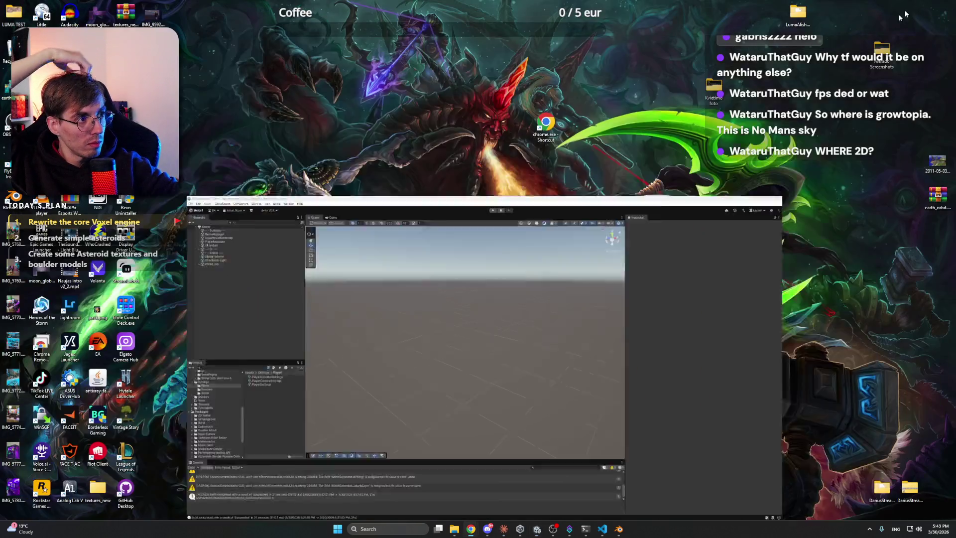
- Launch Adobe Photoshop by searching 'photo' in the Start menu, then bring up the browser
{"action": "key", "text": "super"}
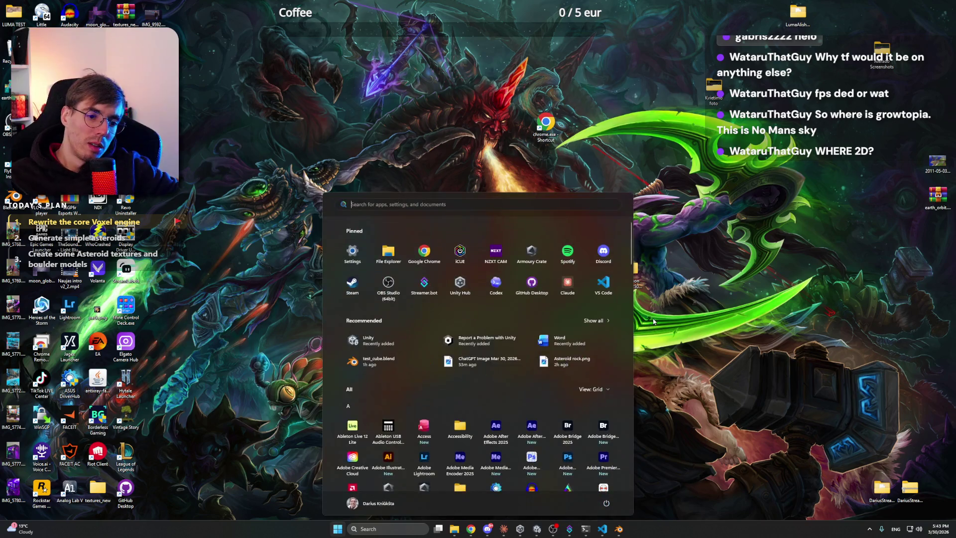
{"action": "type", "text": "photo"}
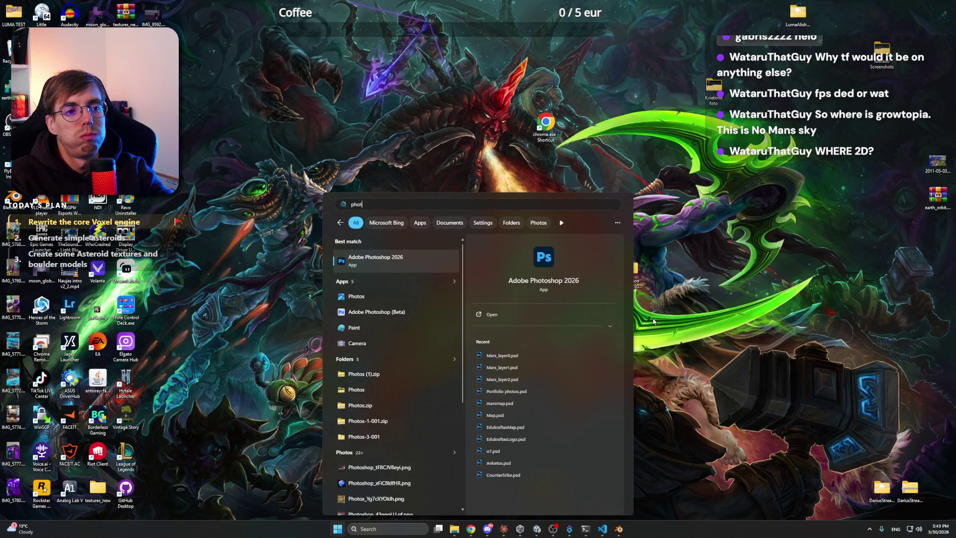
{"action": "key", "text": "Return"}
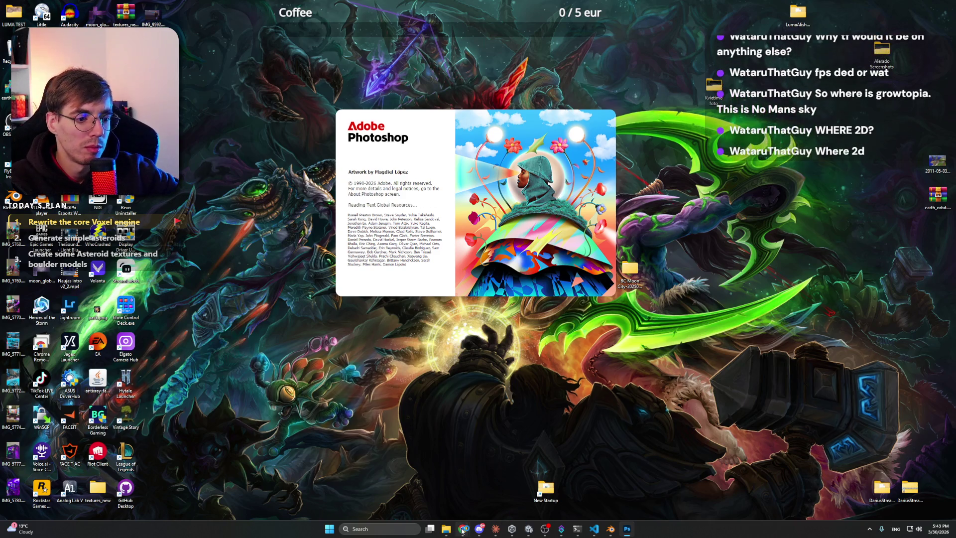
{"action": "mouse_move", "coordinate": [454, 528]}
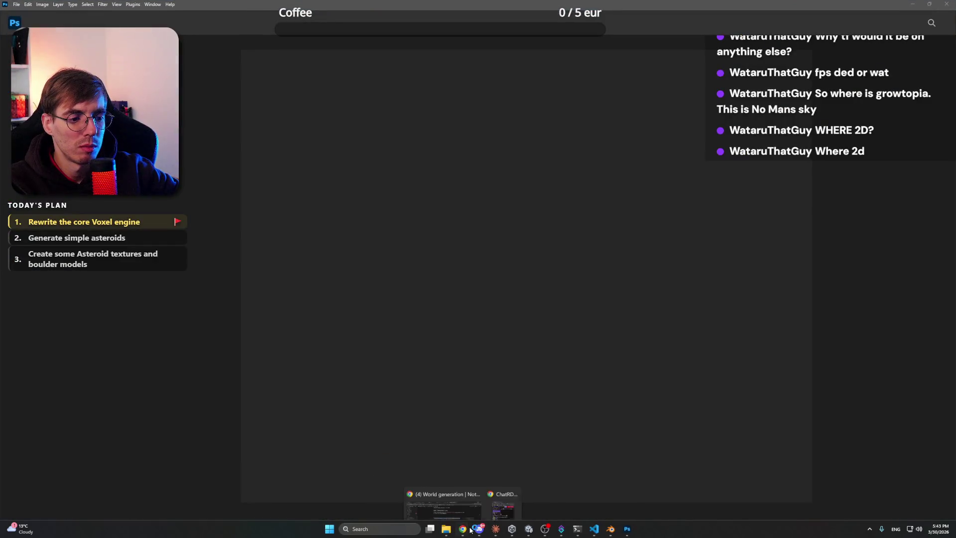
{"action": "left_click", "coordinate": [446, 496]}
- Tick 'Rewrite the core Voxel engine' as done in the Stream Plan Editor and save
{"action": "left_click", "coordinate": [231, 7]}
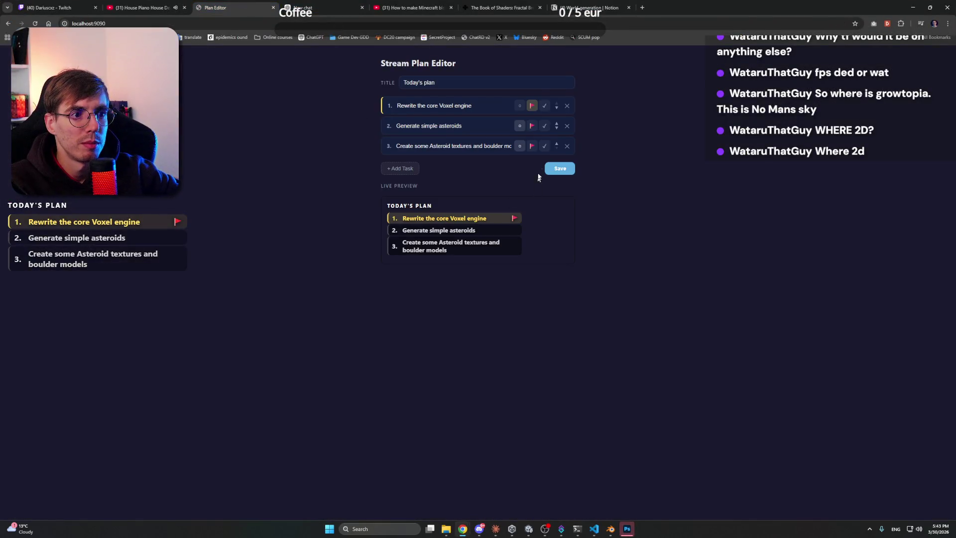
{"action": "left_click", "coordinate": [562, 174]}
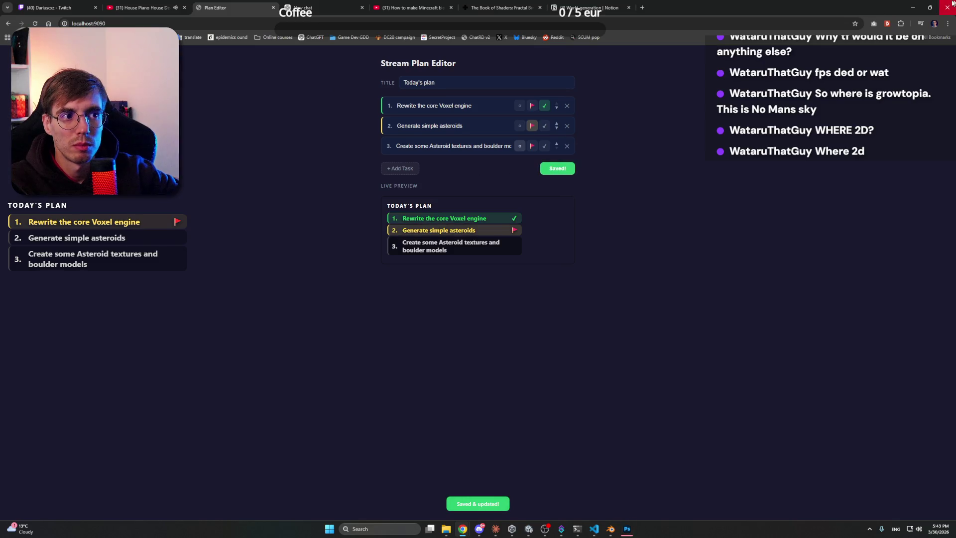
{"action": "left_click", "coordinate": [912, 7]}
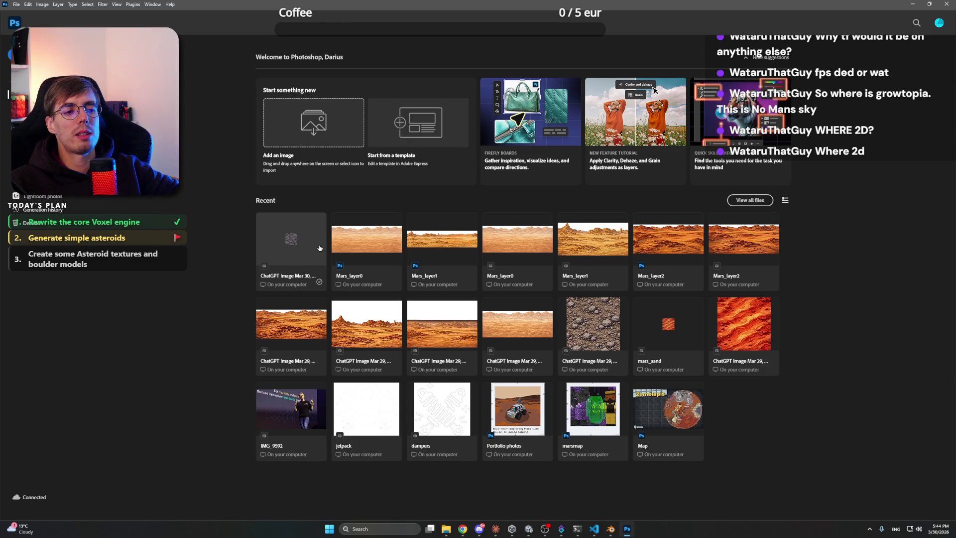
- Drag the grey rock ChatGPT image from Project Beyond Working files into Photoshop
{"action": "mouse_move", "coordinate": [446, 529]}
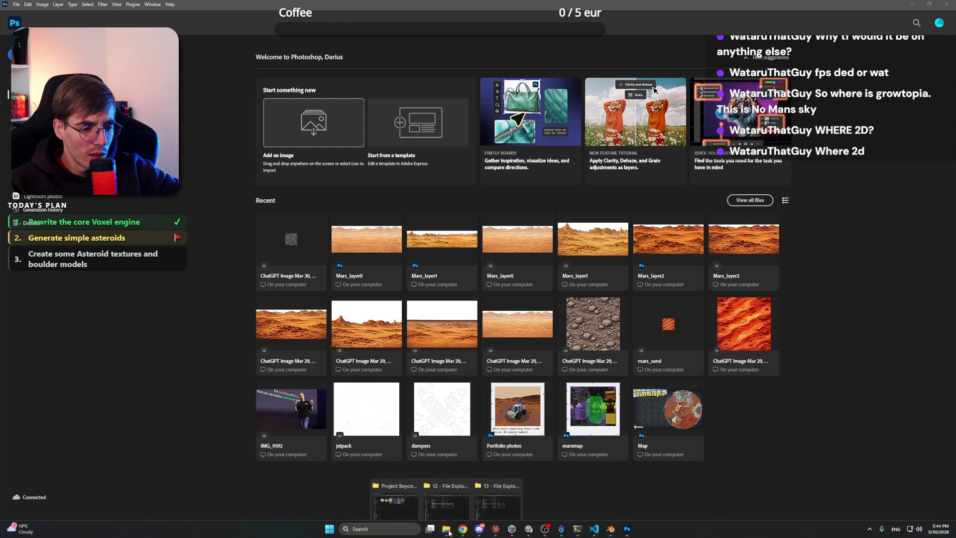
{"action": "left_click", "coordinate": [382, 491]}
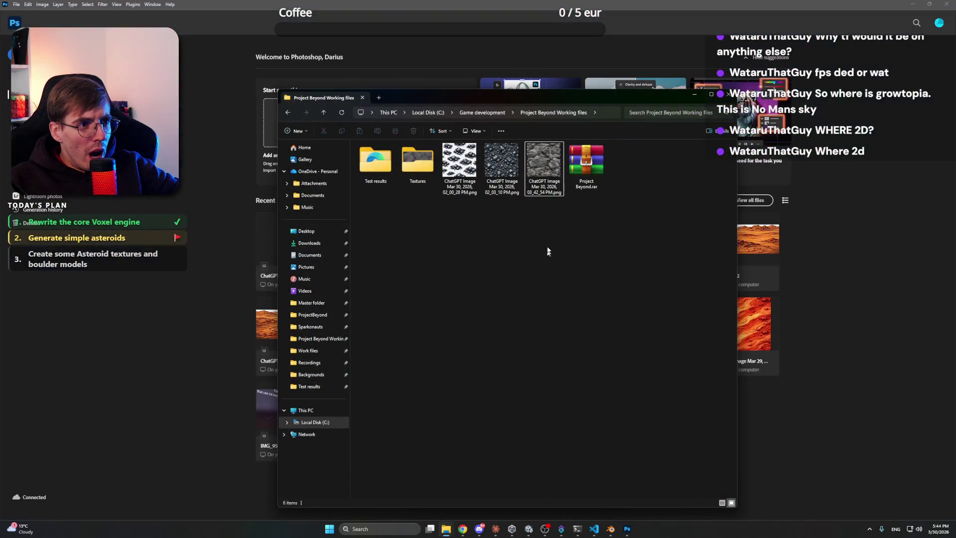
{"action": "mouse_move", "coordinate": [544, 169]}
{"action": "left_mouse_down"}
{"action": "mouse_move", "coordinate": [309, 264]}
{"action": "mouse_move", "coordinate": [206, 285]}
{"action": "left_mouse_up"}
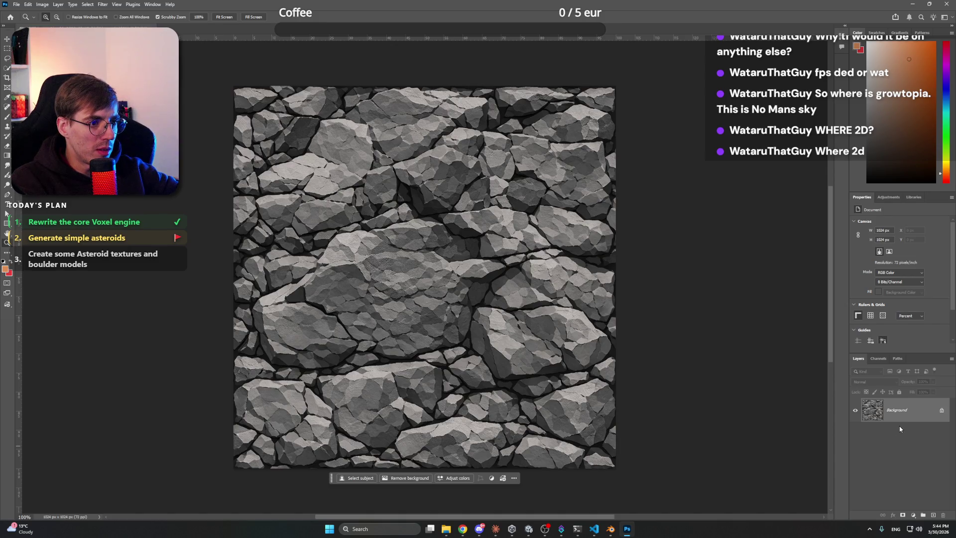
- Resize the rock texture to 32 × 32 px with Bicubic Smoother resampling, then zoom in
{"action": "left_click", "coordinate": [42, 4]}
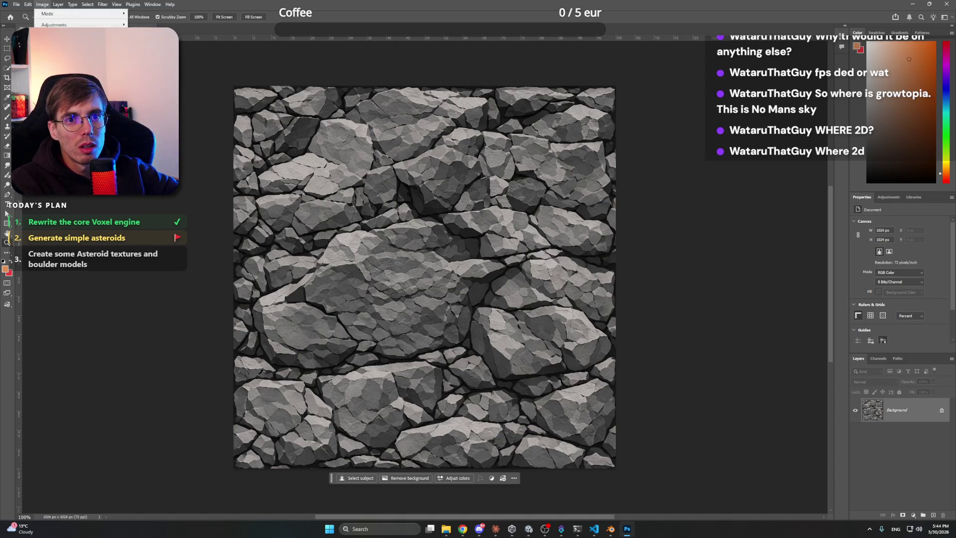
{"action": "key", "text": "ctrl+alt+i"}
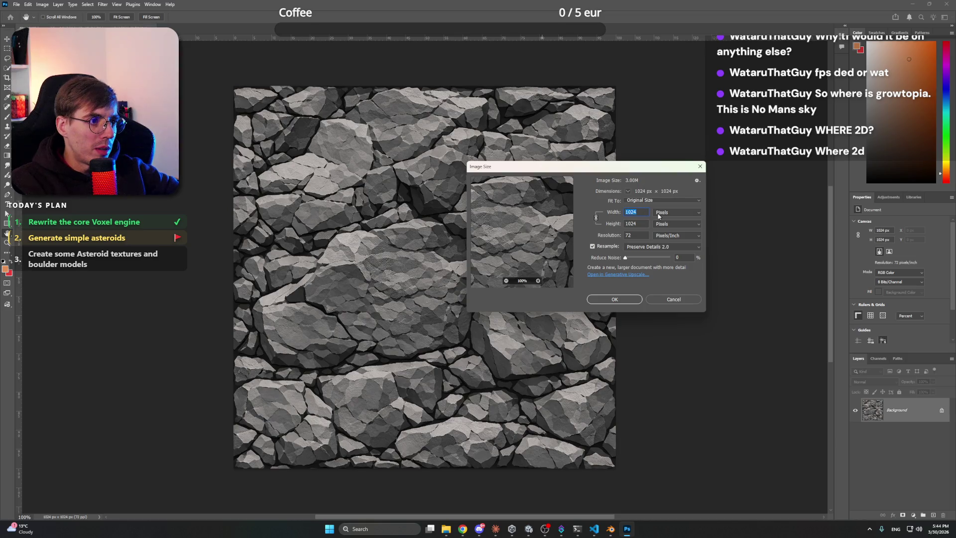
{"action": "type", "text": "32"}
{"action": "left_click", "coordinate": [538, 281]}
{"action": "left_click", "coordinate": [538, 280]}
{"action": "left_click", "coordinate": [650, 247]}
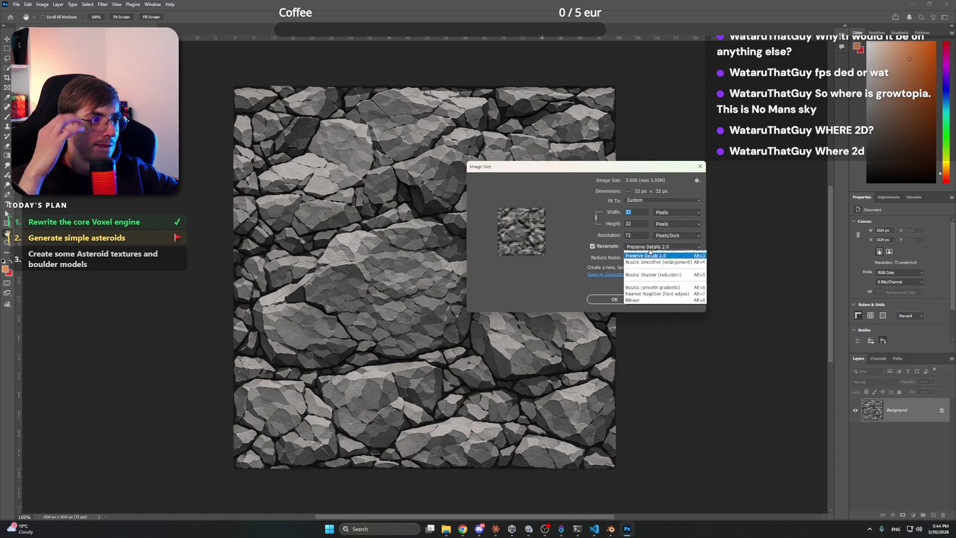
{"action": "left_click", "coordinate": [649, 254]}
{"action": "left_click", "coordinate": [656, 248]}
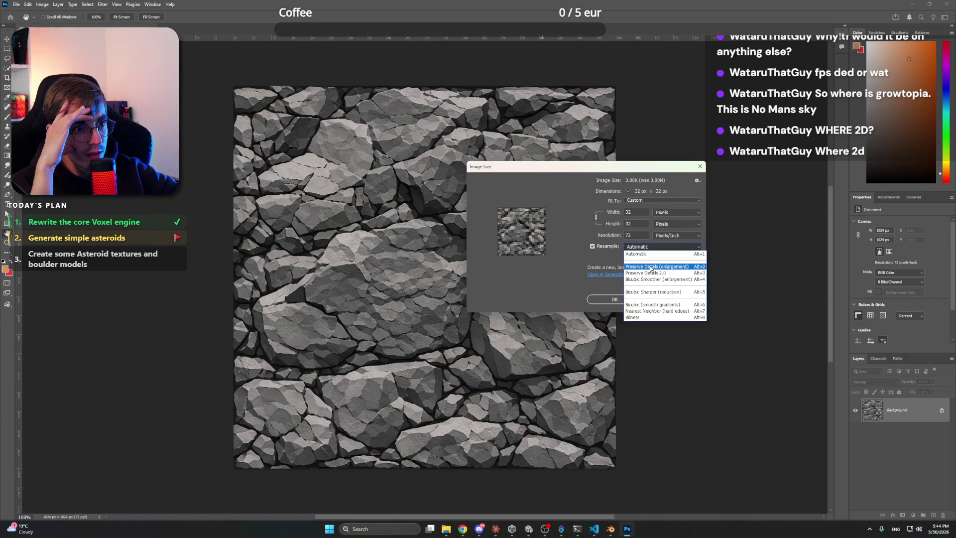
{"action": "left_click", "coordinate": [650, 268]}
{"action": "left_click", "coordinate": [659, 247]}
{"action": "left_click", "coordinate": [660, 251]}
{"action": "left_click", "coordinate": [660, 250]}
{"action": "left_click", "coordinate": [665, 276]}
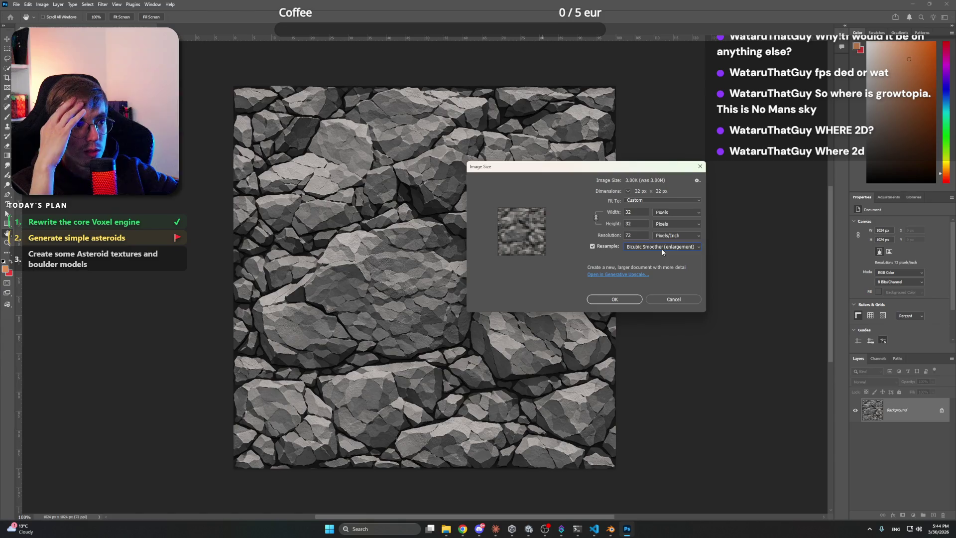
{"action": "left_click", "coordinate": [630, 298]}
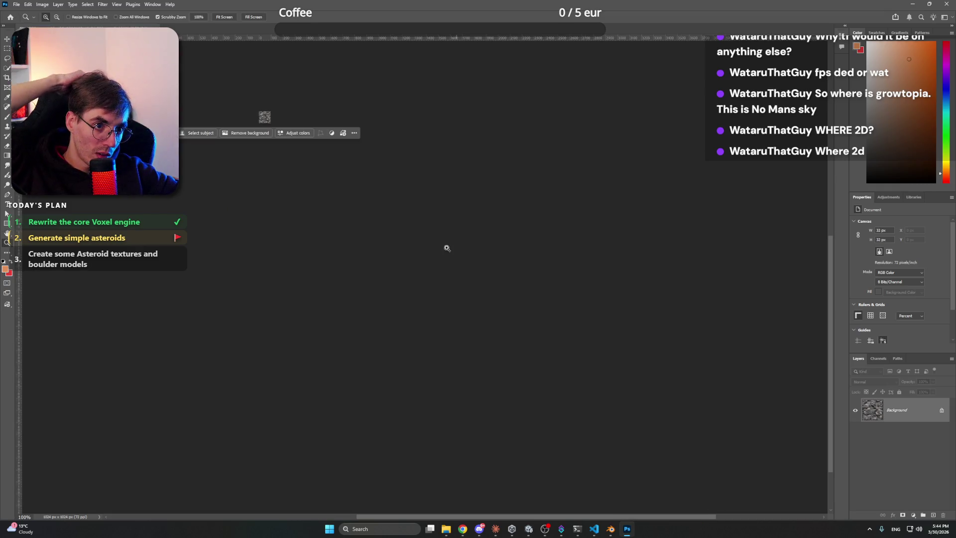
{"action": "key", "text": "z"}
{"action": "mouse_move", "coordinate": [247, 117]}
{"action": "left_mouse_down"}
{"action": "mouse_move", "coordinate": [327, 116]}
{"action": "mouse_move", "coordinate": [316, 118]}
{"action": "mouse_move", "coordinate": [437, 295]}
{"action": "mouse_move", "coordinate": [414, 286]}
{"action": "mouse_move", "coordinate": [454, 273]}
{"action": "left_mouse_up"}
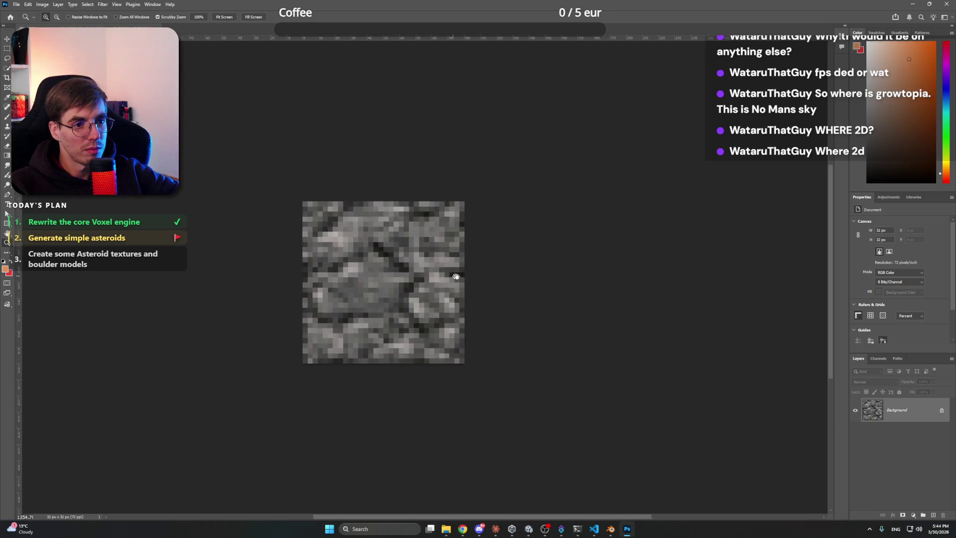
- Add a Levels adjustment layer and raise the output black level to about 72–76
{"action": "left_click", "coordinate": [913, 518]}
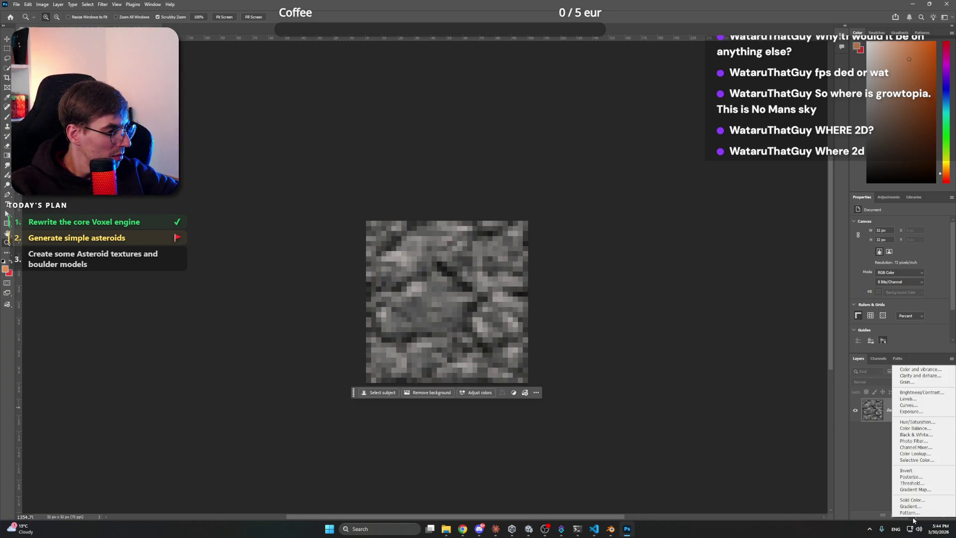
{"action": "left_click", "coordinate": [923, 399]}
{"action": "mouse_move", "coordinate": [876, 299]}
{"action": "left_mouse_down"}
{"action": "mouse_move", "coordinate": [903, 301]}
{"action": "mouse_move", "coordinate": [889, 300]}
{"action": "left_mouse_up"}
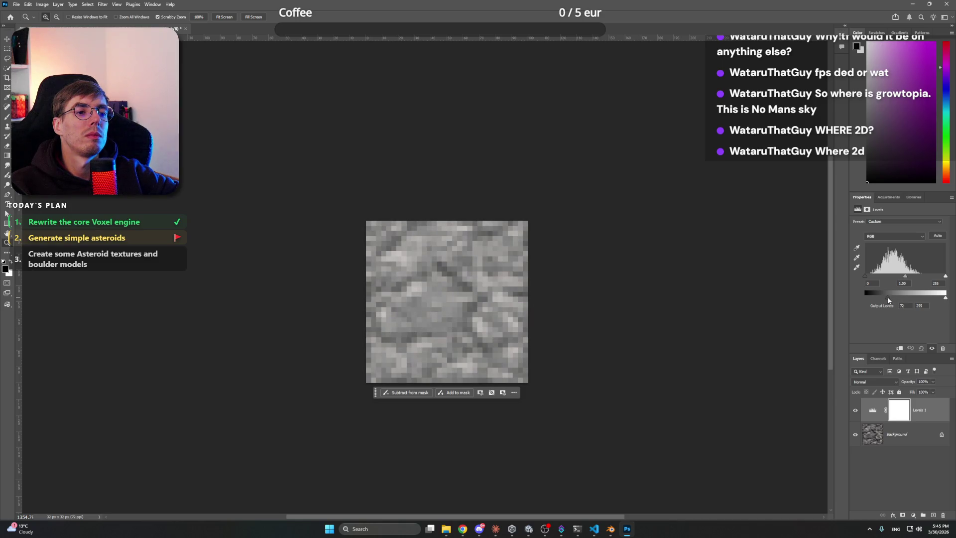
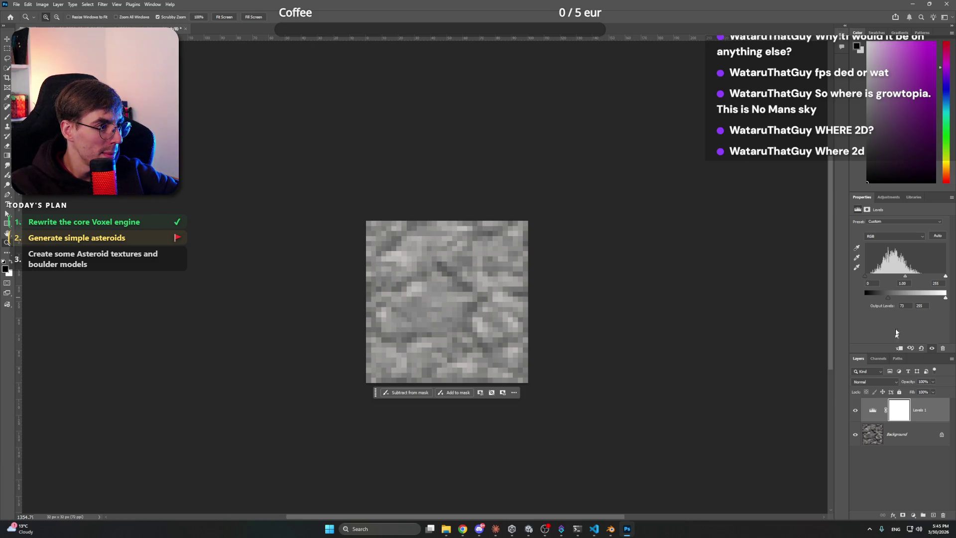
- Adjust the Levels gamma and black sliders, raising output black to 74, comparing with the layer toggled
{"action": "mouse_move", "coordinate": [905, 277]}
{"action": "left_mouse_down"}
{"action": "mouse_move", "coordinate": [926, 280]}
{"action": "mouse_move", "coordinate": [890, 278]}
{"action": "mouse_move", "coordinate": [935, 278]}
{"action": "mouse_move", "coordinate": [879, 278]}
{"action": "mouse_move", "coordinate": [947, 279]}
{"action": "left_mouse_up"}
{"action": "mouse_move", "coordinate": [889, 276]}
{"action": "left_mouse_down"}
{"action": "mouse_move", "coordinate": [858, 280]}
{"action": "mouse_move", "coordinate": [921, 280]}
{"action": "mouse_move", "coordinate": [889, 280]}
{"action": "mouse_move", "coordinate": [903, 279]}
{"action": "left_mouse_up"}
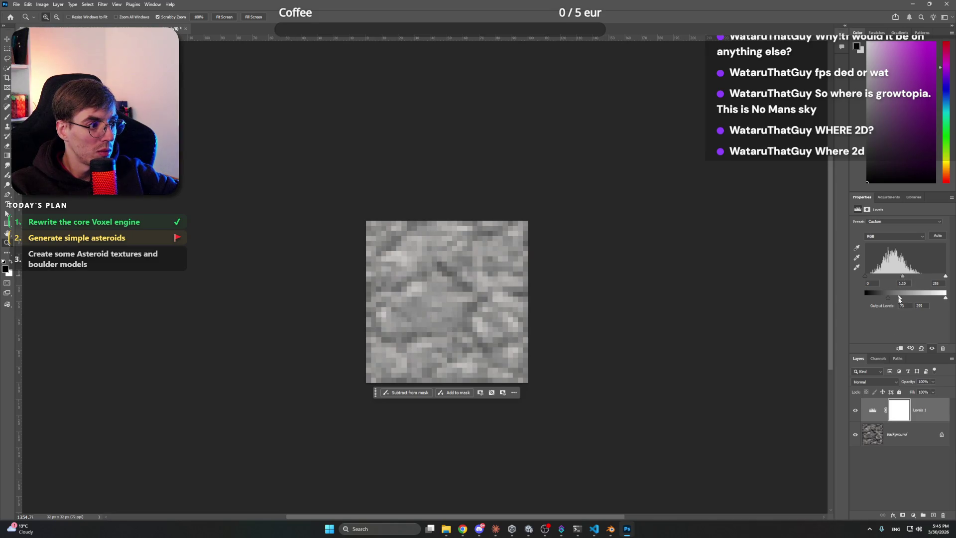
{"action": "left_click", "coordinate": [855, 410]}
{"action": "left_click", "coordinate": [855, 410]}
{"action": "left_click", "coordinate": [855, 411]}
{"action": "left_click", "coordinate": [856, 410]}
{"action": "left_click_drag", "start_coordinate": [887, 299], "coordinate": [888, 297]}
- Zoom out to the whole texture and save the adjusted file
{"action": "mouse_move", "coordinate": [450, 238]}
{"action": "left_mouse_down"}
{"action": "mouse_move", "coordinate": [408, 229]}
{"action": "mouse_move", "coordinate": [449, 215]}
{"action": "left_mouse_up"}
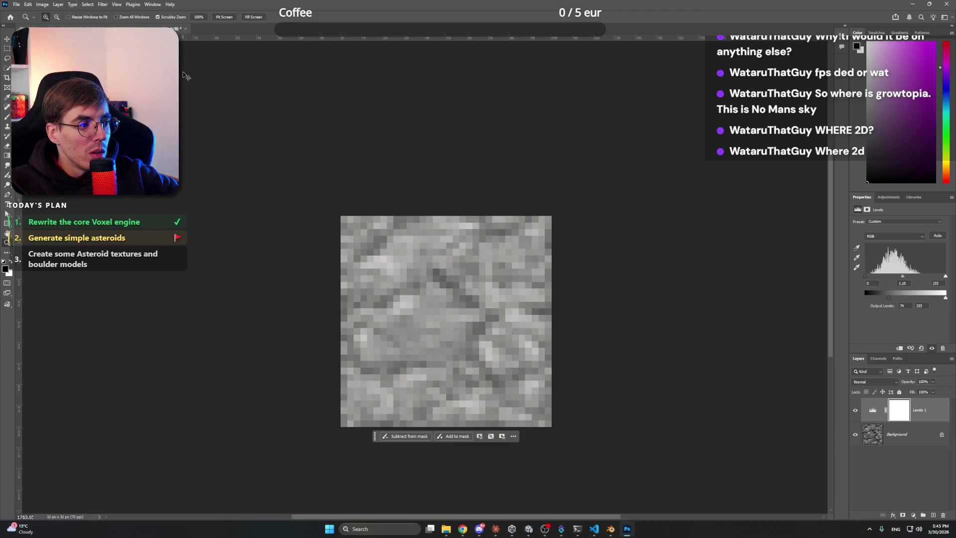
{"action": "key", "text": "ctrl+s"}
{"action": "left_click", "coordinate": [838, 476]}
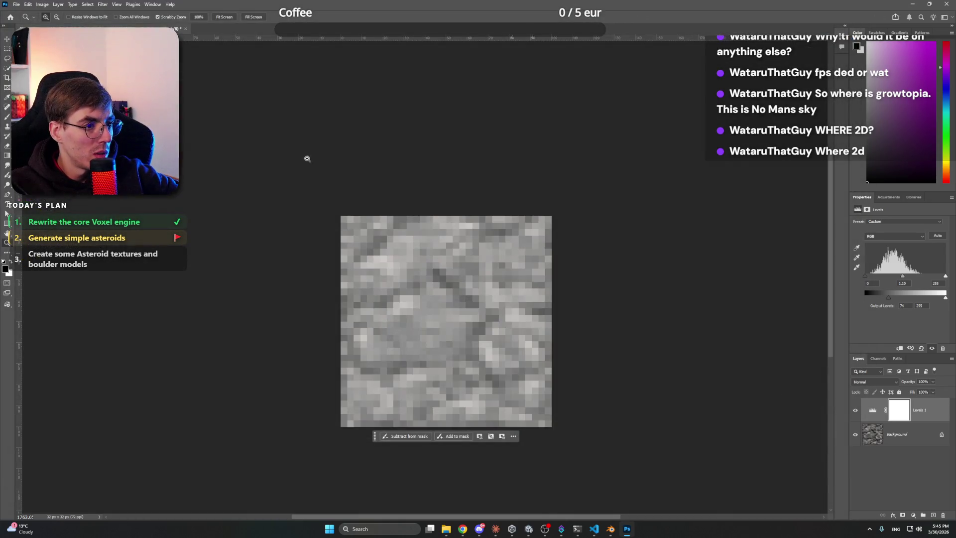
{"action": "left_click", "coordinate": [16, 4]}
- Quick Export as PNG and navigate to Project Beyond Working files > Textures
{"action": "mouse_move", "coordinate": [30, 207]}
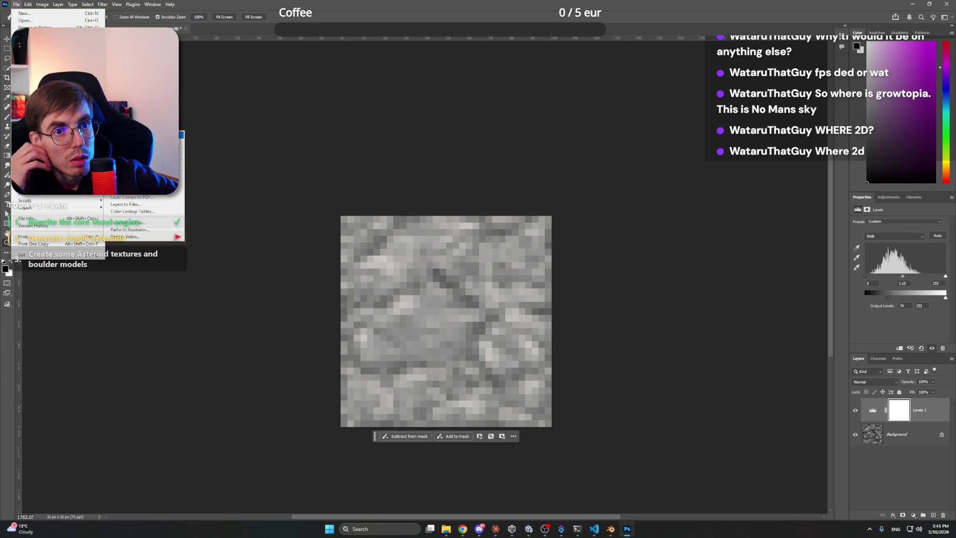
{"action": "left_click", "coordinate": [176, 135]}
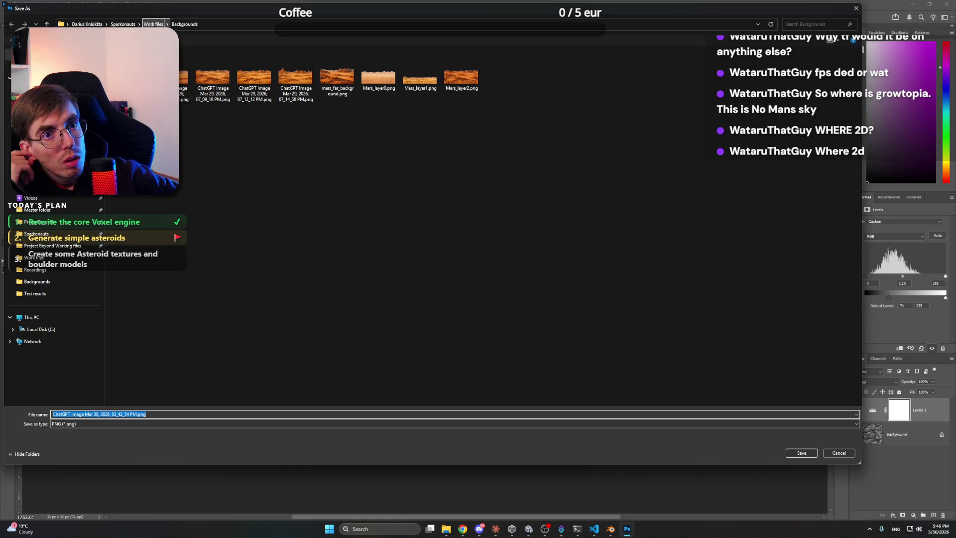
{"action": "left_click", "coordinate": [153, 24]}
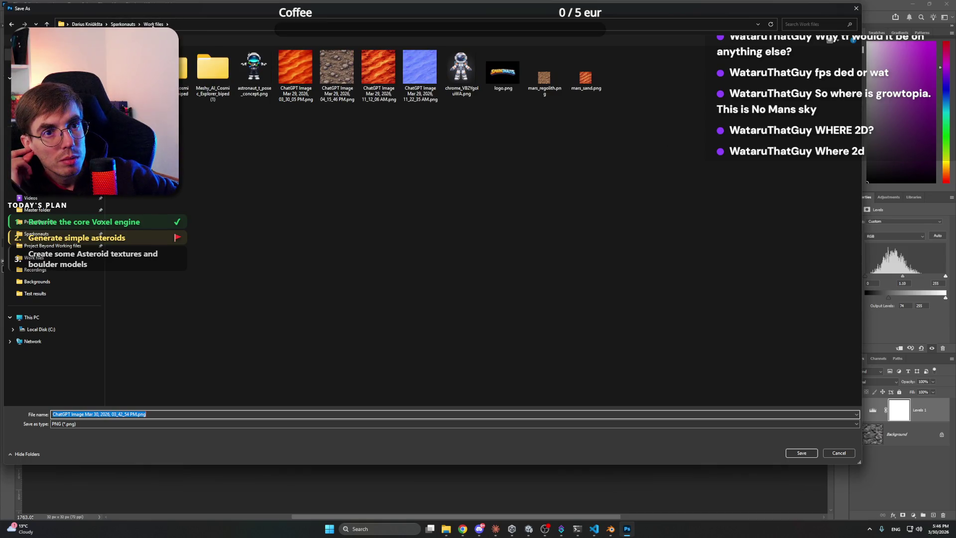
{"action": "left_click", "coordinate": [73, 247]}
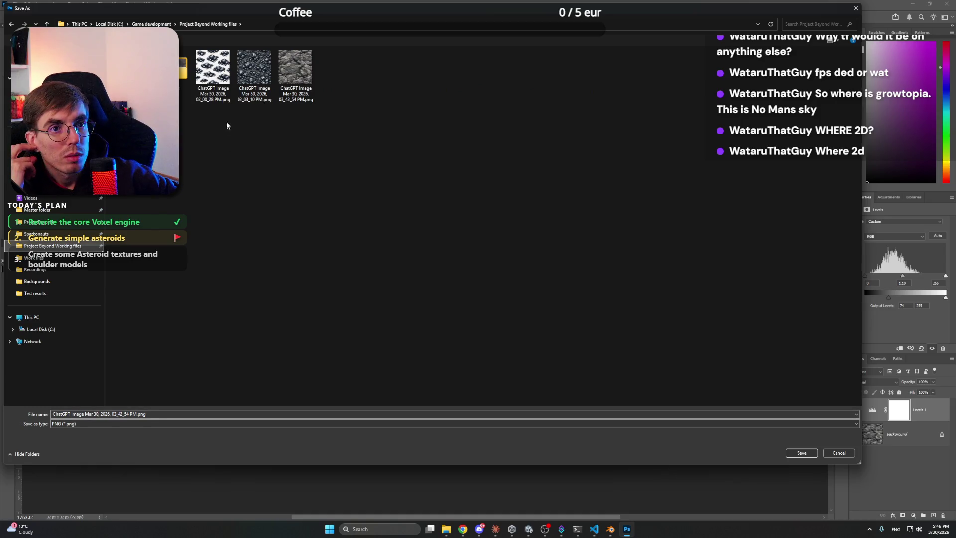
{"action": "double_click", "coordinate": [182, 67]}
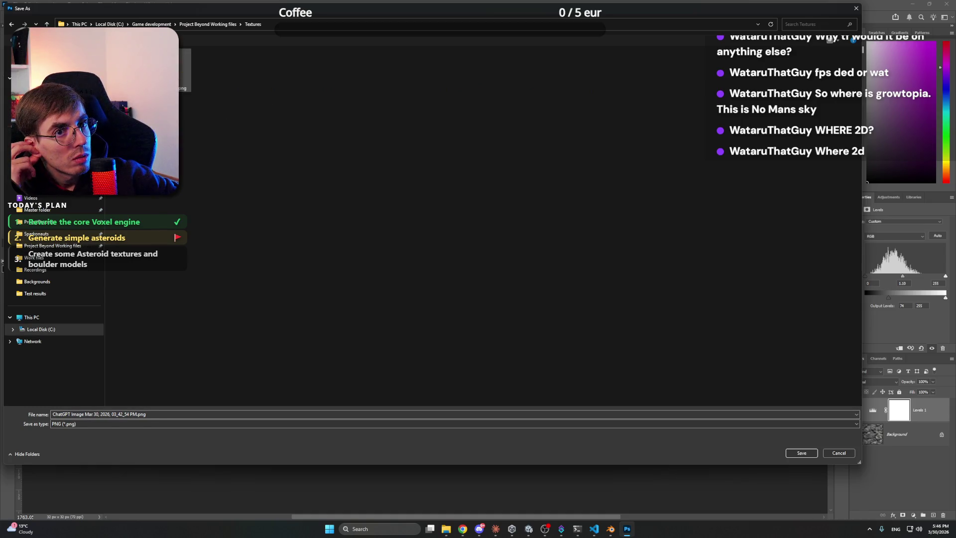
- Name the file Asteroid_stone, save the PNG, and quit Photoshop
{"action": "left_click", "coordinate": [139, 413]}
{"action": "left_click_drag", "start_coordinate": [137, 413], "coordinate": [2, 405]}
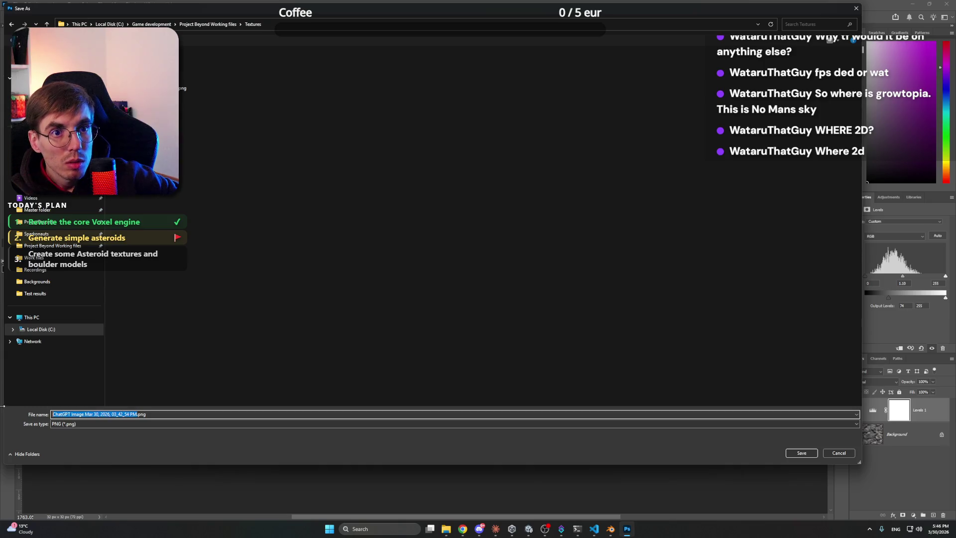
{"action": "type", "text": "Mars ston"}
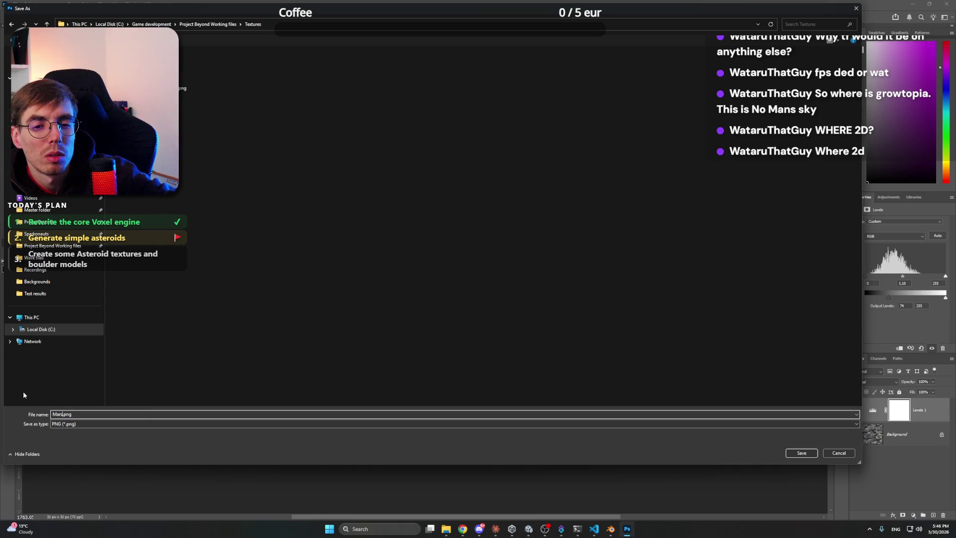
{"action": "key", "text": "ctrl+BackSpace"}
{"action": "key", "text": "ctrl+BackSpace"}
{"action": "type", "text": "Asteroid_ston"}
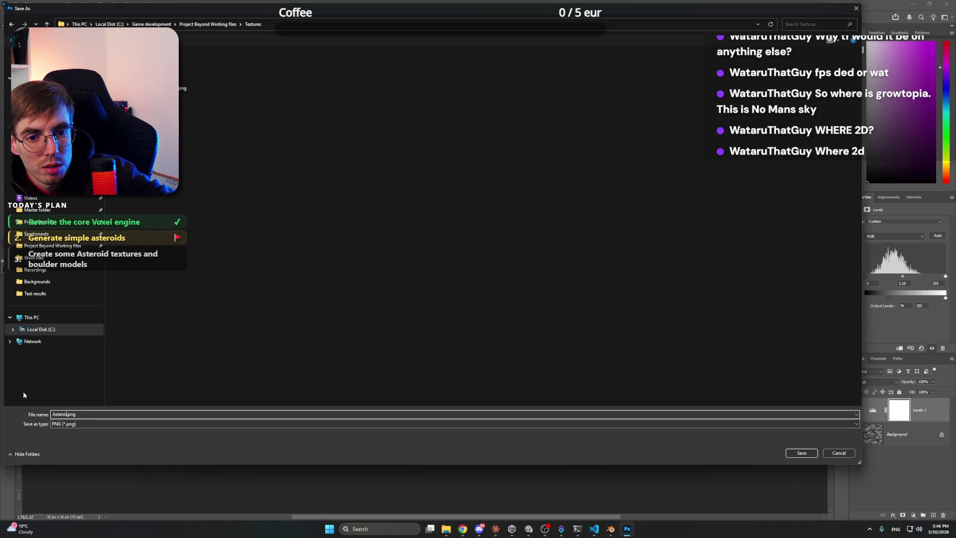
{"action": "type", "text": "e"}
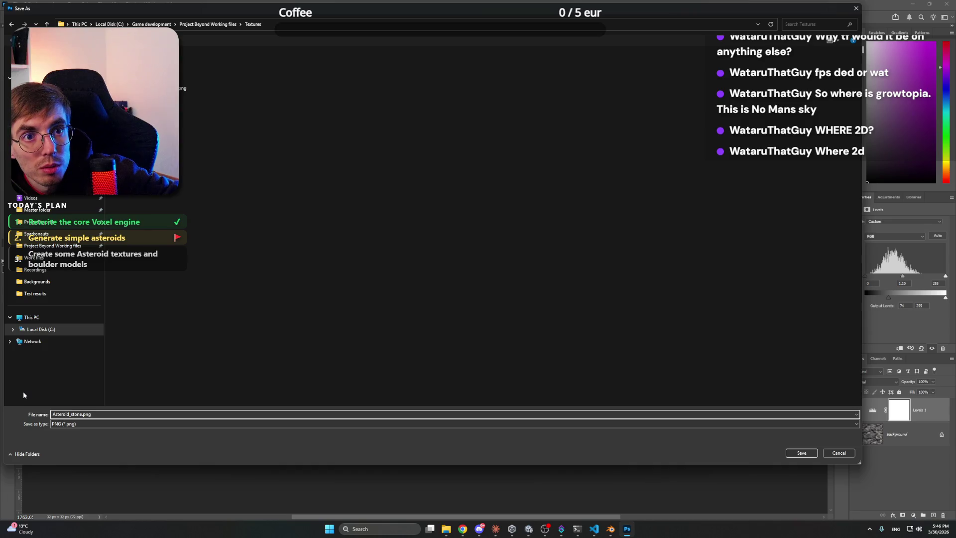
{"action": "key", "text": "Return"}
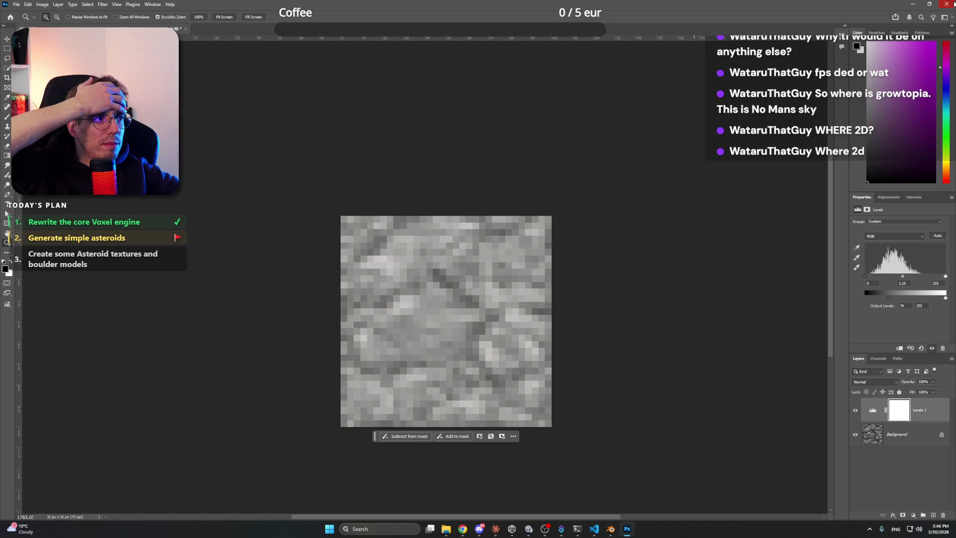
{"action": "key", "text": "ctrl+q"}
- Close Photoshop without saving and open the Textures folder in File Explorer
{"action": "left_click", "coordinate": [475, 191]}
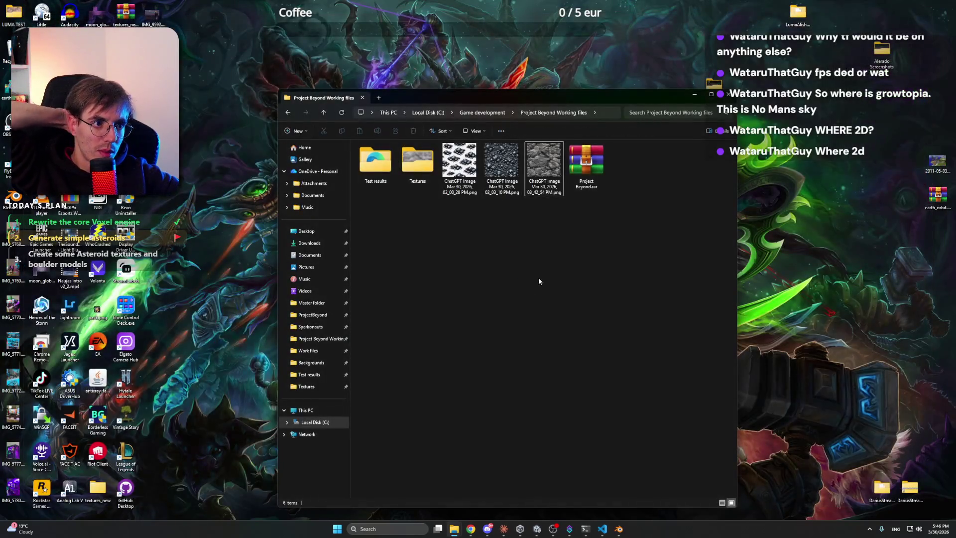
{"action": "double_click", "coordinate": [427, 176]}
{"action": "left_click_drag", "start_coordinate": [481, 250], "coordinate": [554, 339]}
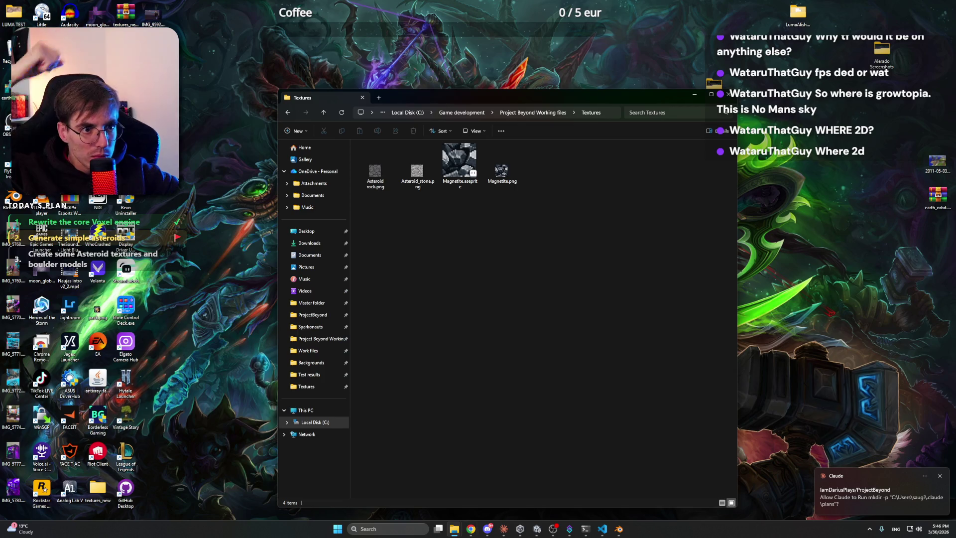
- Launch Aseprite from the Start search and bring its editor window to the front
{"action": "left_click", "coordinate": [338, 529]}
{"action": "type", "text": "ase"}
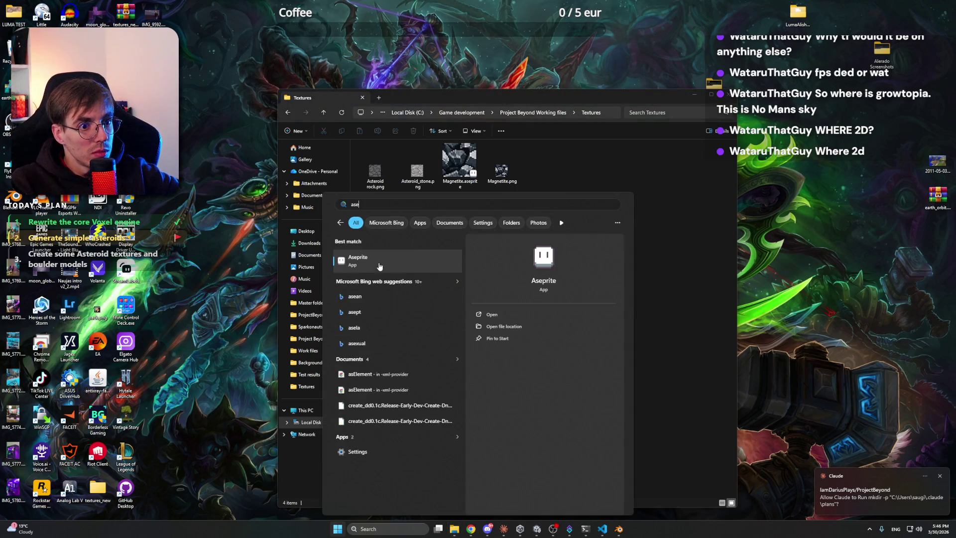
{"action": "key", "text": "Return"}
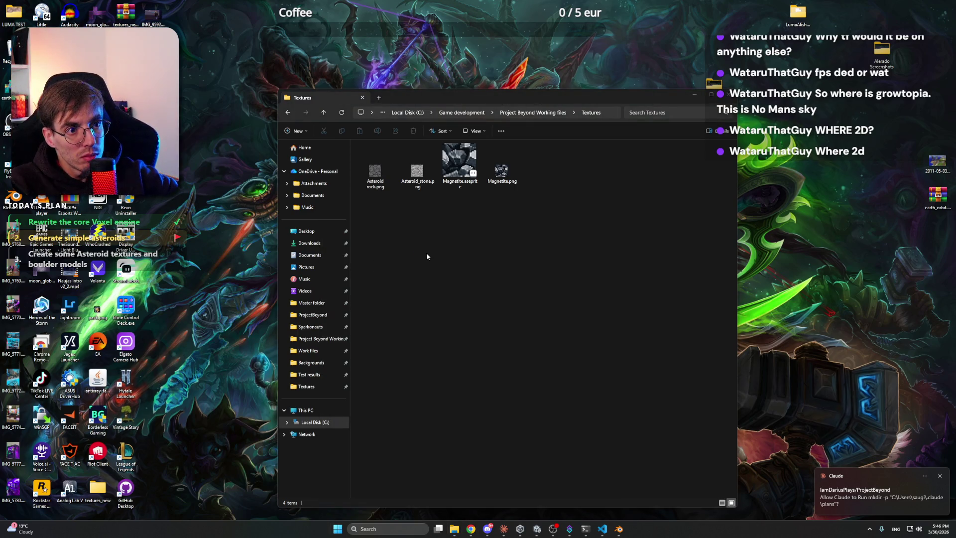
{"action": "left_click", "coordinate": [504, 529]}
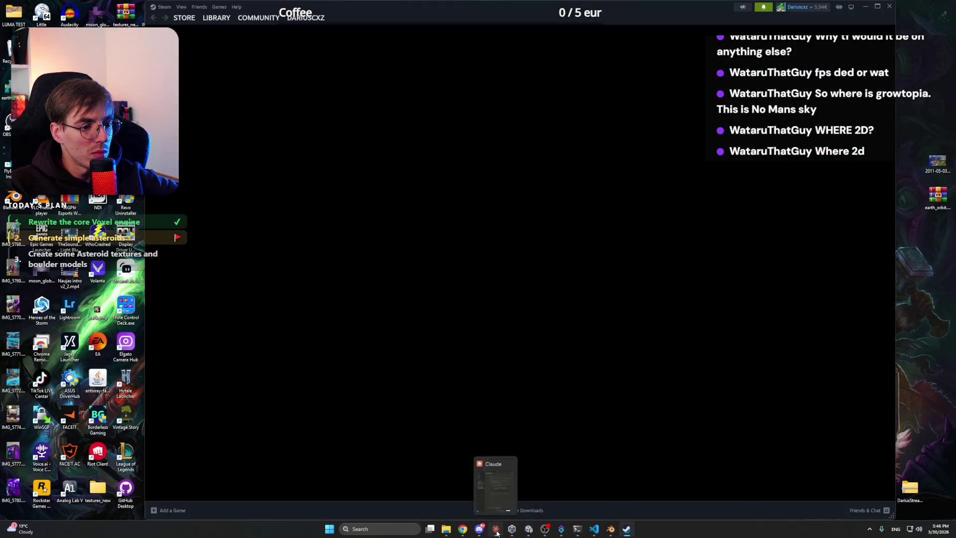
{"action": "left_click", "coordinate": [495, 529]}
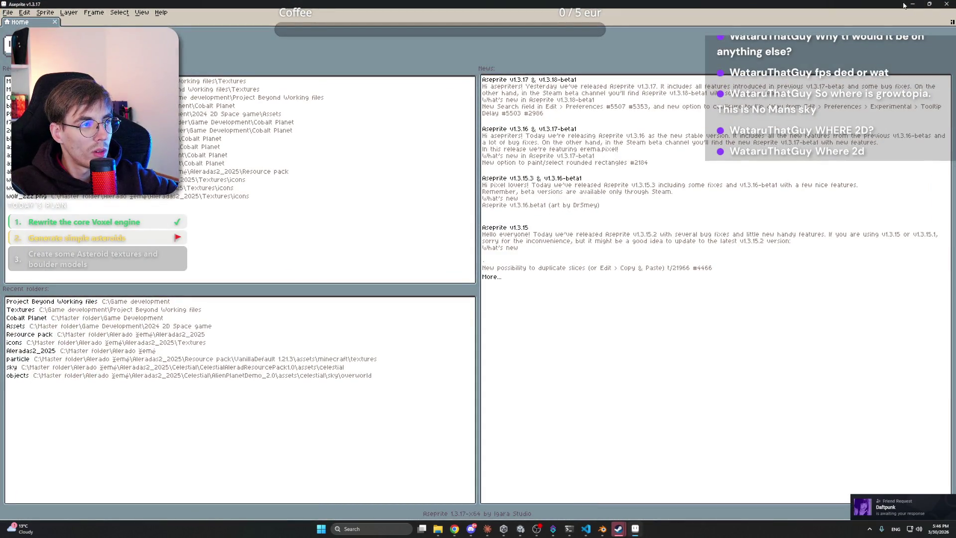
{"action": "left_click", "coordinate": [912, 4]}
{"action": "left_click", "coordinate": [871, 35]}
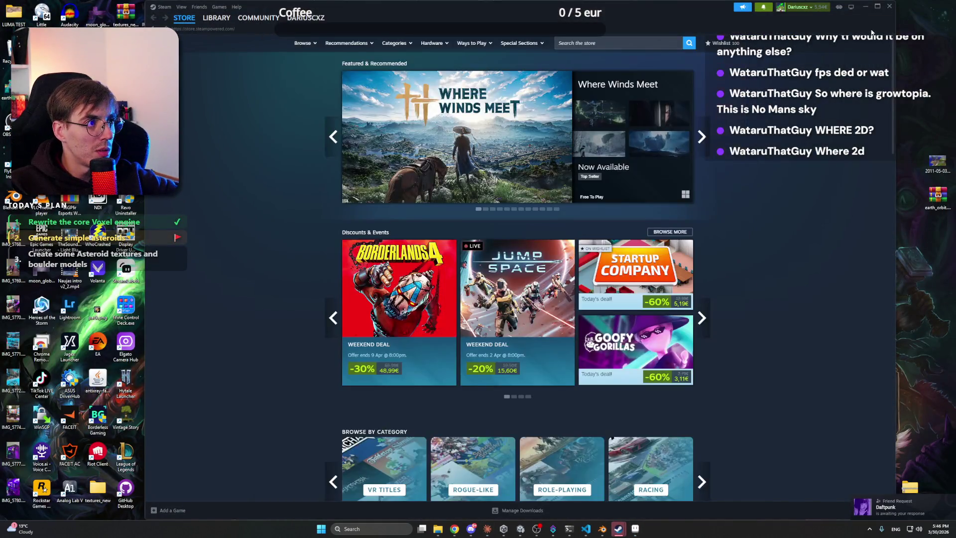
{"action": "left_click", "coordinate": [865, 6]}
{"action": "key", "text": "alt+Tab"}
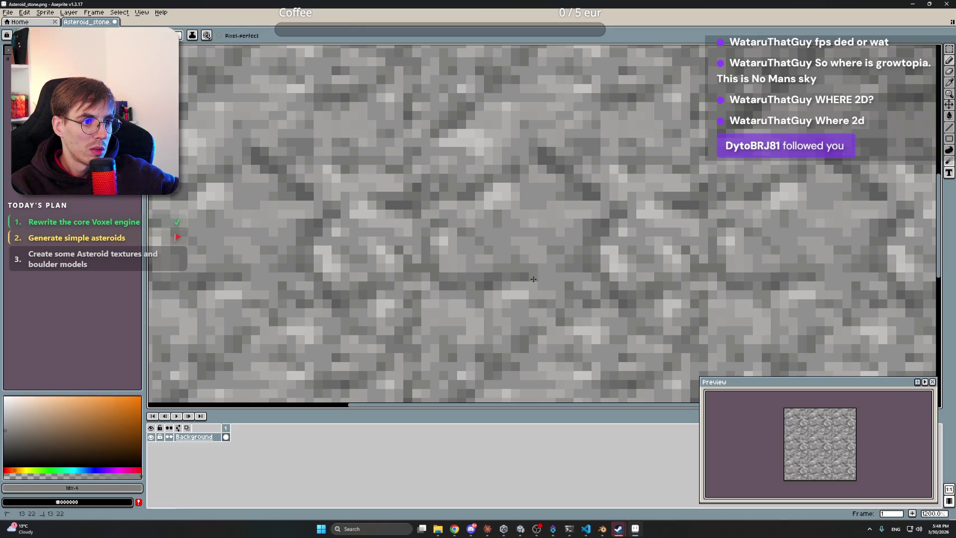
- Zoom and pan over the stone sprite, sampling several greys from the texture
{"action": "scroll", "coordinate": [548, 286], "scroll_direction": "down", "scroll_amount": 5}
{"action": "left_click_drag", "start_coordinate": [801, 185], "coordinate": [754, 181]}
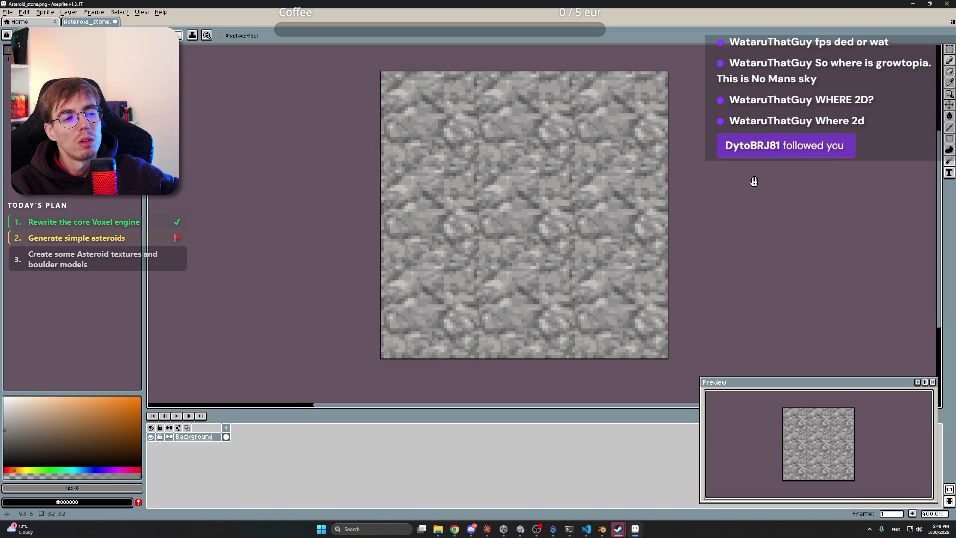
{"action": "scroll", "coordinate": [531, 264], "scroll_direction": "up", "scroll_amount": 5}
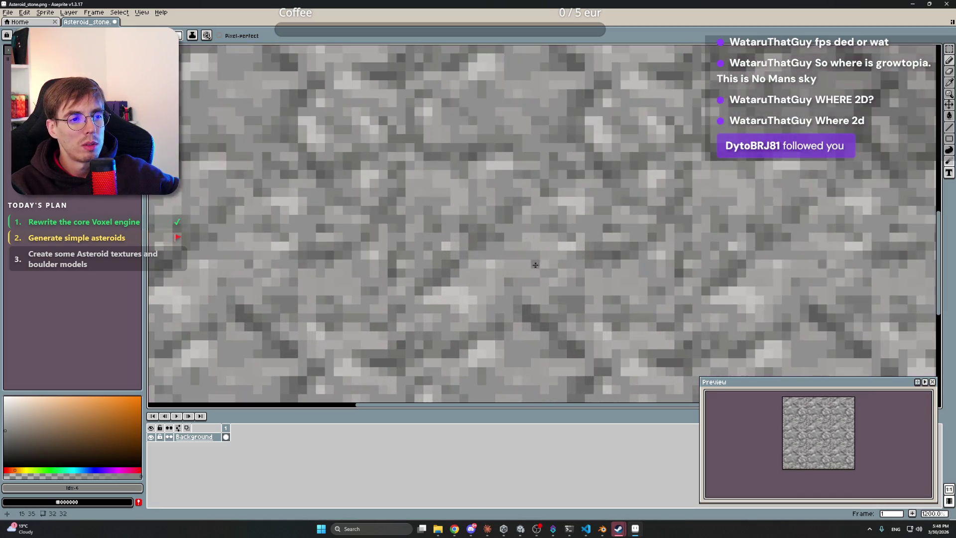
{"action": "left_click", "coordinate": [498, 255], "text": "alt"}
{"action": "left_click", "coordinate": [497, 269], "text": "alt"}
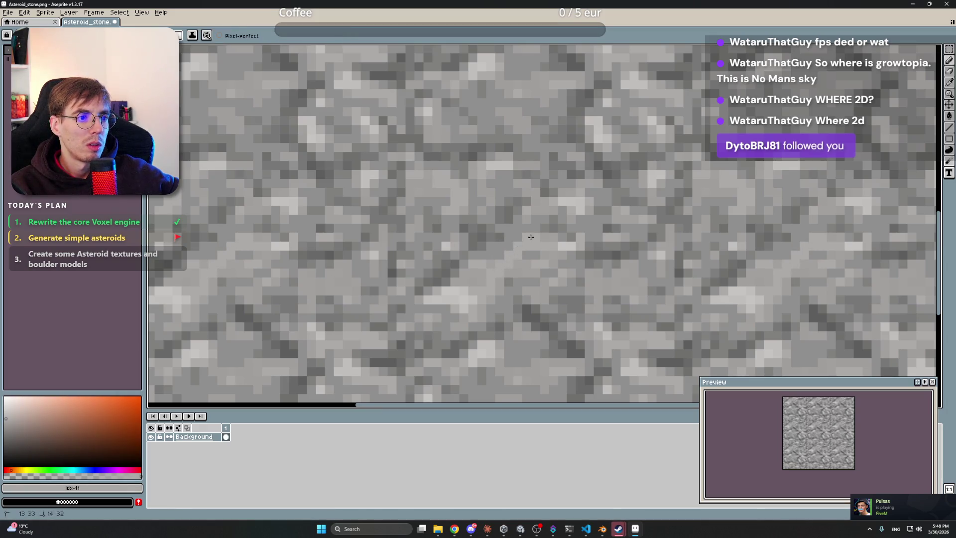
{"action": "scroll", "coordinate": [589, 201], "scroll_direction": "down", "scroll_amount": 4}
{"action": "left_click_drag", "start_coordinate": [756, 193], "coordinate": [717, 256]}
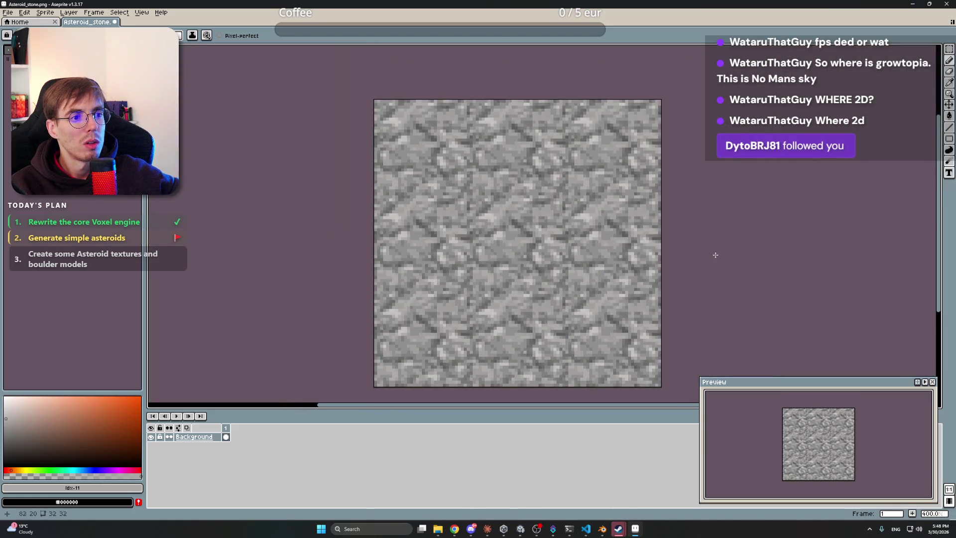
{"action": "scroll", "coordinate": [694, 222], "scroll_direction": "down", "scroll_amount": 1}
{"action": "scroll", "coordinate": [595, 207], "scroll_direction": "up", "scroll_amount": 4}
{"action": "scroll", "coordinate": [595, 208], "scroll_direction": "up", "scroll_amount": 2}
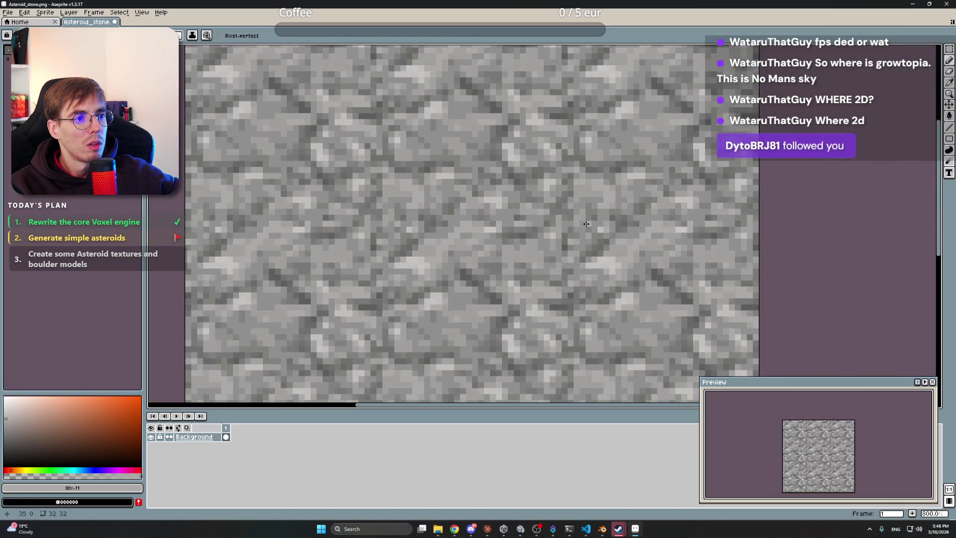
{"action": "left_click", "coordinate": [558, 235], "text": "alt"}
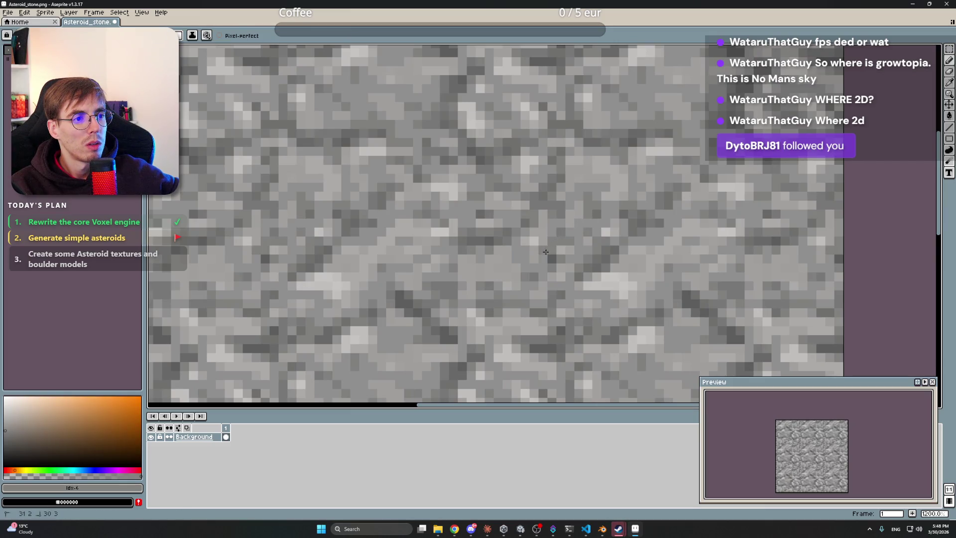
{"action": "scroll", "coordinate": [597, 224], "scroll_direction": "down", "scroll_amount": 3}
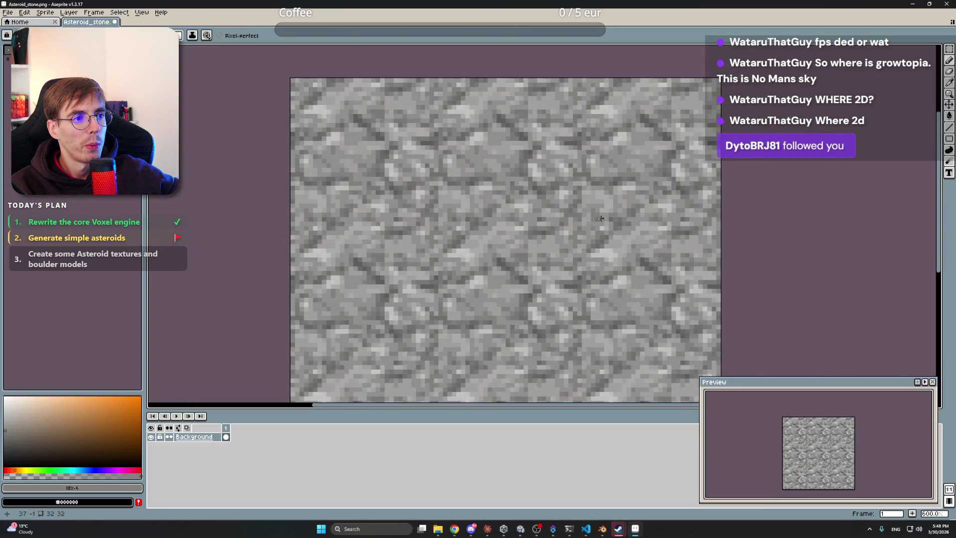
{"action": "scroll", "coordinate": [584, 187], "scroll_direction": "up", "scroll_amount": 1}
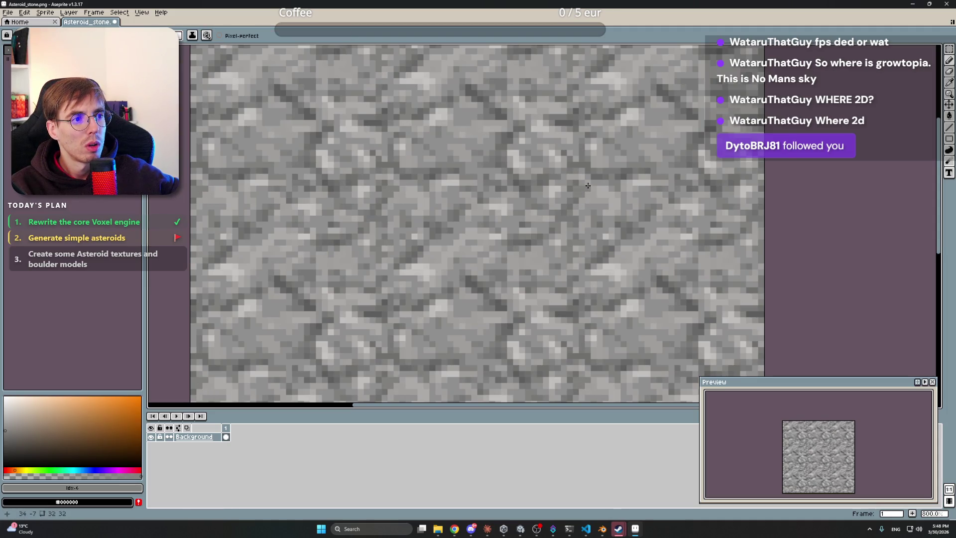
{"action": "left_click", "coordinate": [586, 182], "text": "alt"}
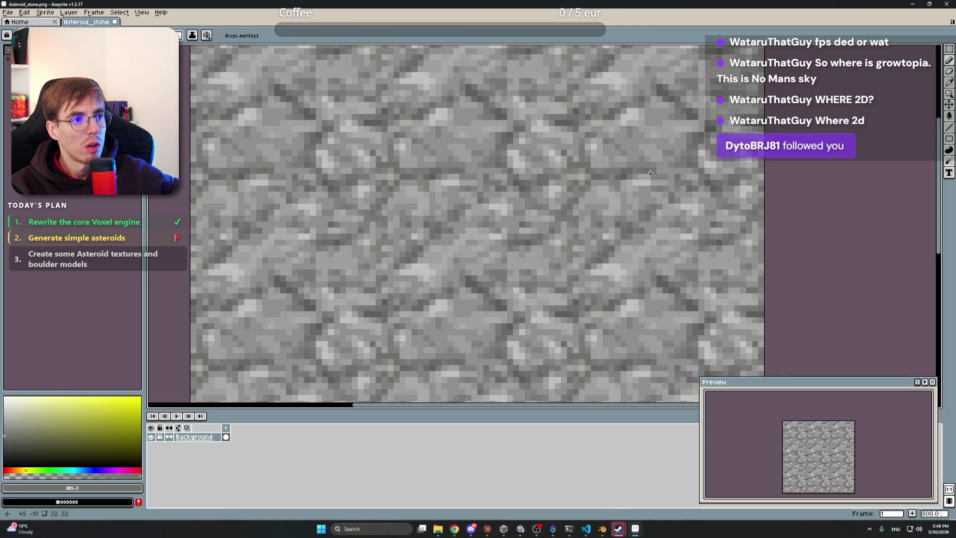
{"action": "left_click", "coordinate": [602, 199], "text": "alt"}
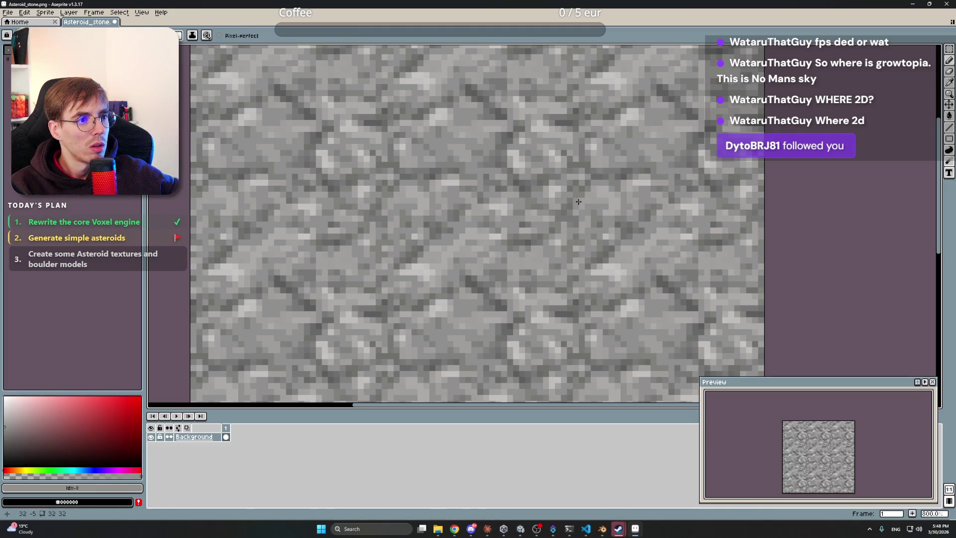
- Alt-click to sample more greys, then reframe the view on the whole stone tile
{"action": "scroll", "coordinate": [753, 159], "scroll_direction": "down", "scroll_amount": 1}
{"action": "scroll", "coordinate": [754, 159], "scroll_direction": "down", "scroll_amount": 1}
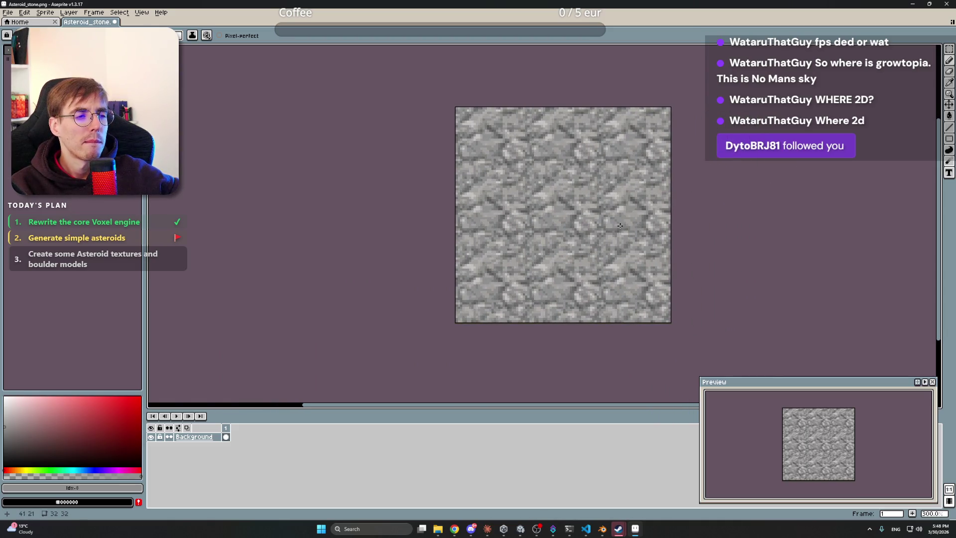
{"action": "scroll", "coordinate": [604, 199], "scroll_direction": "up", "scroll_amount": 4}
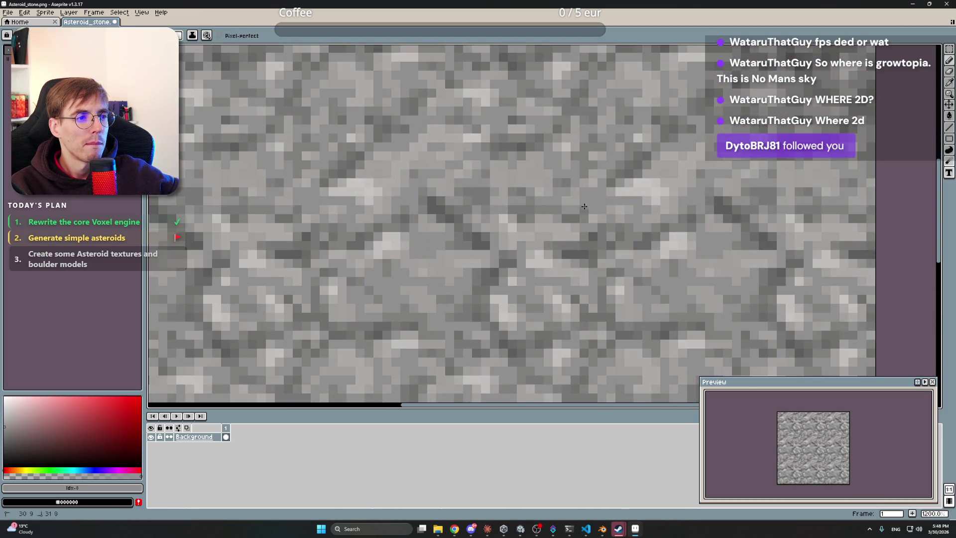
{"action": "left_click", "coordinate": [589, 208], "text": "alt"}
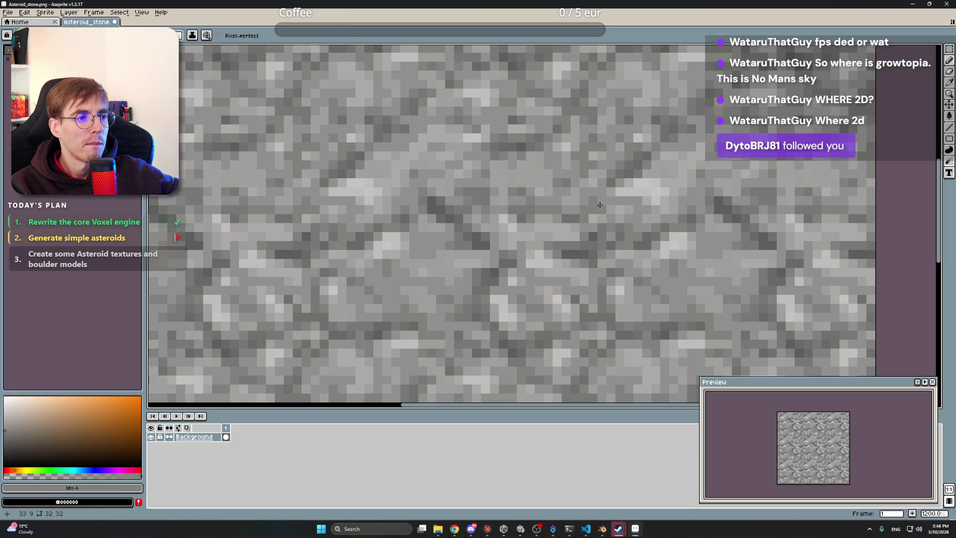
{"action": "key", "text": "alt"}
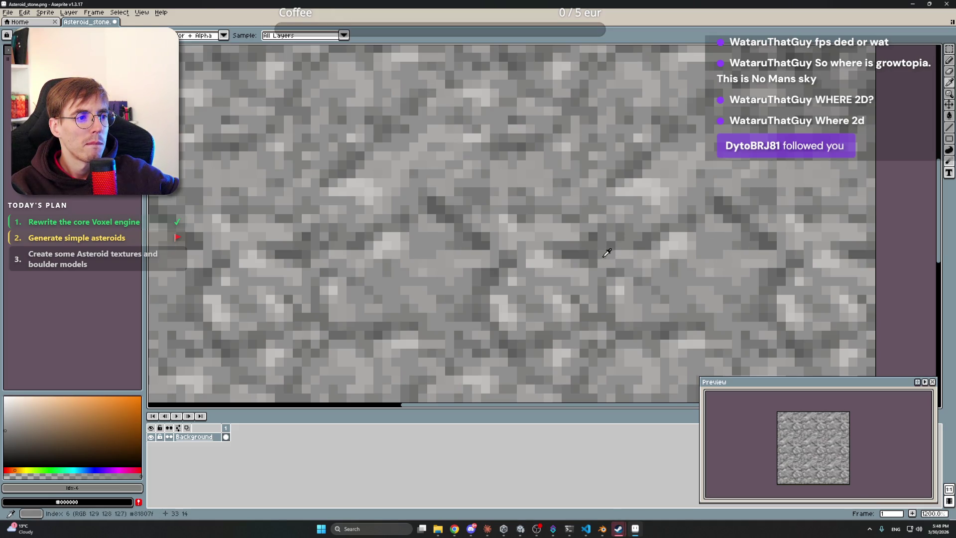
{"action": "left_click", "coordinate": [589, 226], "text": "alt"}
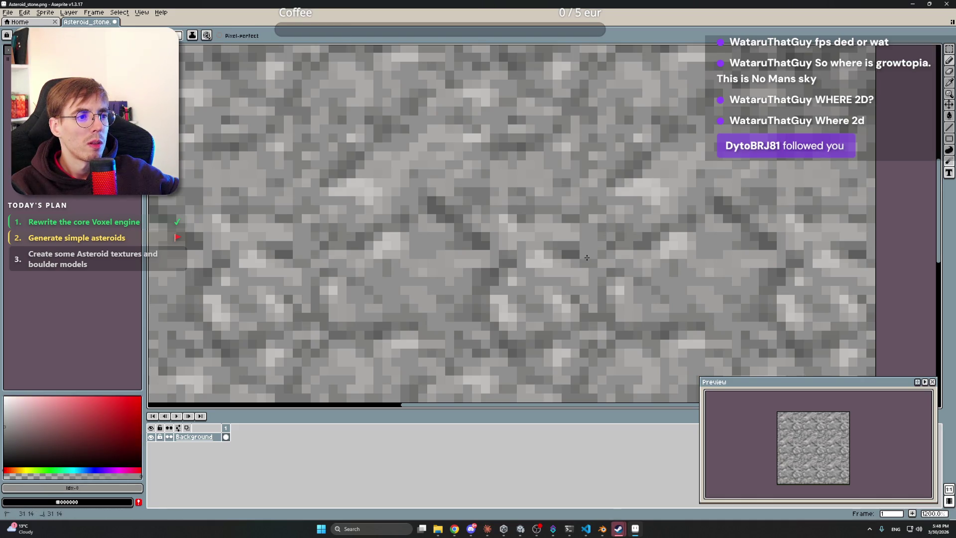
{"action": "left_click", "coordinate": [584, 229], "text": "alt"}
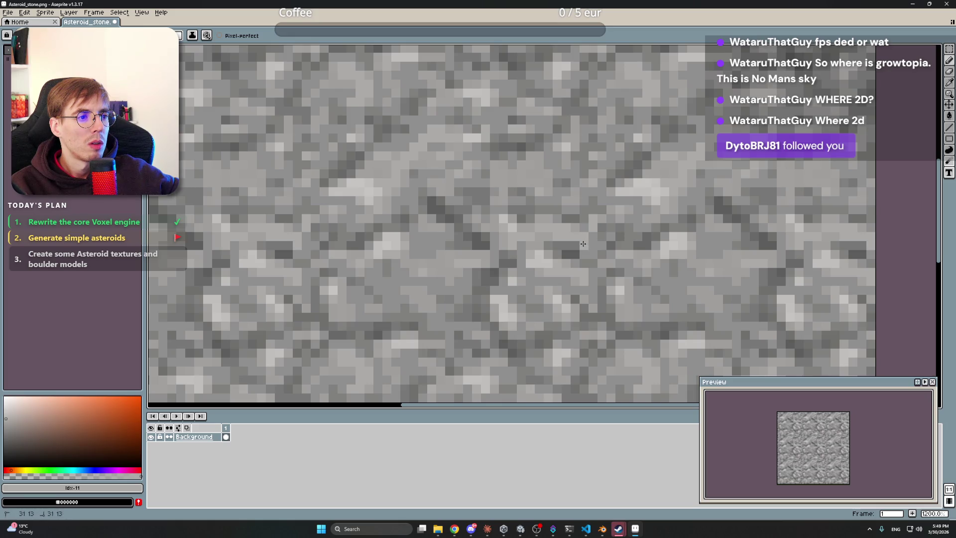
{"action": "scroll", "coordinate": [626, 220], "scroll_direction": "down", "scroll_amount": 4}
{"action": "mouse_move", "coordinate": [738, 190]}
{"action": "left_mouse_down"}
{"action": "mouse_move", "coordinate": [752, 188]}
{"action": "mouse_move", "coordinate": [711, 191]}
{"action": "left_mouse_up"}
{"action": "scroll", "coordinate": [660, 200], "scroll_direction": "up", "scroll_amount": 1}
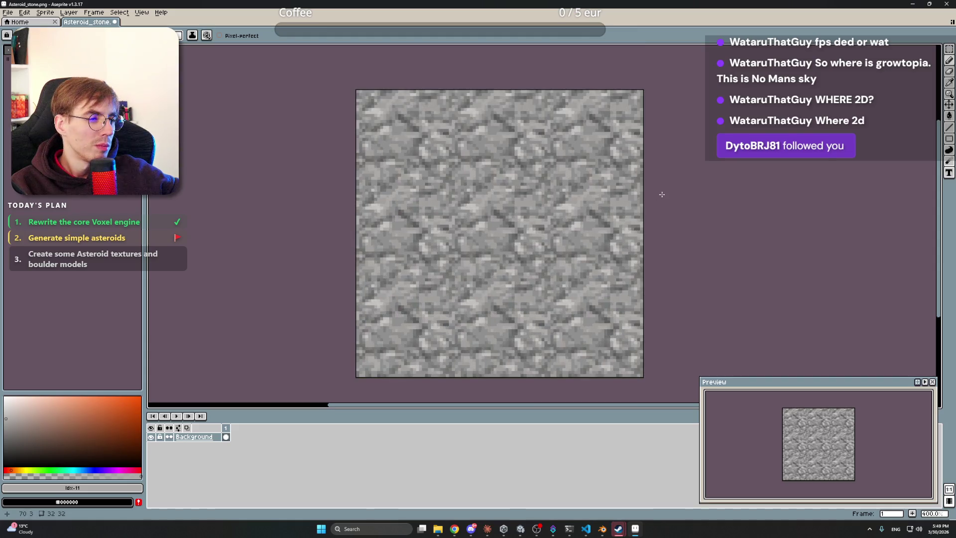
{"action": "scroll", "coordinate": [666, 192], "scroll_direction": "down", "scroll_amount": 1}
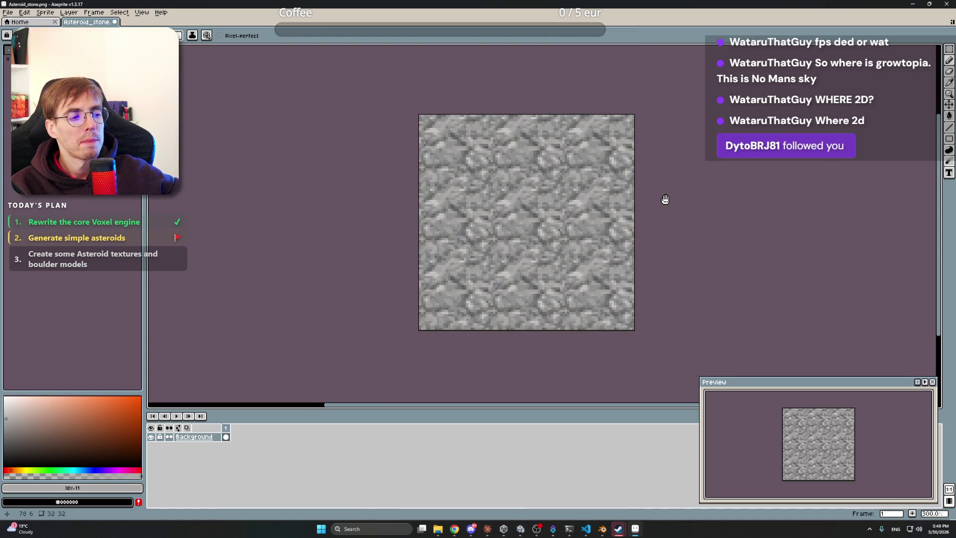
{"action": "scroll", "coordinate": [676, 196], "scroll_direction": "down", "scroll_amount": 2}
{"action": "scroll", "coordinate": [677, 197], "scroll_direction": "up", "scroll_amount": 2}
{"action": "scroll", "coordinate": [677, 197], "scroll_direction": "up", "scroll_amount": 1}
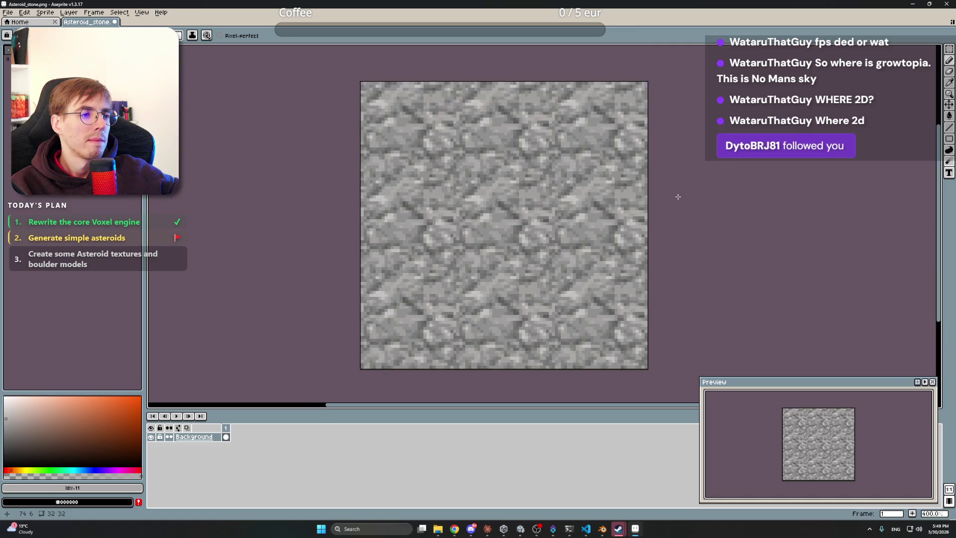
- Save the file, then apply Brightness/Contrast with brightness 20 and contrast -49
{"action": "key", "text": "v"}
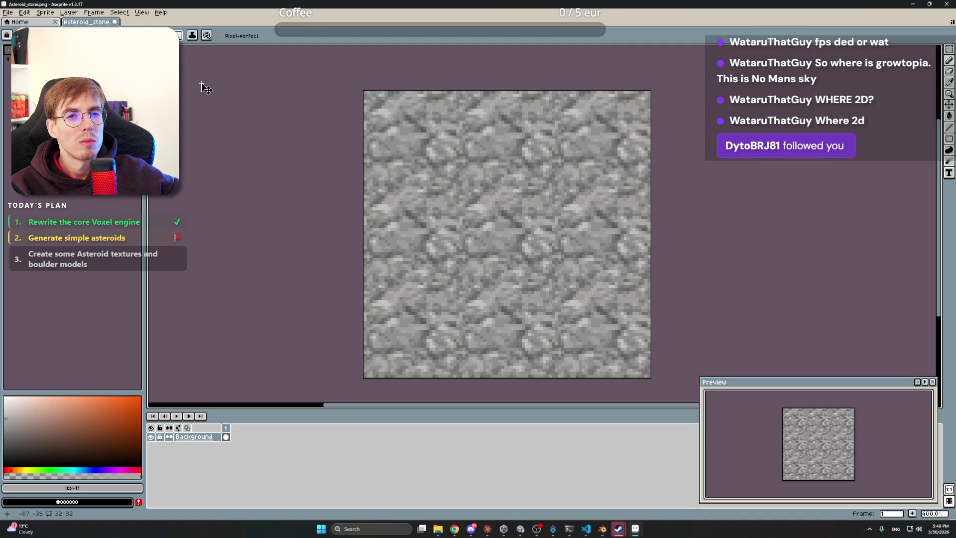
{"action": "key", "text": "ctrl+s"}
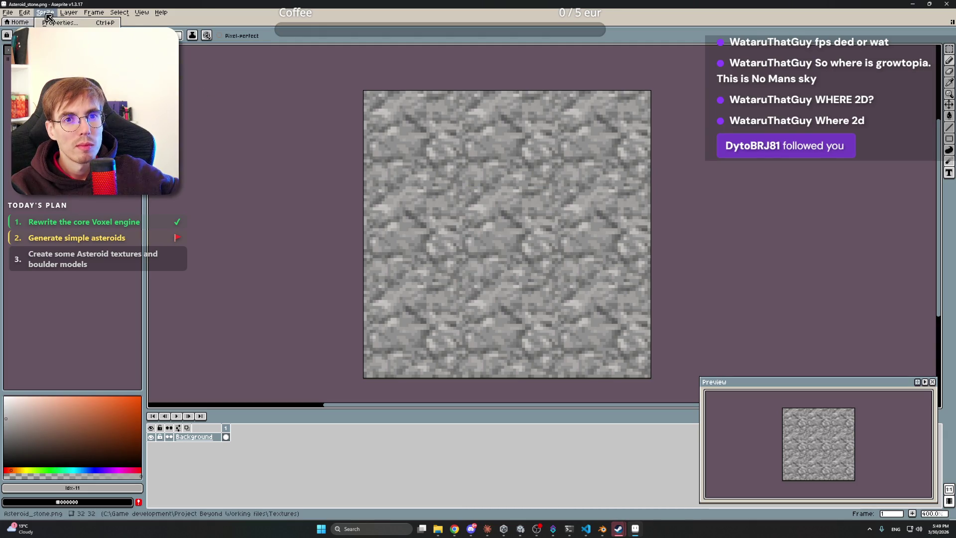
{"action": "left_click", "coordinate": [31, 11]}
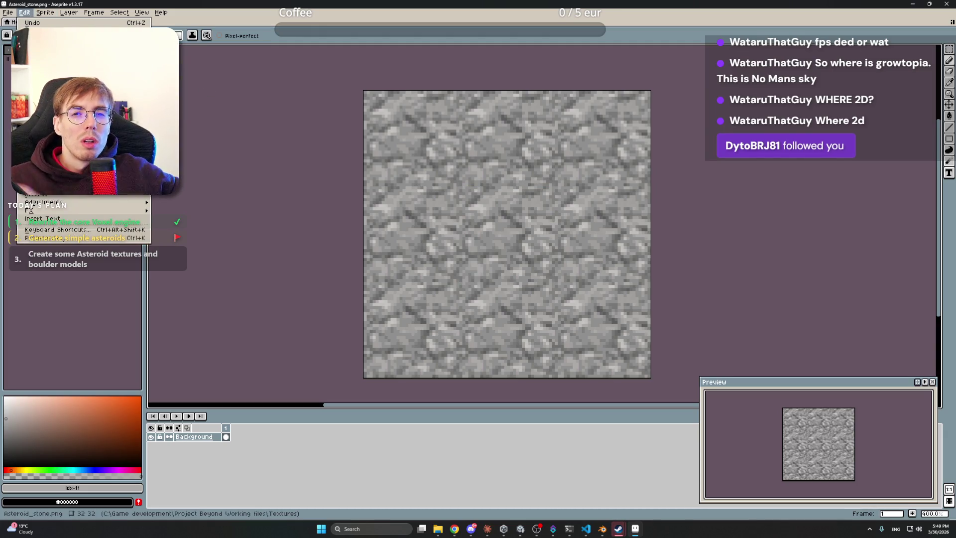
{"action": "left_click", "coordinate": [75, 219]}
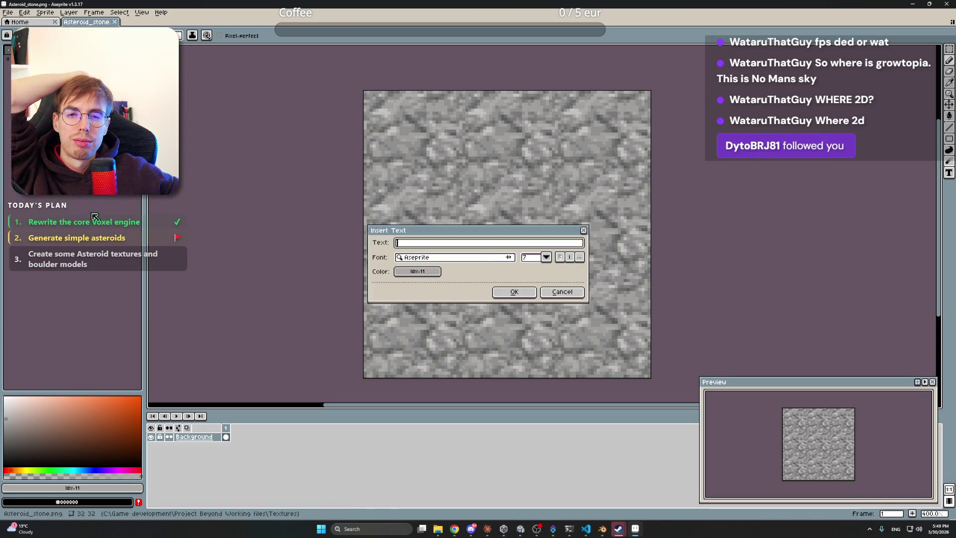
{"action": "left_click", "coordinate": [559, 292]}
{"action": "left_click", "coordinate": [24, 12]}
{"action": "mouse_move", "coordinate": [105, 206]}
{"action": "left_click", "coordinate": [212, 203]}
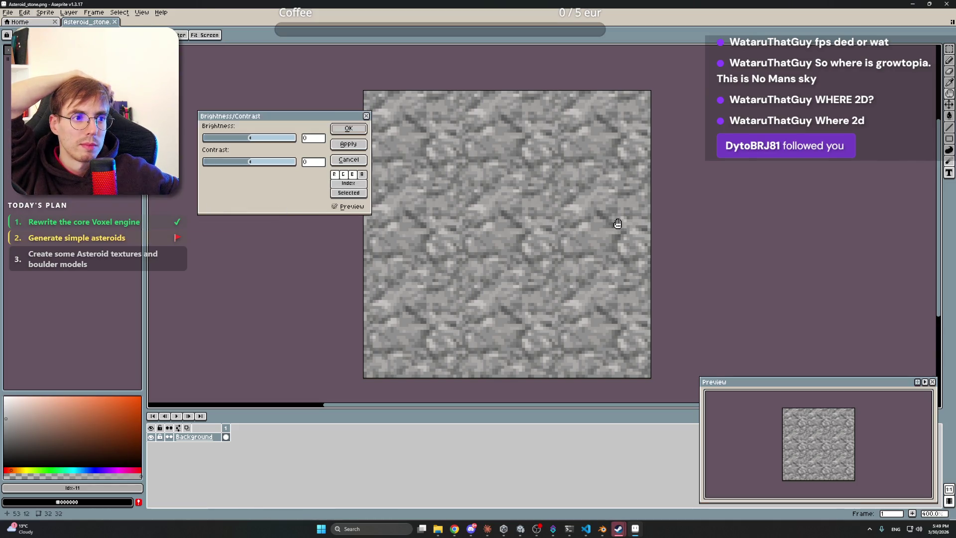
{"action": "mouse_move", "coordinate": [252, 161]}
{"action": "left_mouse_down"}
{"action": "mouse_move", "coordinate": [239, 161]}
{"action": "mouse_move", "coordinate": [272, 165]}
{"action": "mouse_move", "coordinate": [230, 166]}
{"action": "mouse_move", "coordinate": [258, 139]}
{"action": "mouse_move", "coordinate": [232, 166]}
{"action": "left_mouse_up"}
{"action": "type", "text": "20"}
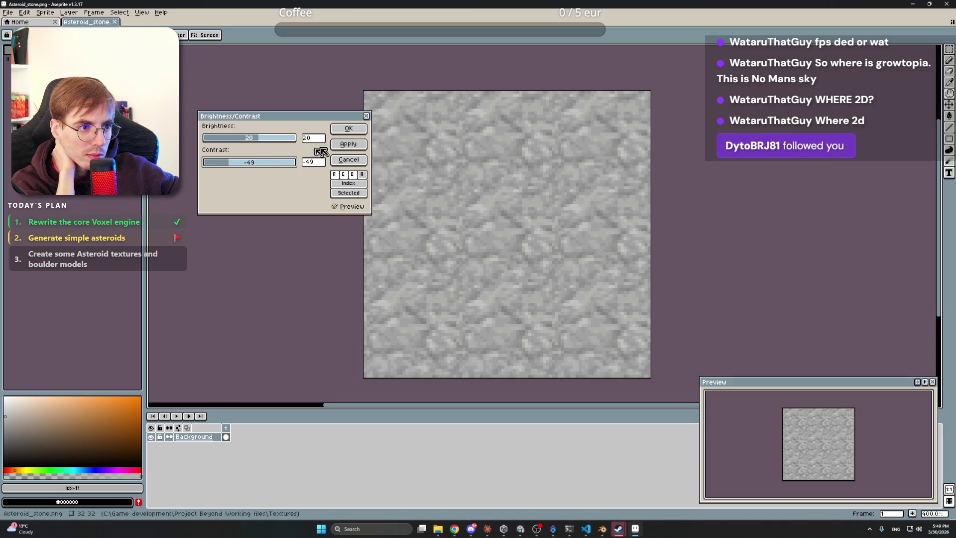
{"action": "left_click", "coordinate": [349, 129]}
{"action": "scroll", "coordinate": [559, 183], "scroll_direction": "down", "scroll_amount": 2}
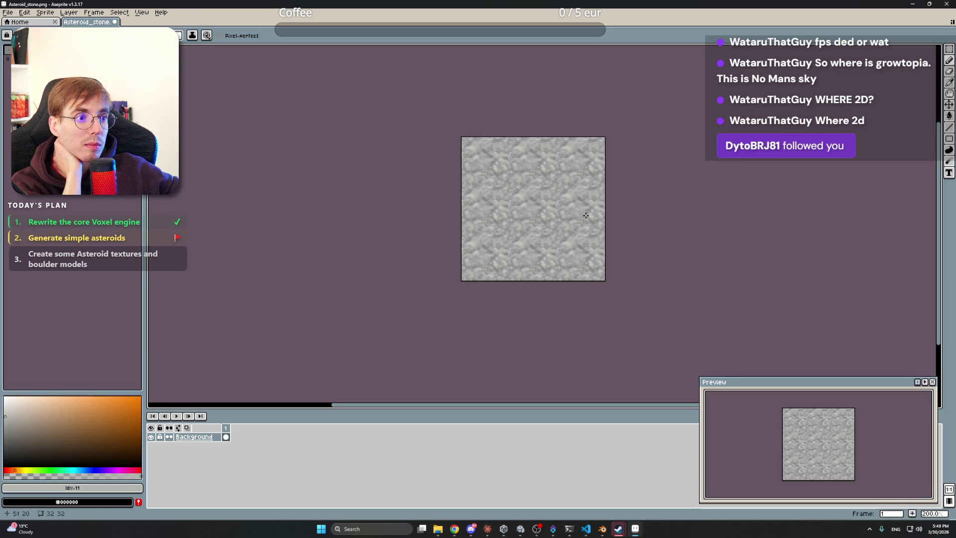
- Inspect the paler, lower-contrast stone tile and save it to Asteroid_stone.png
{"action": "scroll", "coordinate": [582, 214], "scroll_direction": "down", "scroll_amount": 1}
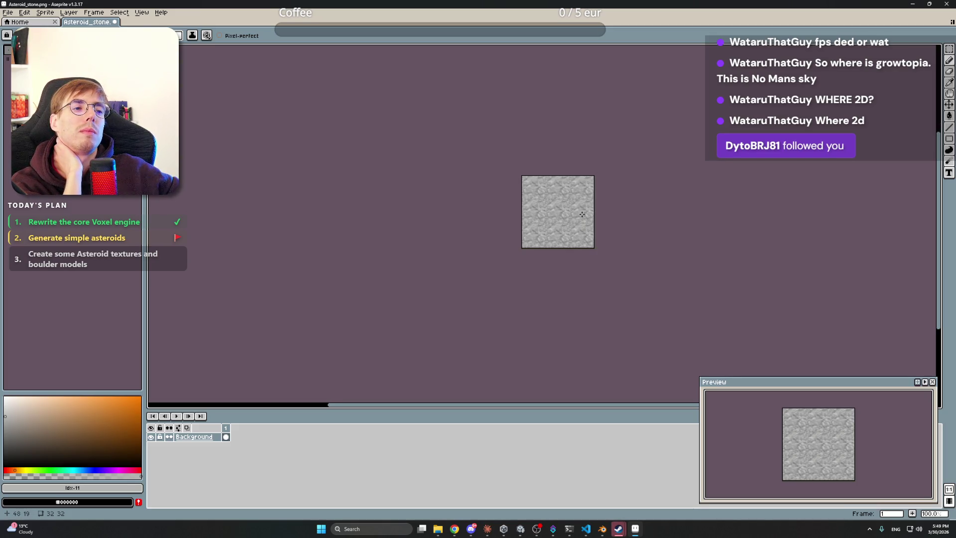
{"action": "scroll", "coordinate": [582, 214], "scroll_direction": "up", "scroll_amount": 3}
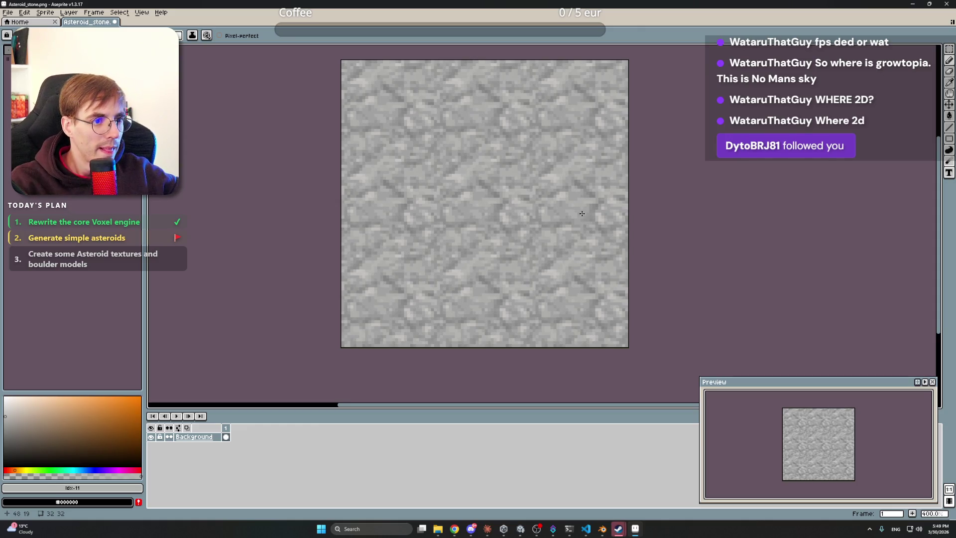
{"action": "left_click_drag", "start_coordinate": [701, 107], "coordinate": [701, 137]}
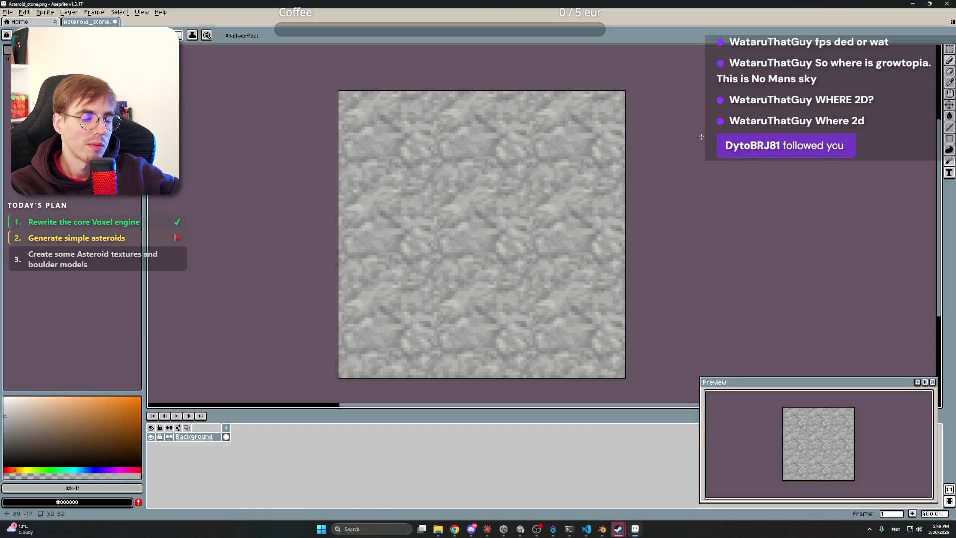
{"action": "key", "text": "ctrl+s"}
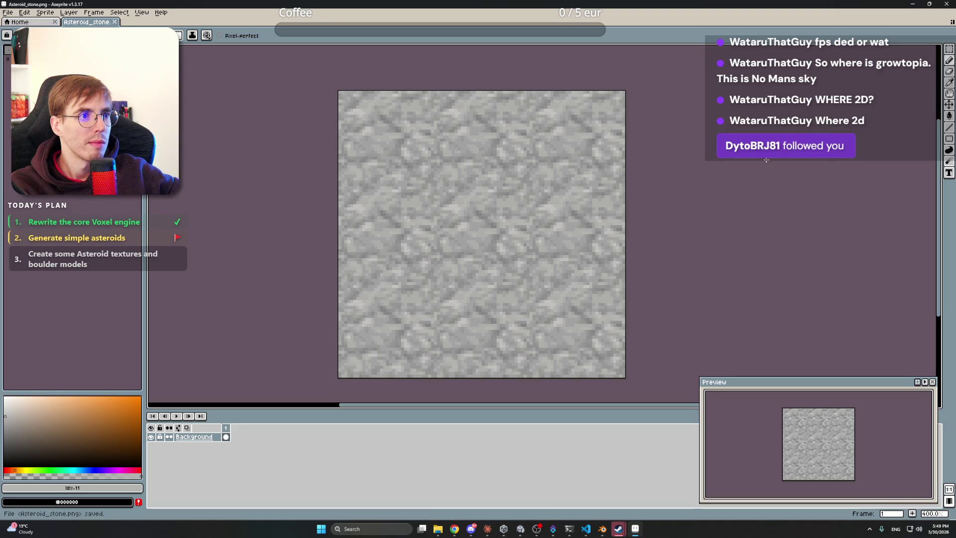
{"action": "scroll", "coordinate": [503, 207], "scroll_direction": "up", "scroll_amount": 3}
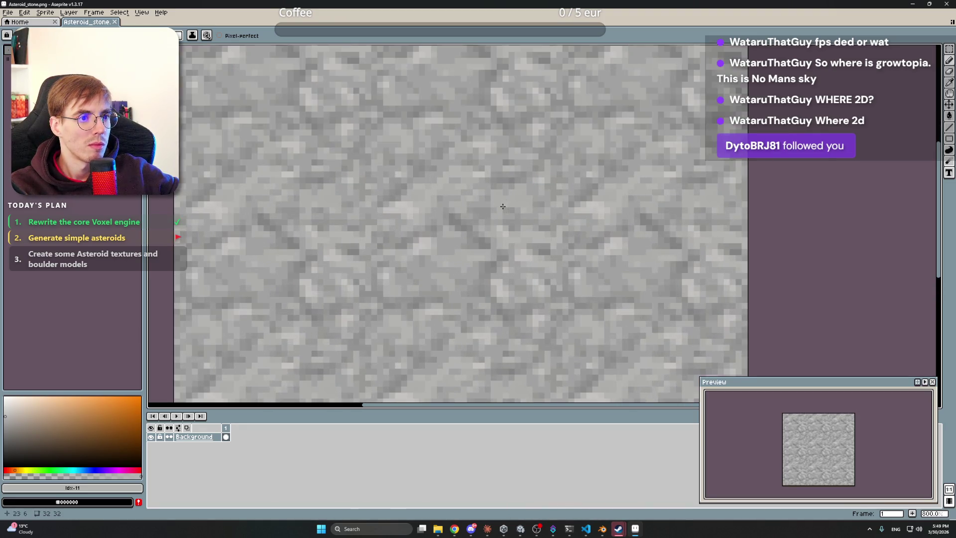
- Sample greys from the lightened texture with the eyedropper, switching back to the brush between picks
{"action": "scroll", "coordinate": [501, 198], "scroll_direction": "up", "scroll_amount": 2}
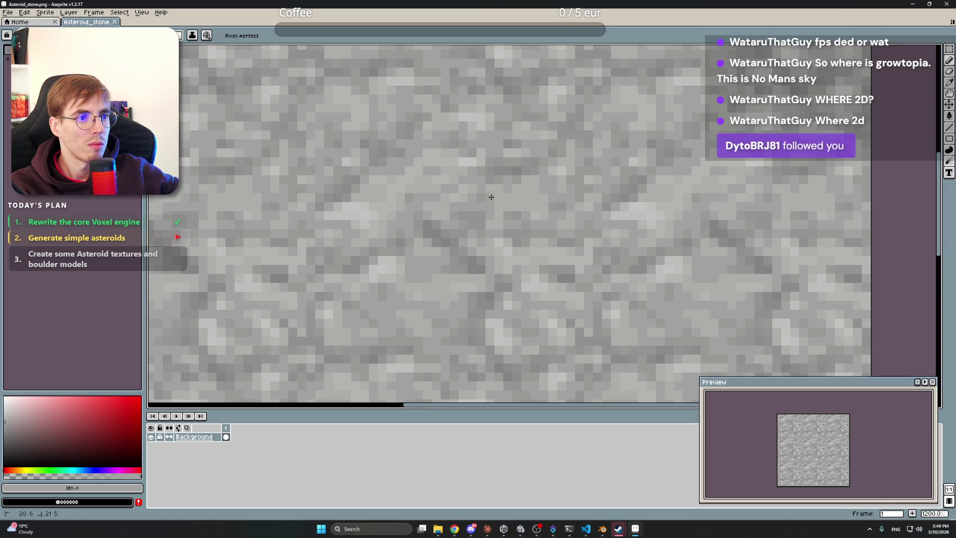
{"action": "key", "text": "i"}
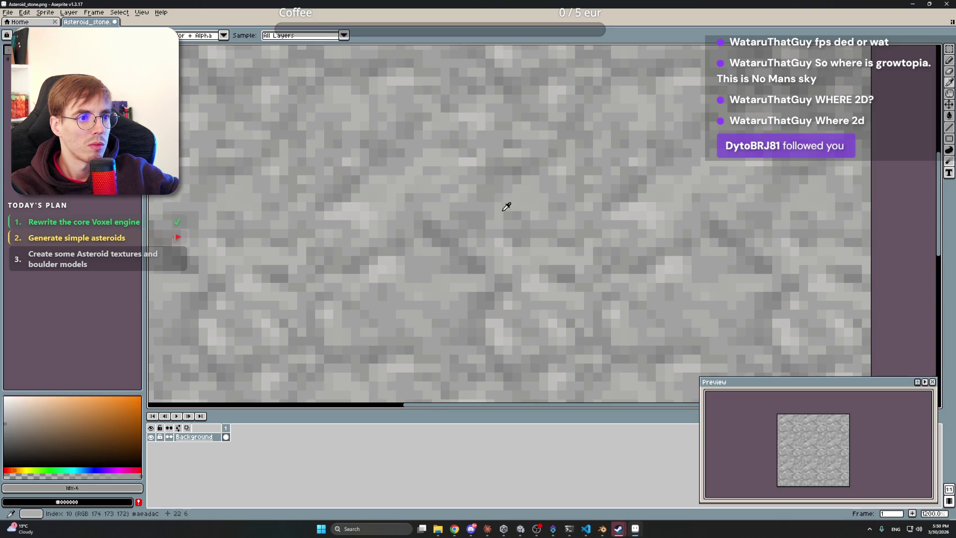
{"action": "left_click", "coordinate": [486, 211]}
{"action": "key", "text": "b"}
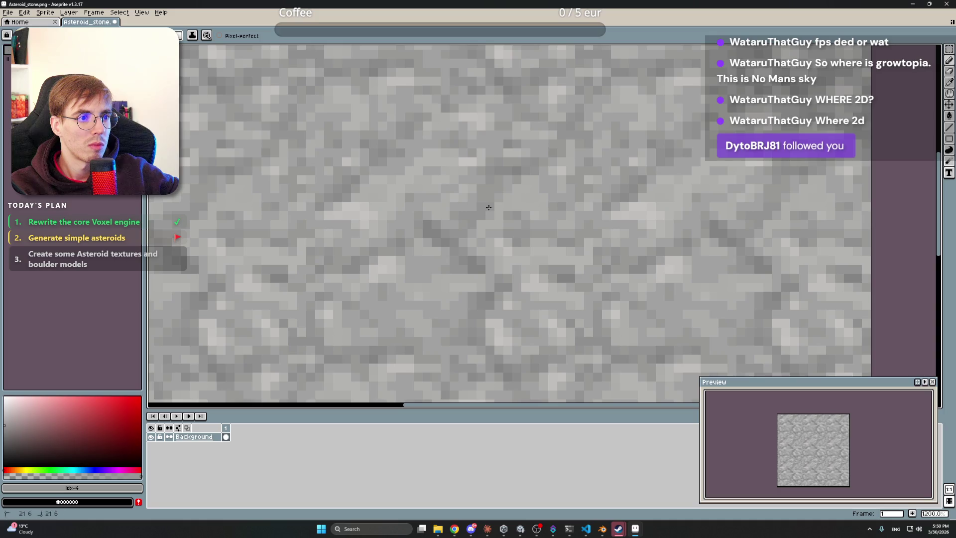
{"action": "scroll", "coordinate": [610, 157], "scroll_direction": "down", "scroll_amount": 4}
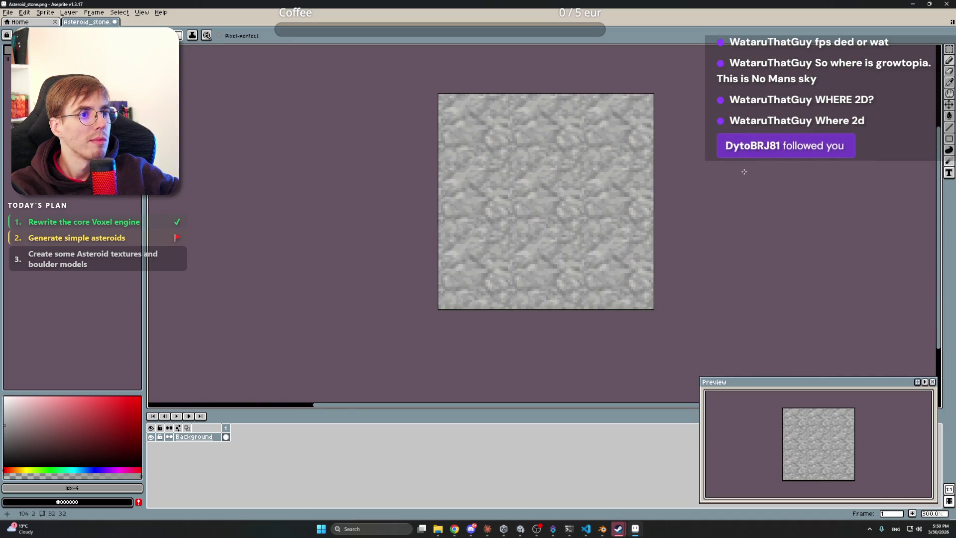
{"action": "scroll", "coordinate": [578, 185], "scroll_direction": "up", "scroll_amount": 2}
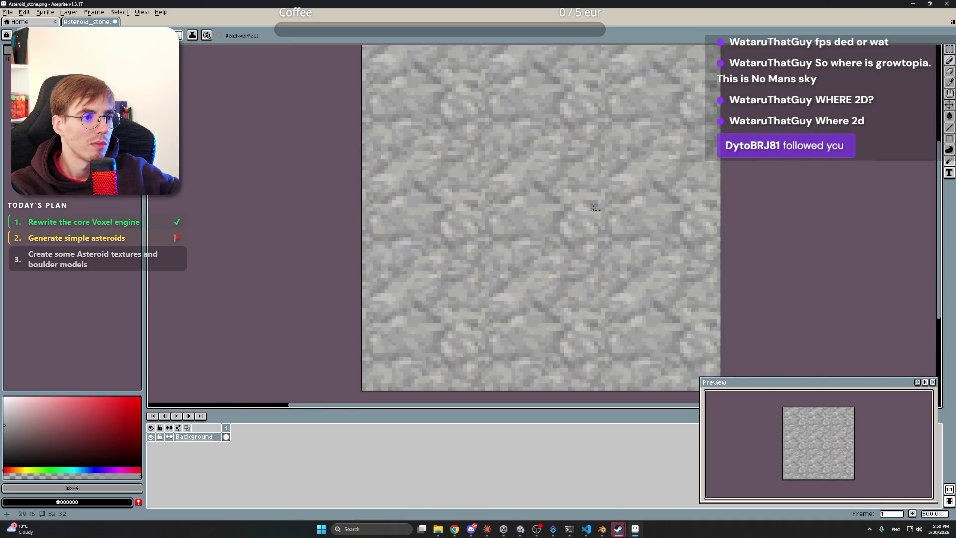
{"action": "scroll", "coordinate": [588, 205], "scroll_direction": "up", "scroll_amount": 4}
{"action": "key", "text": "i"}
{"action": "left_click", "coordinate": [599, 237]}
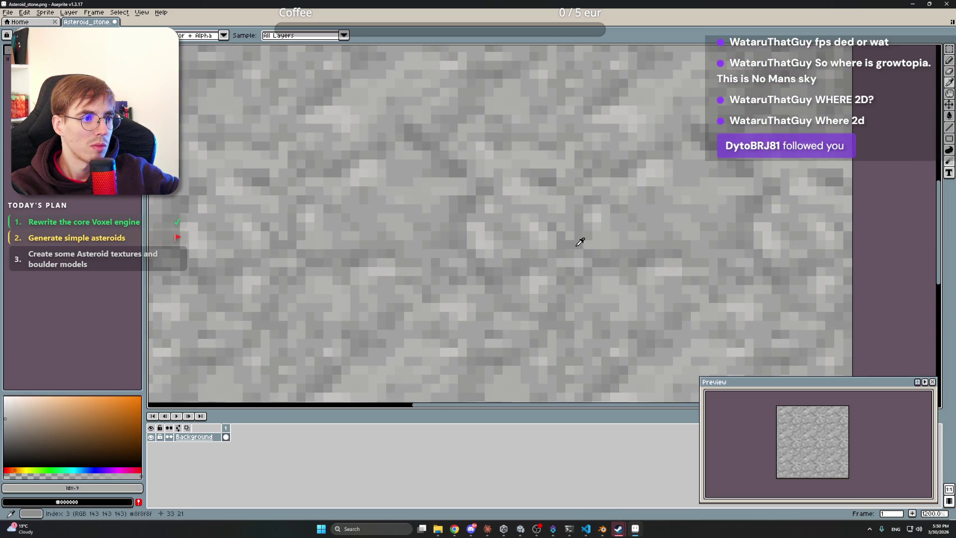
{"action": "left_click", "coordinate": [579, 241]}
{"action": "key", "text": "b"}
{"action": "left_click", "coordinate": [591, 220], "text": "alt"}
{"action": "scroll", "coordinate": [608, 206], "scroll_direction": "down", "scroll_amount": 4}
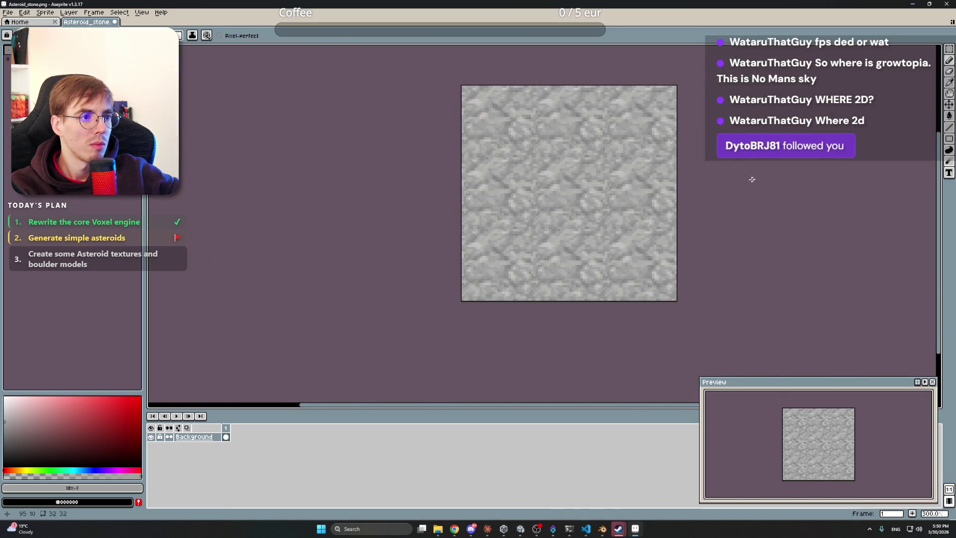
{"action": "scroll", "coordinate": [597, 164], "scroll_direction": "up", "scroll_amount": 5}
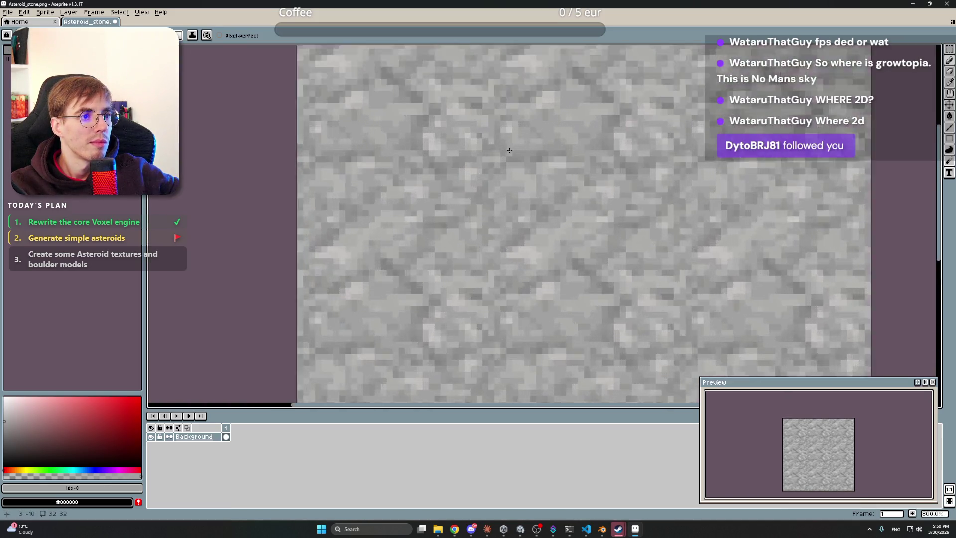
- Alt-click several more greys, including a darker one, and save Asteroid_stone.png
{"action": "key", "text": "alt"}
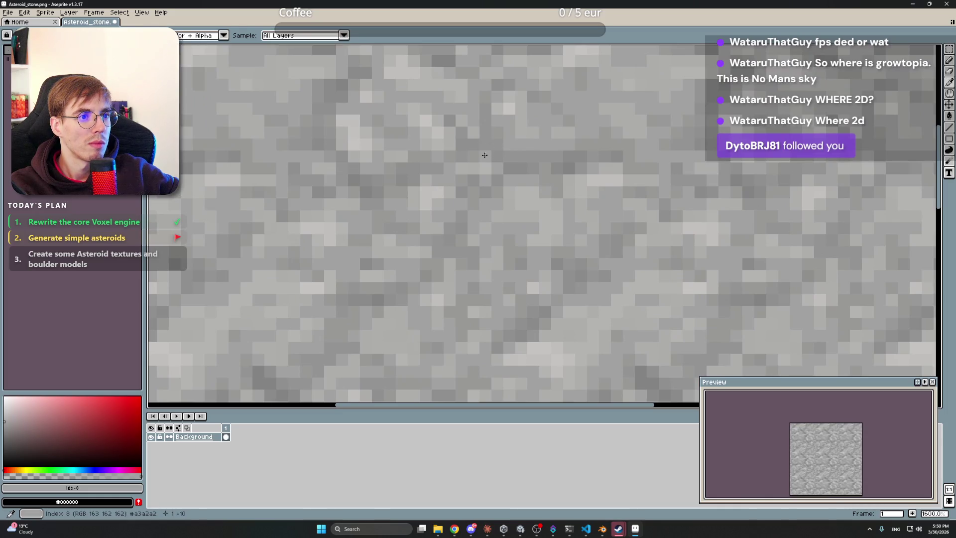
{"action": "left_click", "coordinate": [444, 167], "text": "alt"}
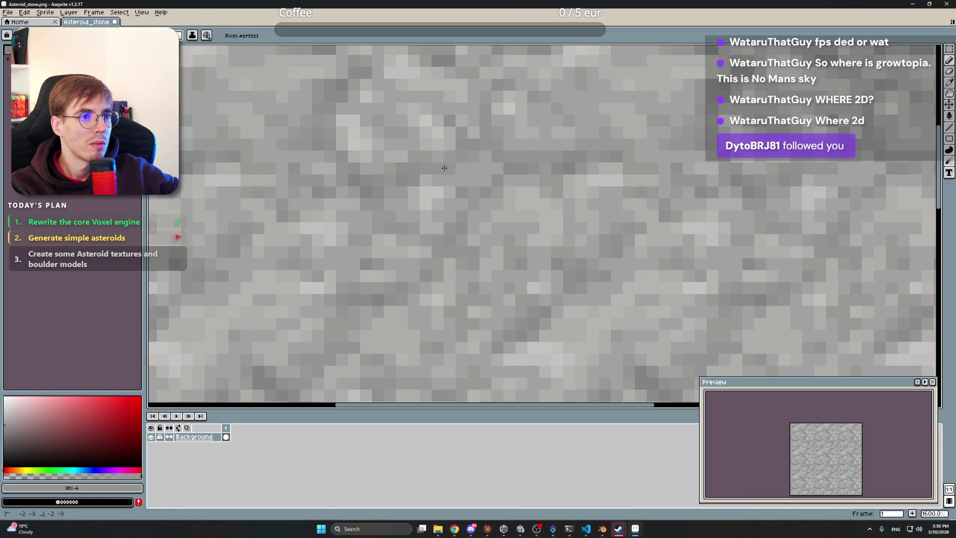
{"action": "key", "text": "alt"}
{"action": "left_click", "coordinate": [504, 152], "text": "alt"}
{"action": "left_click", "coordinate": [507, 171], "text": "alt"}
{"action": "key", "text": "alt"}
{"action": "left_click", "coordinate": [534, 180], "text": "alt"}
{"action": "scroll", "coordinate": [550, 188], "scroll_direction": "down", "scroll_amount": 4}
{"action": "scroll", "coordinate": [776, 131], "scroll_direction": "down", "scroll_amount": 1}
{"action": "key", "text": "v"}
{"action": "key", "text": "ctrl+s"}
{"action": "key", "text": "Return"}
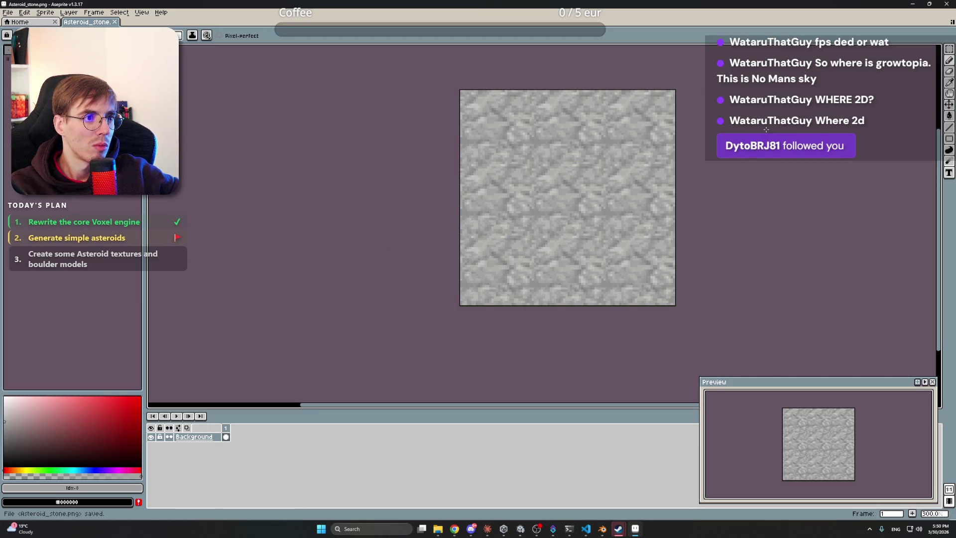
- Pick further grey shades, save Asteroid_stone.png again and close Aseprite
{"action": "scroll", "coordinate": [602, 184], "scroll_direction": "up", "scroll_amount": 4}
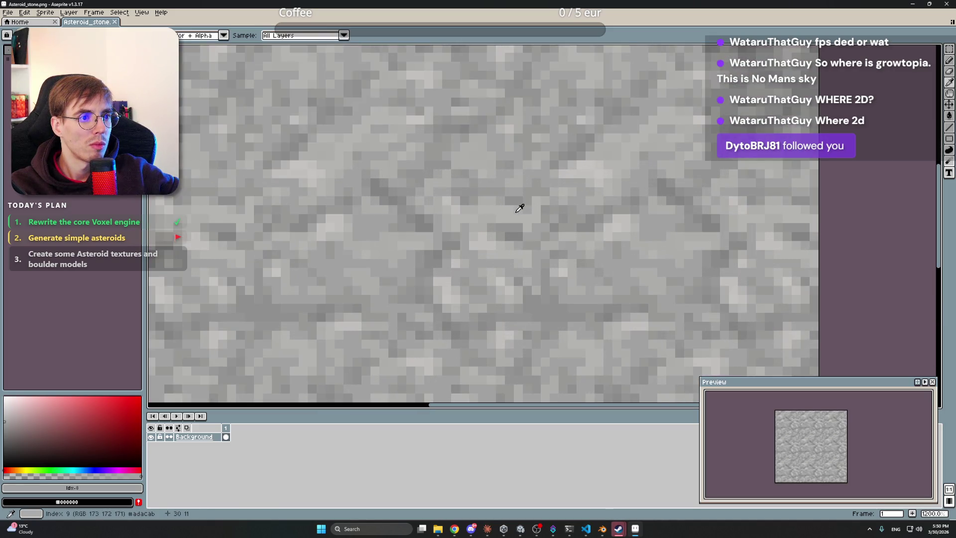
{"action": "left_click", "coordinate": [530, 200], "text": "alt"}
{"action": "left_click", "coordinate": [534, 201], "text": "alt"}
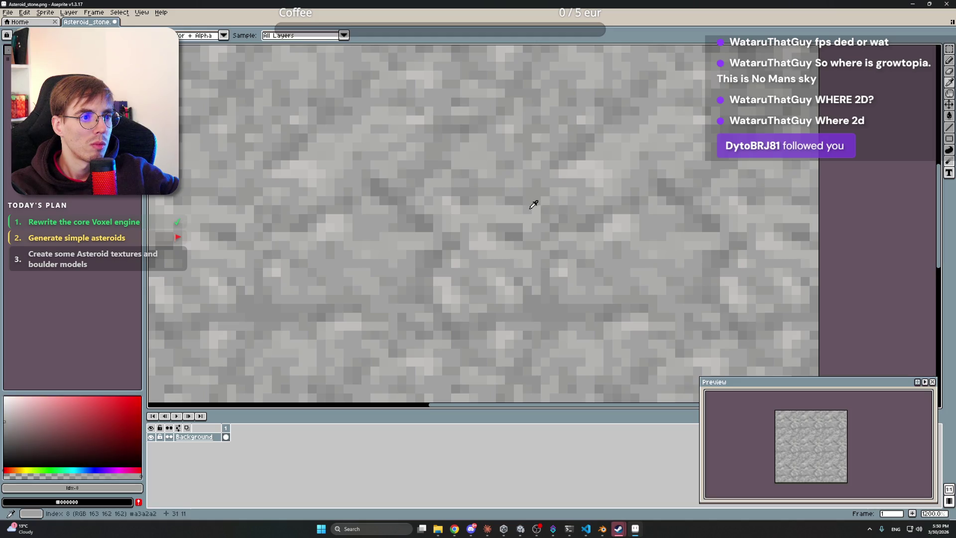
{"action": "left_click", "coordinate": [527, 205], "text": "alt"}
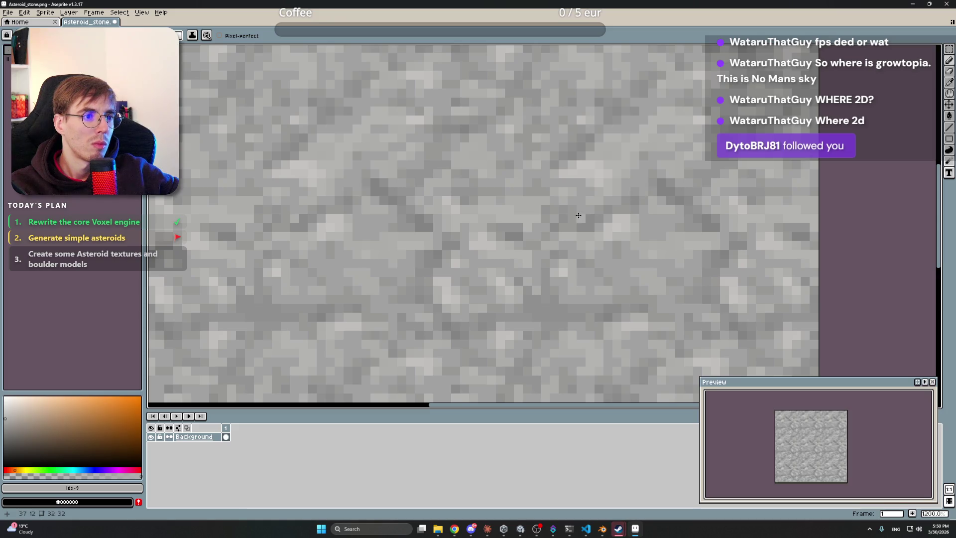
{"action": "scroll", "coordinate": [553, 216], "scroll_direction": "down", "scroll_amount": 3}
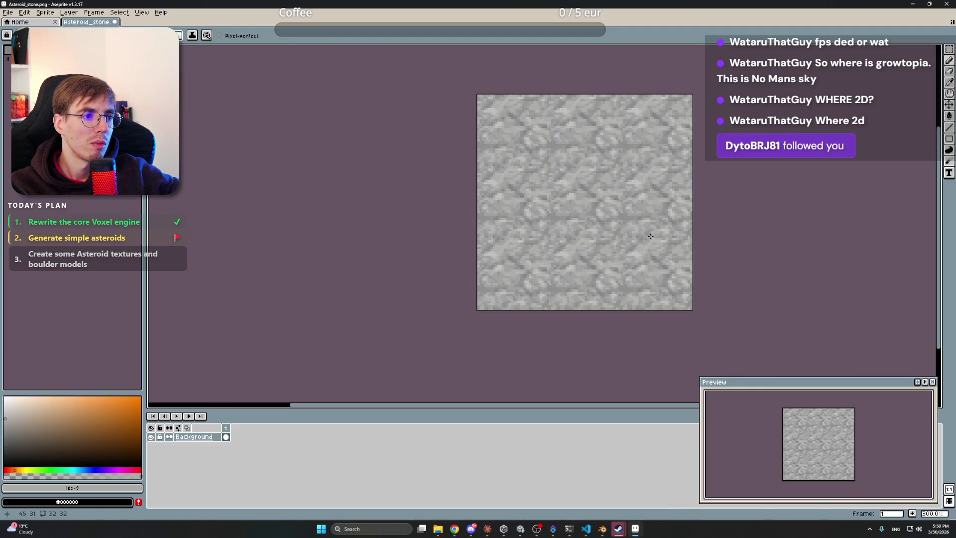
{"action": "scroll", "coordinate": [651, 236], "scroll_direction": "up", "scroll_amount": 2}
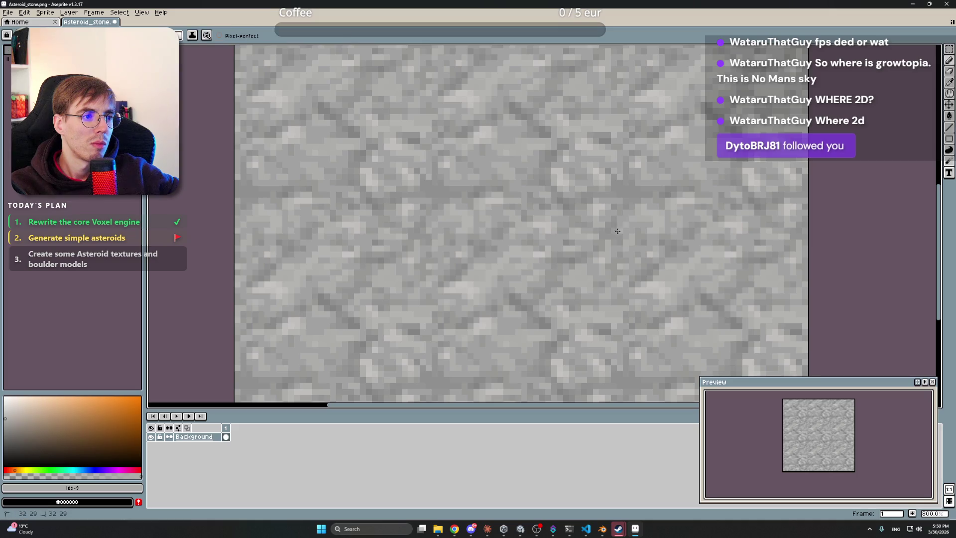
{"action": "scroll", "coordinate": [610, 239], "scroll_direction": "up", "scroll_amount": 3}
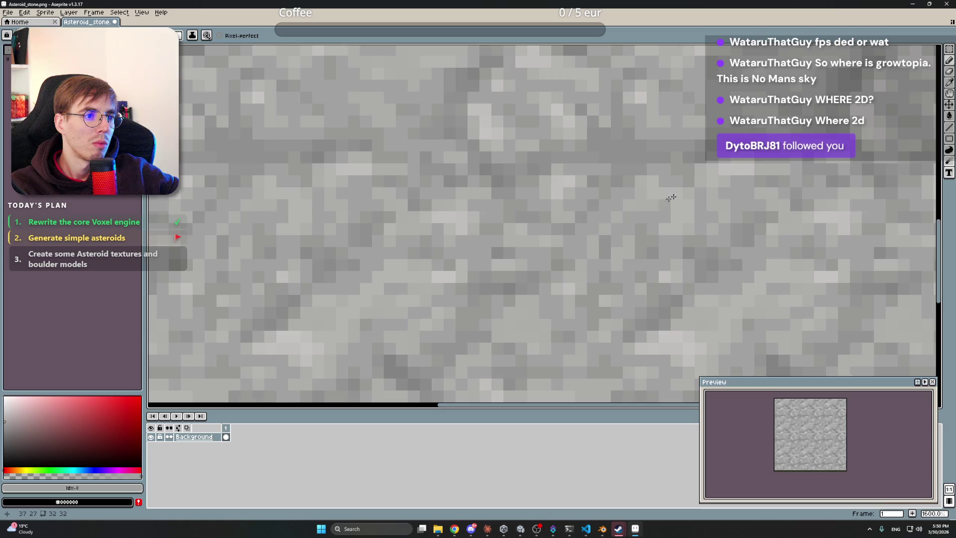
{"action": "scroll", "coordinate": [653, 206], "scroll_direction": "down", "scroll_amount": 4}
{"action": "left_click_drag", "start_coordinate": [754, 166], "coordinate": [721, 201]}
{"action": "key", "text": "ctrl+s"}
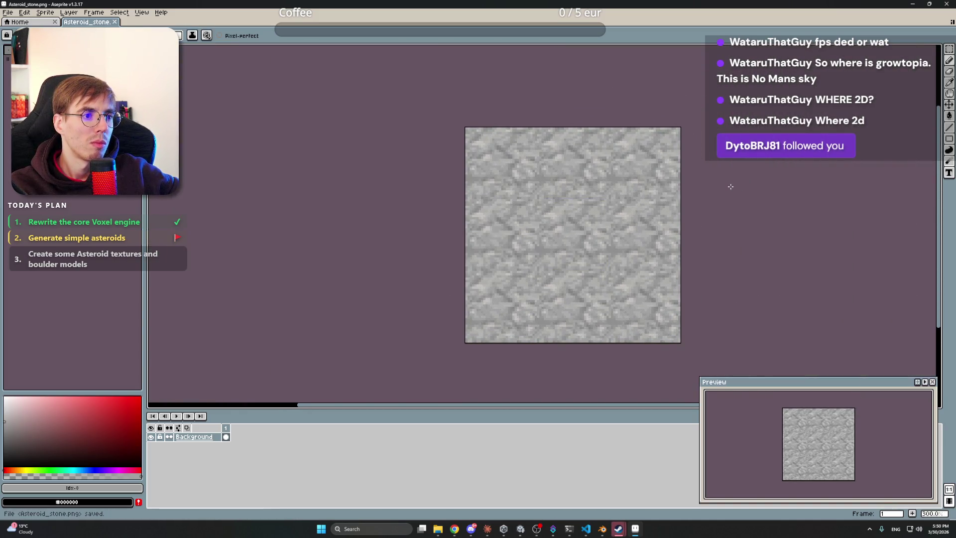
{"action": "left_click", "coordinate": [948, 4]}
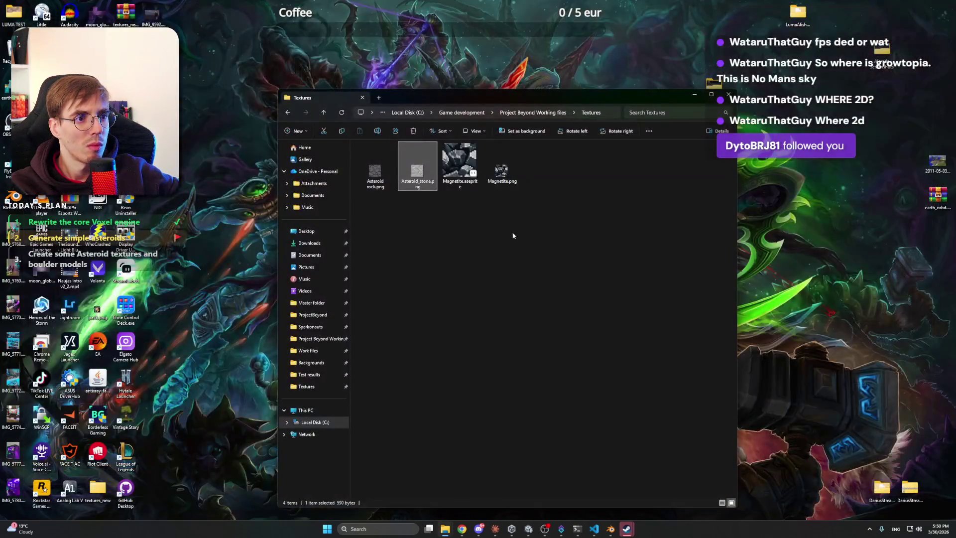
- Rename Asteroid rock.png to Asteroid_regolith.png
{"action": "right_click", "coordinate": [385, 185]}
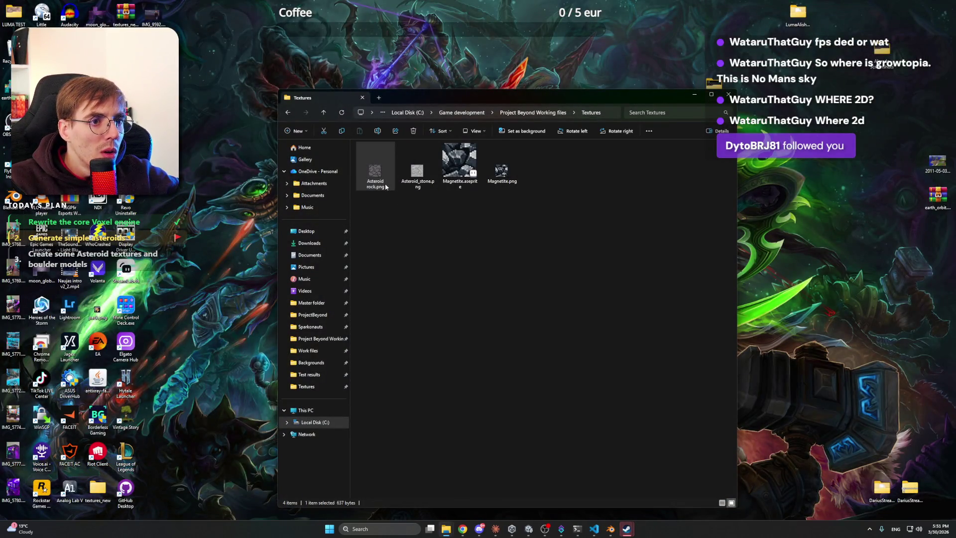
{"action": "left_click", "coordinate": [444, 190]}
{"action": "key", "text": "Right"}
{"action": "type", "text": "_regolith"}
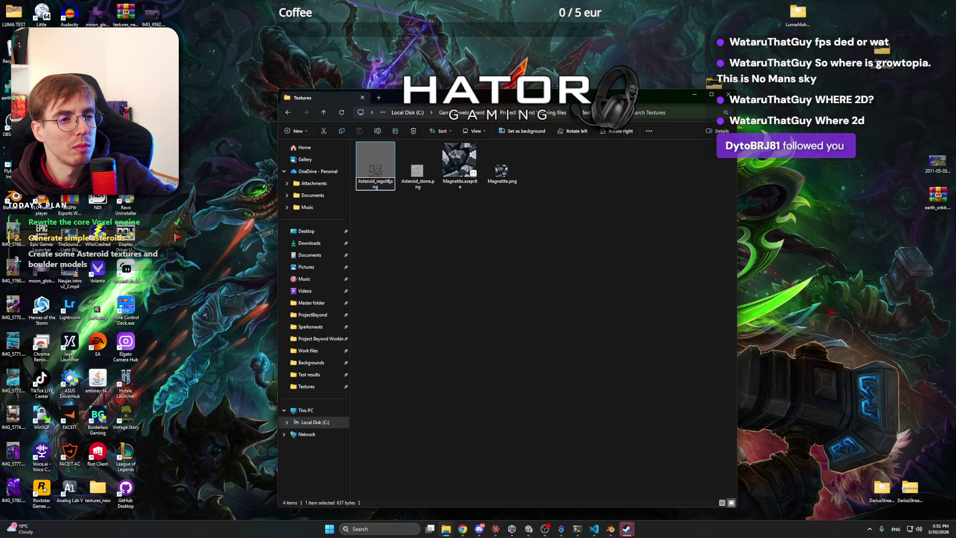
{"action": "key", "text": "Return"}
- Preview Asteroid_regolith.png in the image viewer and close it
{"action": "left_click_drag", "start_coordinate": [446, 229], "coordinate": [517, 312]}
{"action": "left_click", "coordinate": [382, 178]}
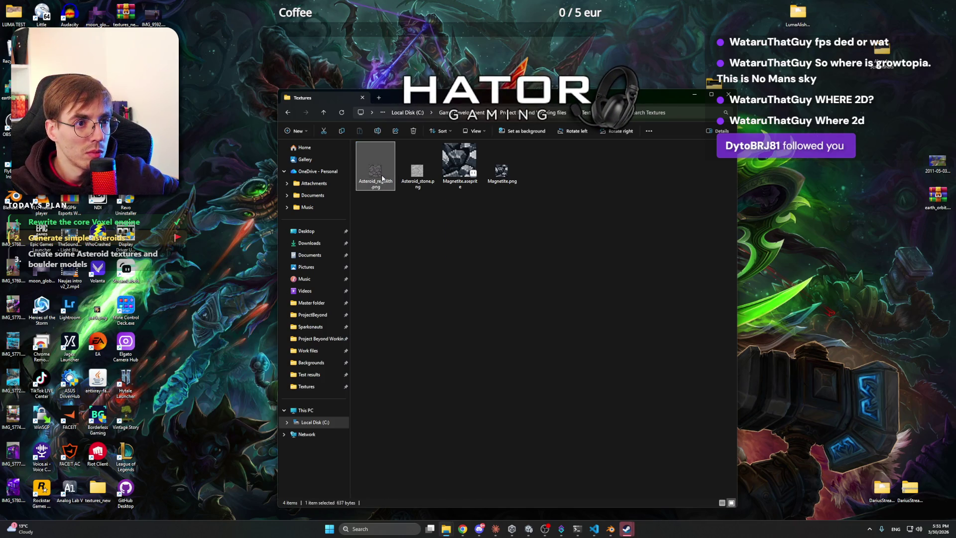
{"action": "double_click", "coordinate": [393, 185]}
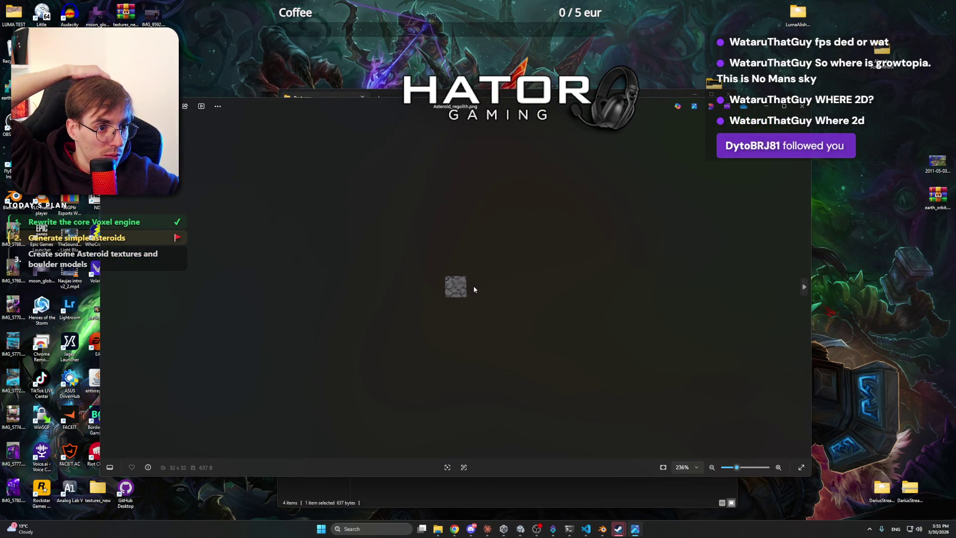
{"action": "scroll", "coordinate": [477, 286], "scroll_direction": "down", "scroll_amount": 5}
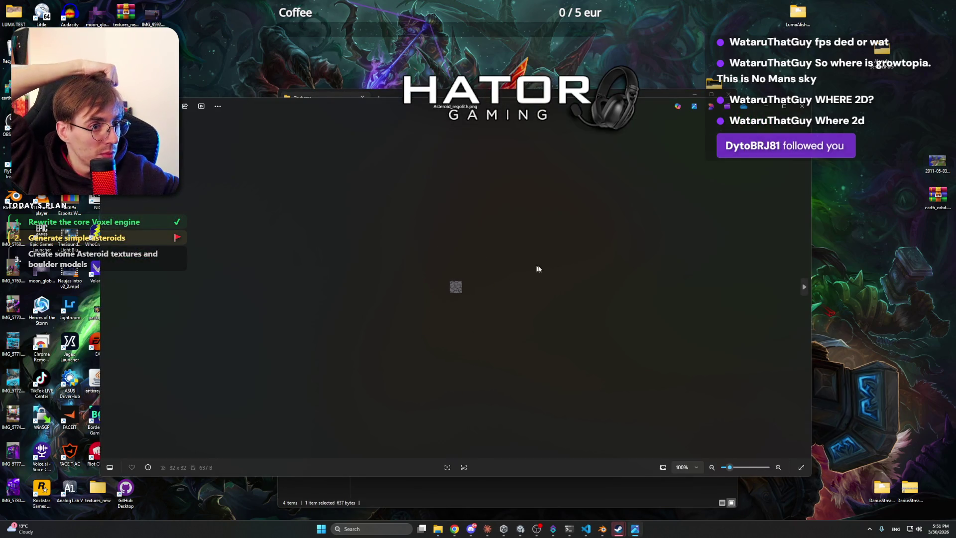
{"action": "left_click", "coordinate": [802, 106]}
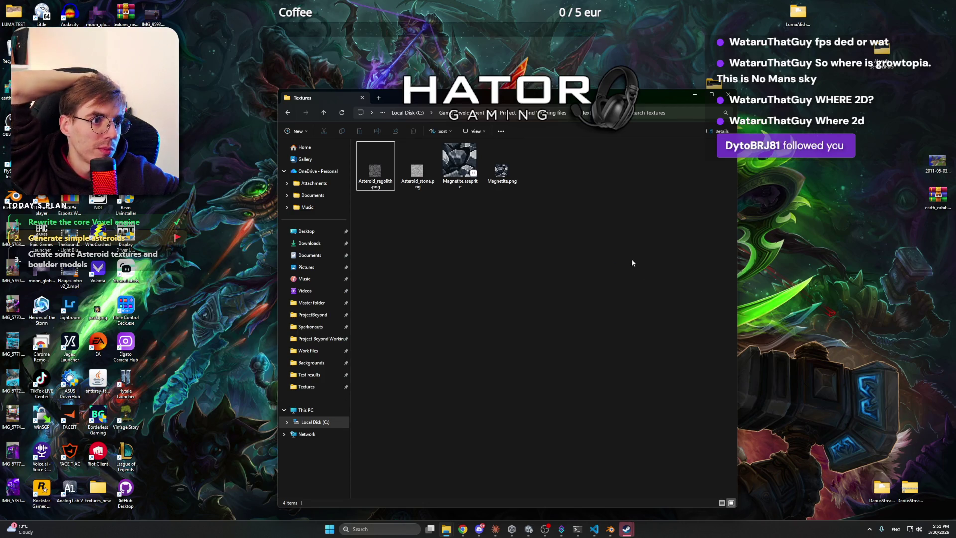
- Minimize the Textures window and dismiss the Steam friends list
{"action": "left_click", "coordinate": [695, 95]}
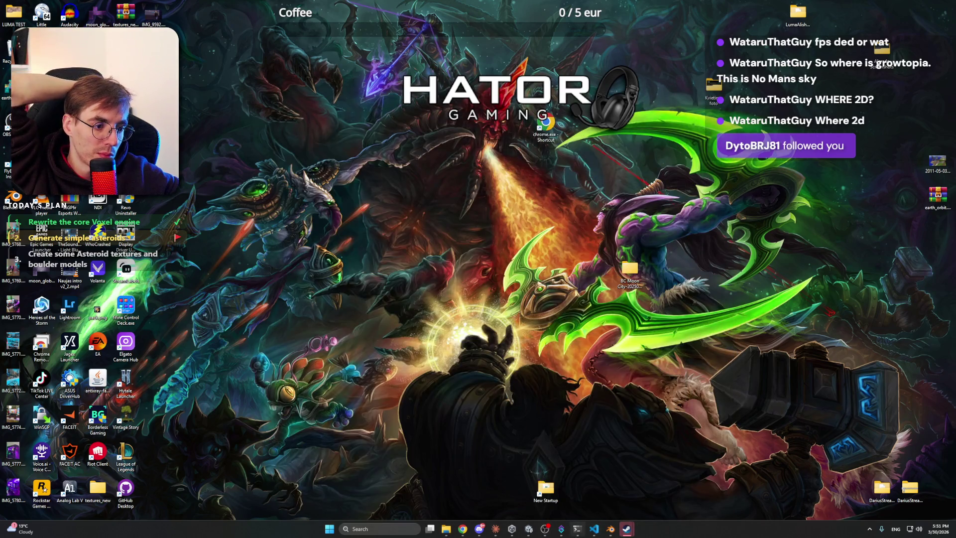
{"action": "mouse_move", "coordinate": [627, 528]}
{"action": "left_click", "coordinate": [660, 493]}
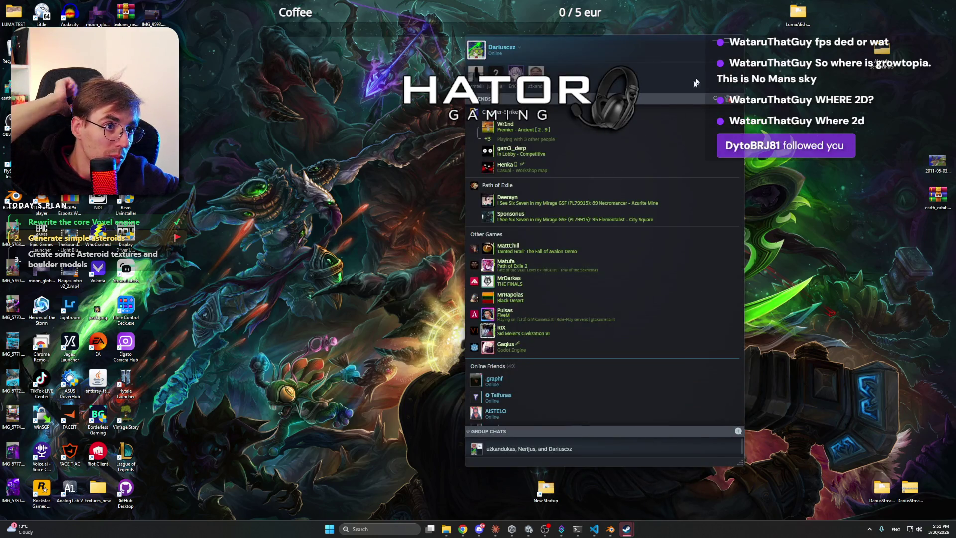
{"action": "left_click", "coordinate": [686, 49]}
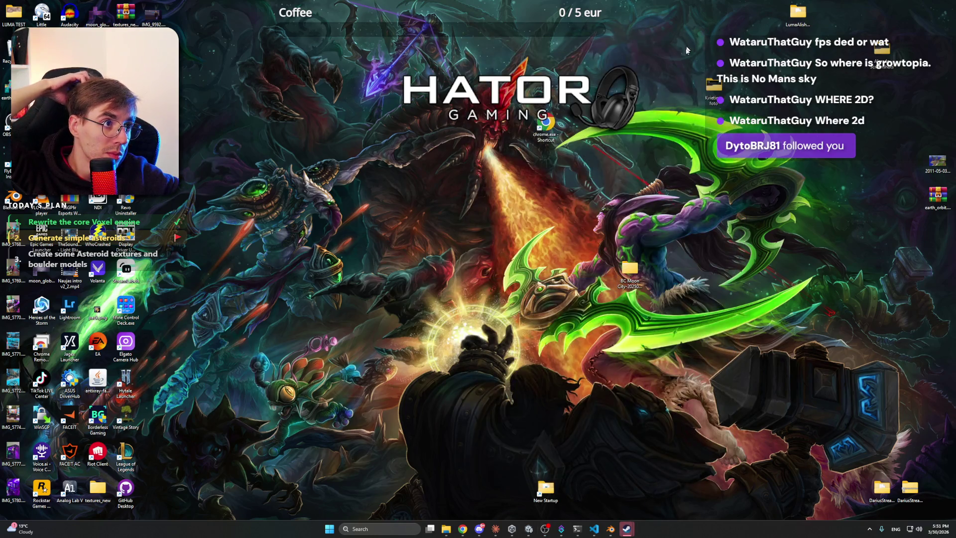
- Bring up the Claude world-generation session, briefly opening and hiding Streamer.bot
{"action": "left_click", "coordinate": [546, 532]}
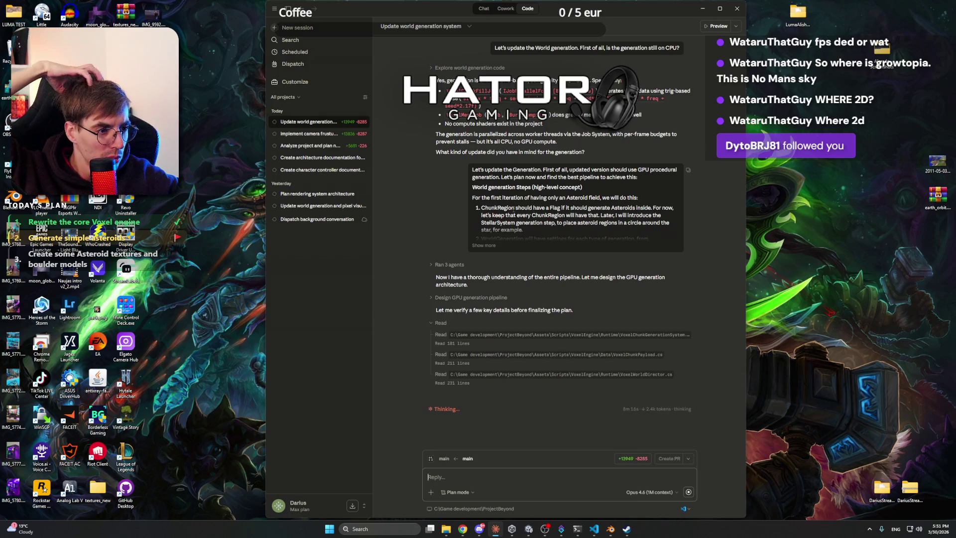
{"action": "left_click", "coordinate": [561, 528]}
{"action": "left_click", "coordinate": [503, 453]}
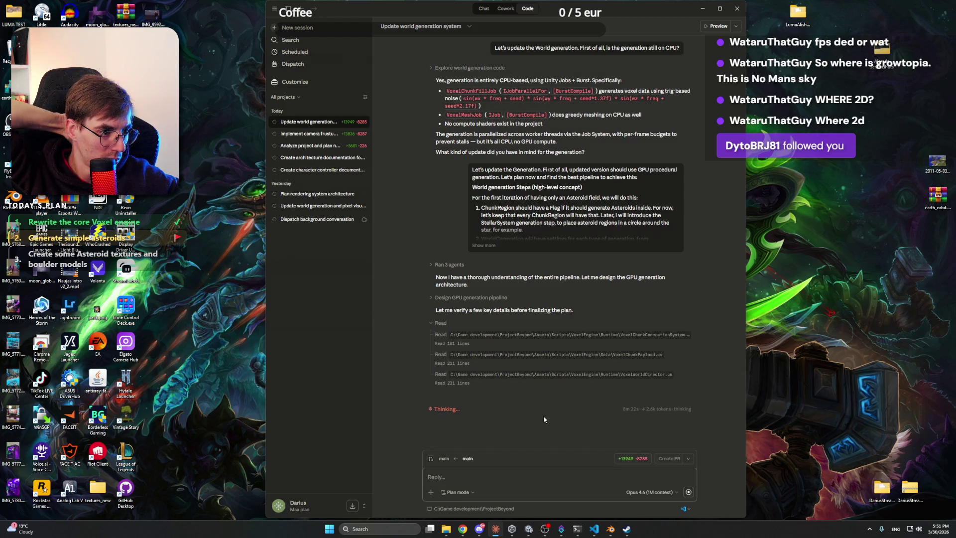
- Minimize the Steam friends list and open Discord on the Project Beyond dev-streams channel
{"action": "mouse_move", "coordinate": [626, 531]}
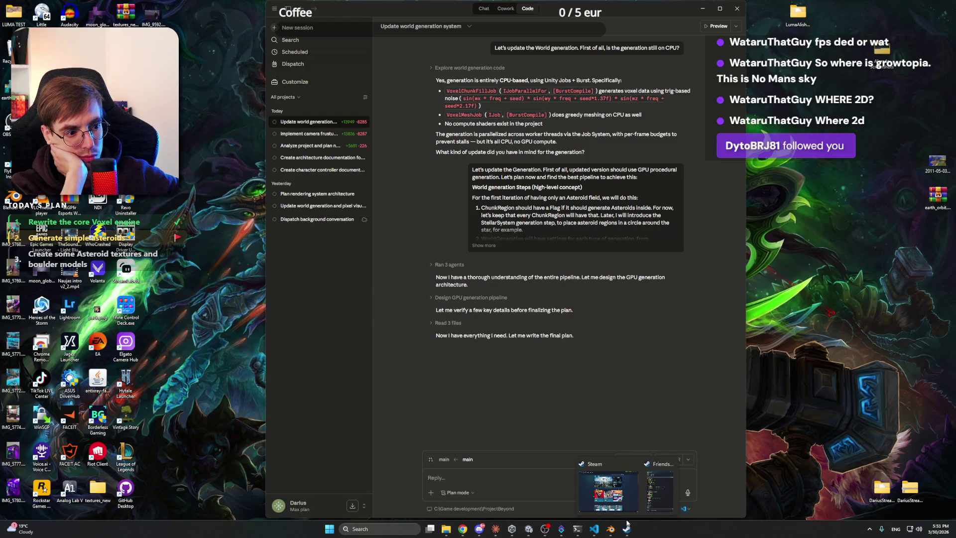
{"action": "left_click", "coordinate": [660, 494]}
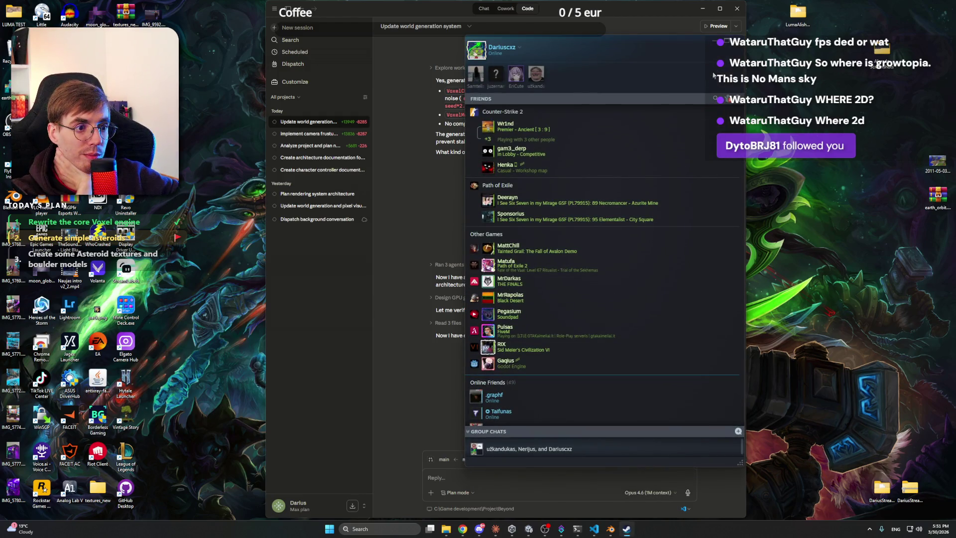
{"action": "left_click", "coordinate": [714, 40]}
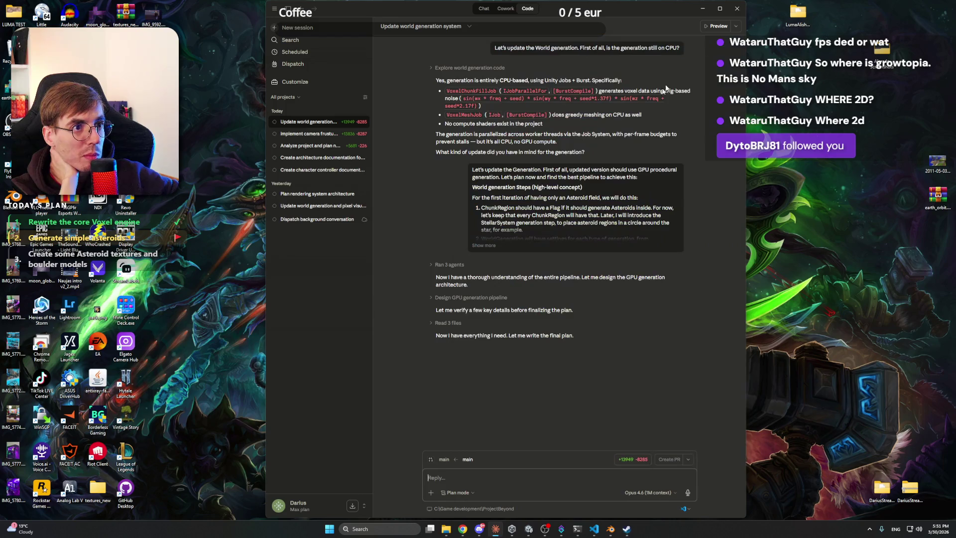
{"action": "left_click", "coordinate": [480, 531]}
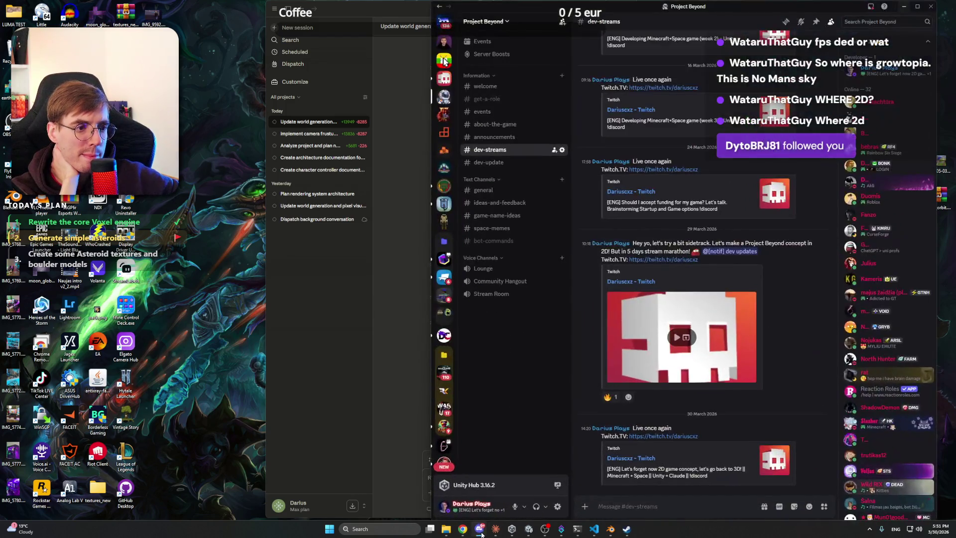
- Browse the pagrindinis and dalinkis-streamu channels on the Nes Mes Žaidžiam! server, then minimize Discord
{"action": "left_click", "coordinate": [444, 78]}
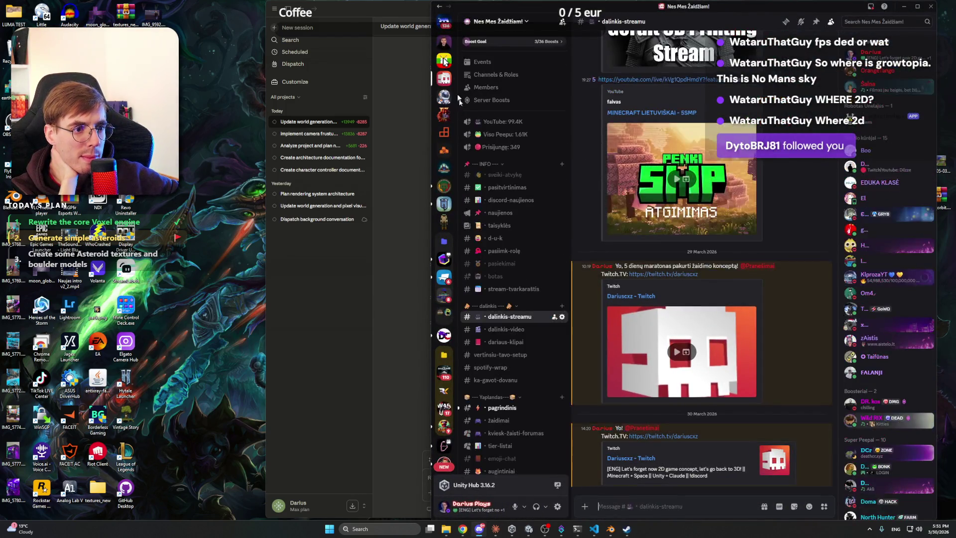
{"action": "left_click", "coordinate": [503, 408]}
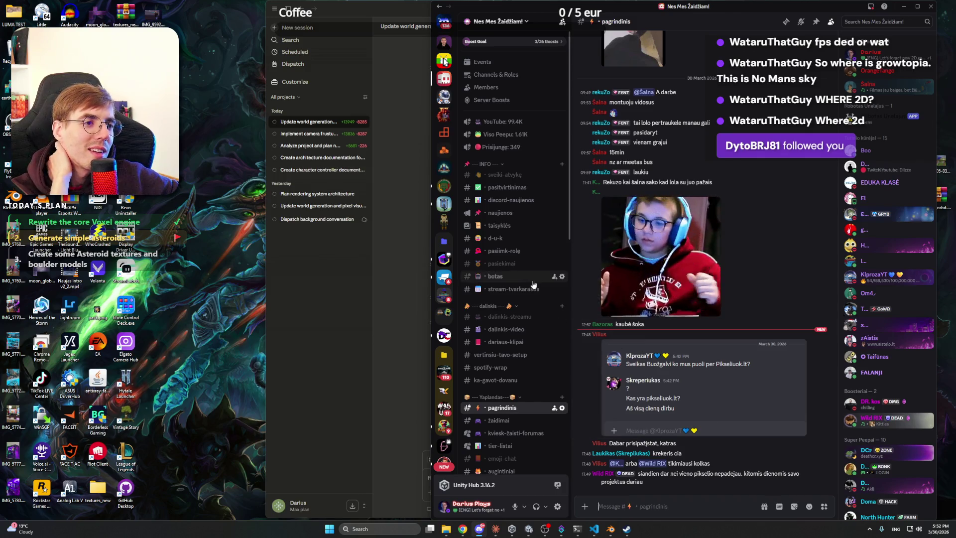
{"action": "scroll", "coordinate": [533, 286], "scroll_direction": "down", "scroll_amount": 1}
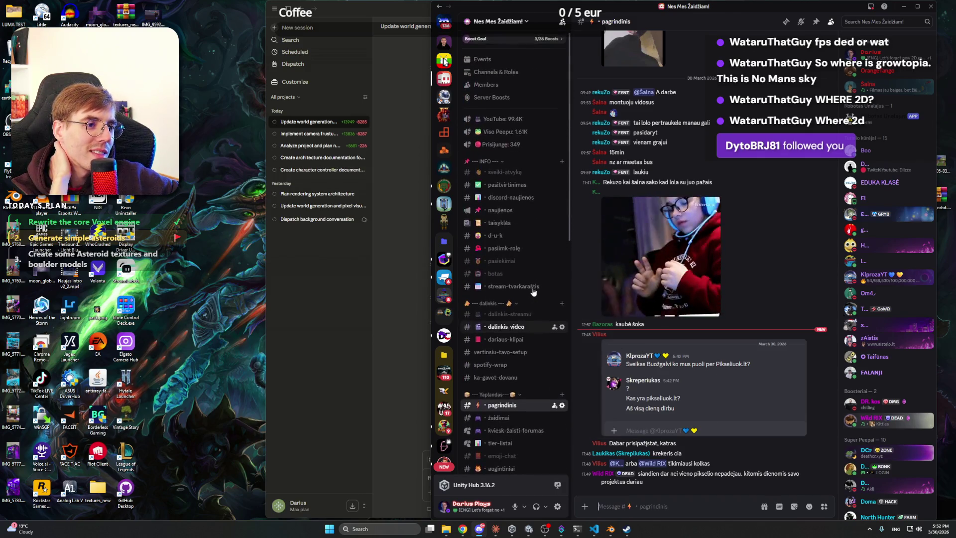
{"action": "left_click", "coordinate": [510, 316]}
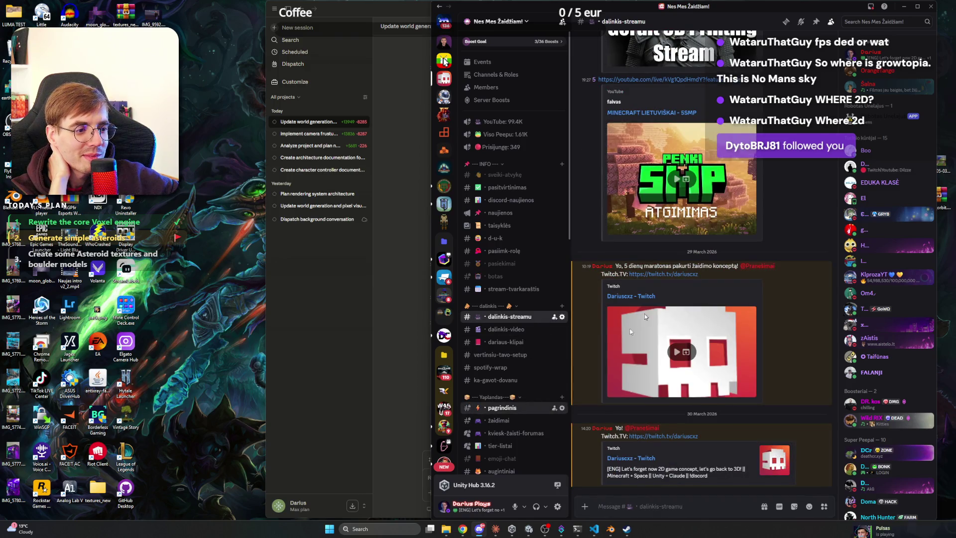
{"action": "left_click", "coordinate": [904, 7]}
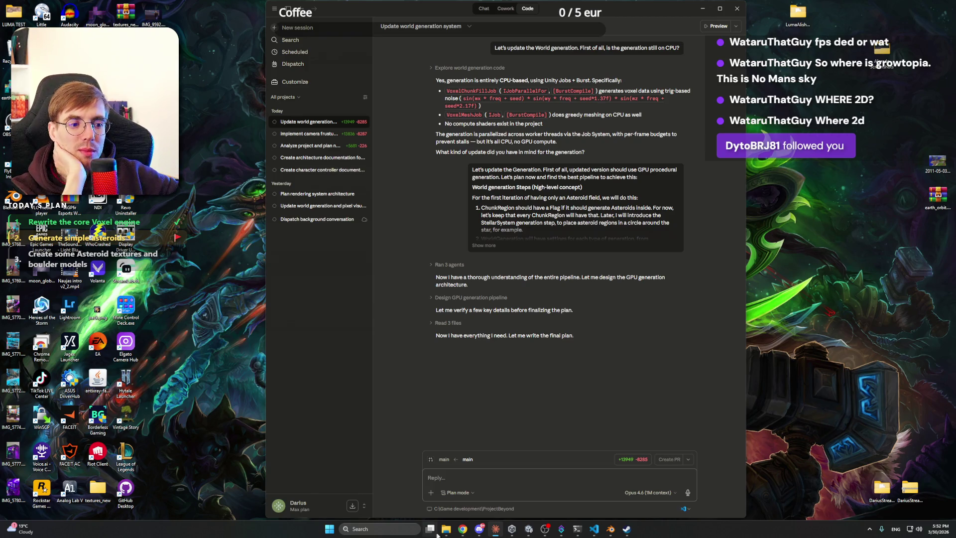
{"action": "left_click", "coordinate": [480, 529]}
- Hide Discord and bring up Chrome on the Notion world generation notes
{"action": "left_click", "coordinate": [480, 530]}
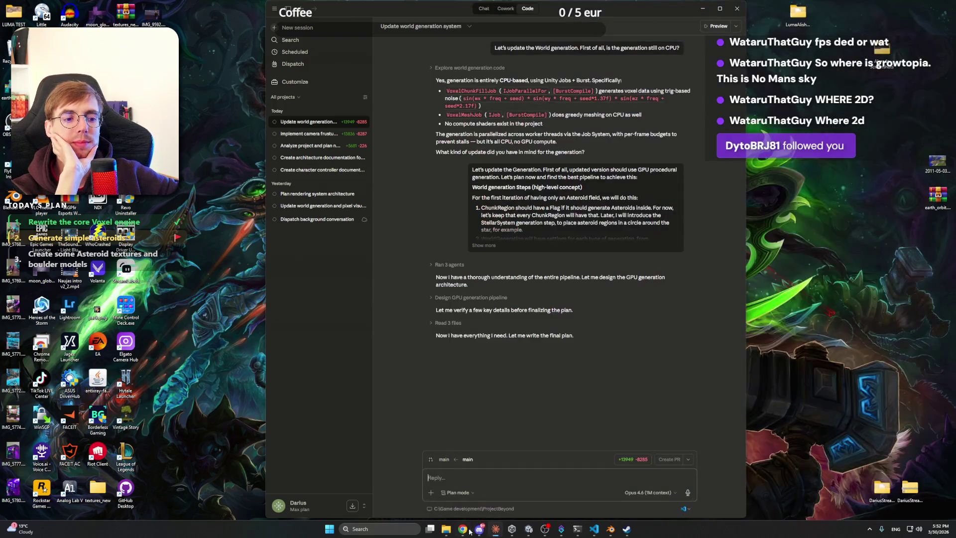
{"action": "left_click", "coordinate": [462, 528]}
{"action": "left_click", "coordinate": [493, 7]}
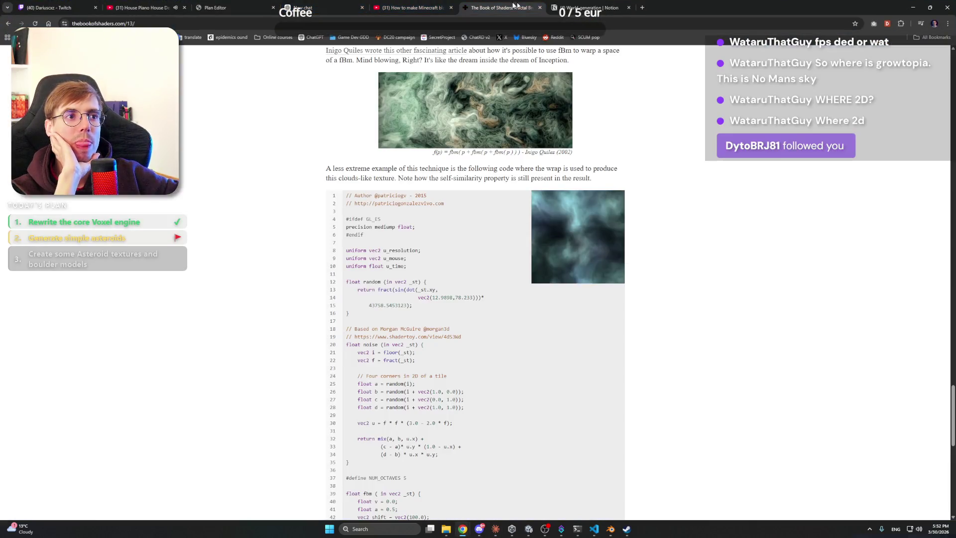
{"action": "left_click", "coordinate": [588, 7]}
{"action": "left_click", "coordinate": [656, 192]}
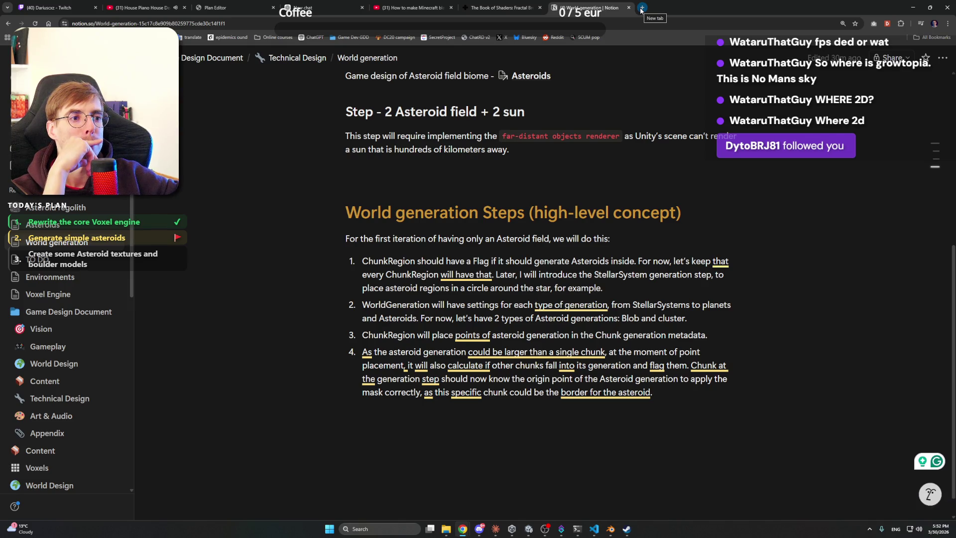
{"action": "scroll", "coordinate": [605, 167], "scroll_direction": "up", "scroll_amount": 3}
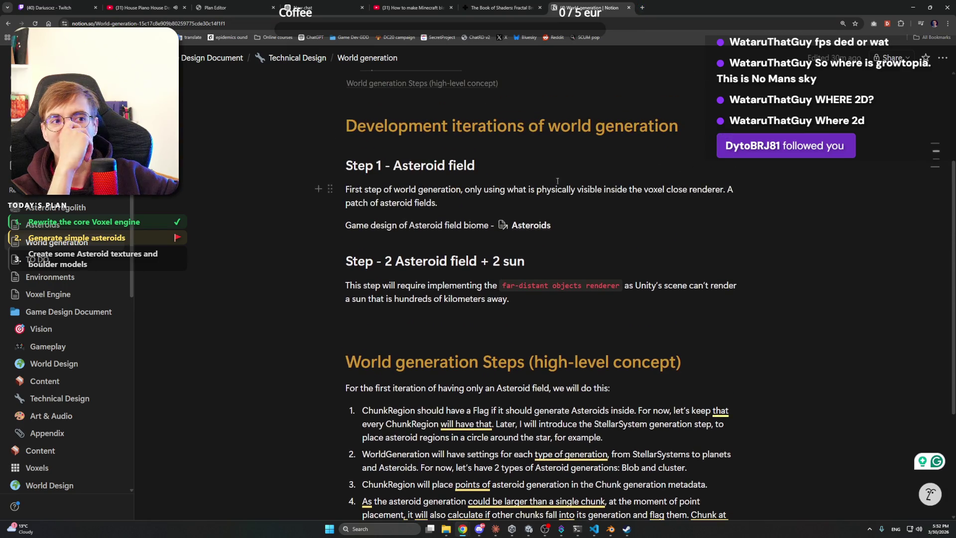
- Compare the Book of Shaders fBm clouds code against the Notion world generation notes
{"action": "left_click", "coordinate": [495, 6]}
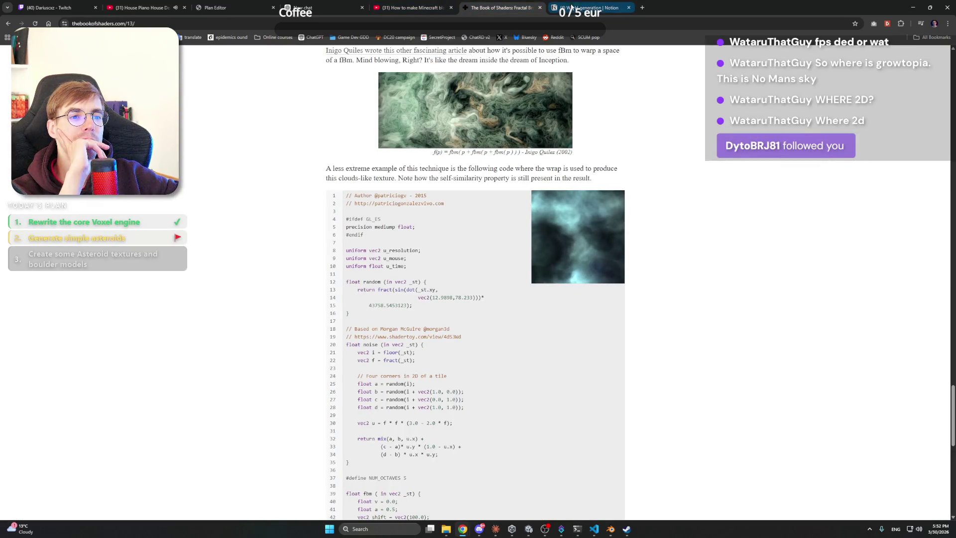
{"action": "left_click", "coordinate": [583, 5]}
{"action": "left_click", "coordinate": [495, 7]}
{"action": "scroll", "coordinate": [512, 186], "scroll_direction": "up", "scroll_amount": 3}
{"action": "scroll", "coordinate": [511, 186], "scroll_direction": "down", "scroll_amount": 4}
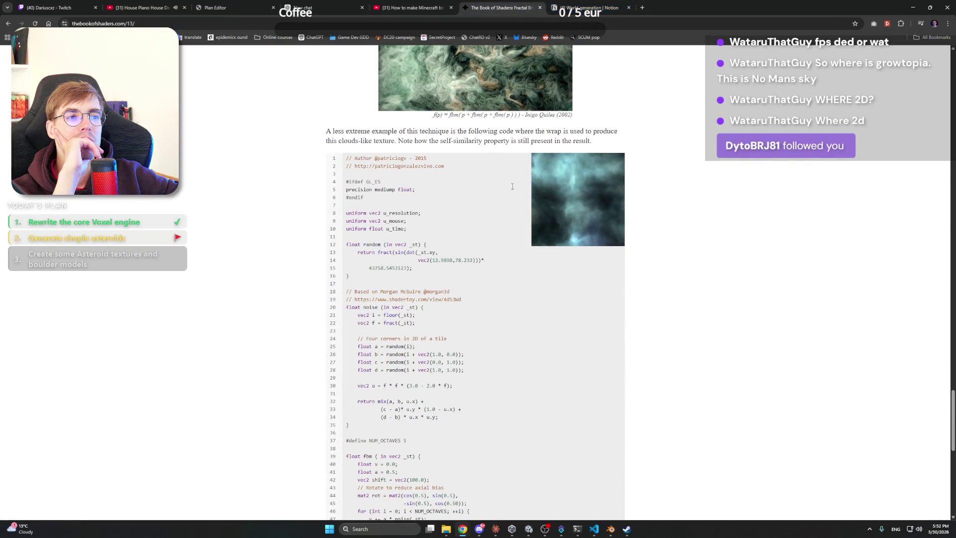
{"action": "scroll", "coordinate": [511, 186], "scroll_direction": "up", "scroll_amount": 2}
{"action": "scroll", "coordinate": [575, 193], "scroll_direction": "down", "scroll_amount": 2}
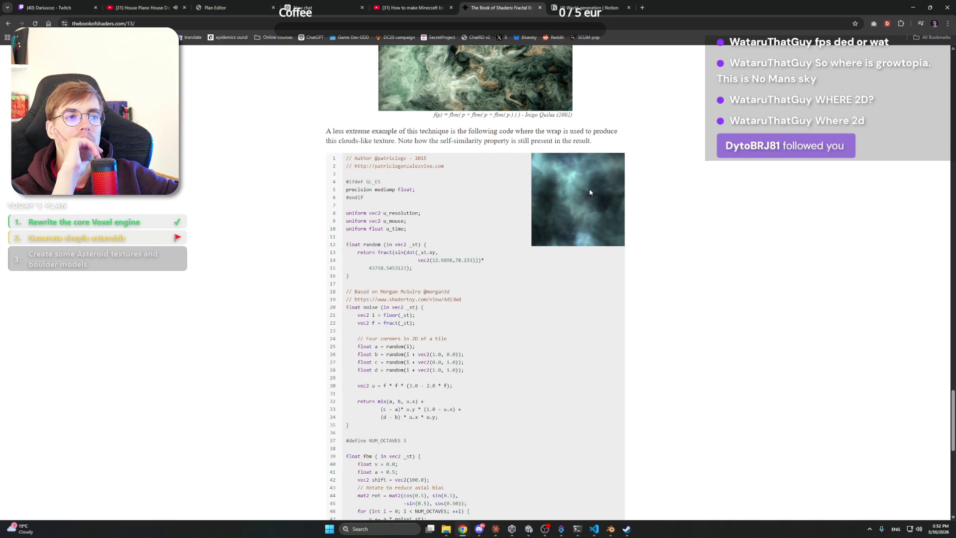
- Step through the Minecraft video, new chat and Plan Editor tabs to the YouTube House Piano mix
{"action": "left_click", "coordinate": [403, 7]}
{"action": "left_click", "coordinate": [323, 7]}
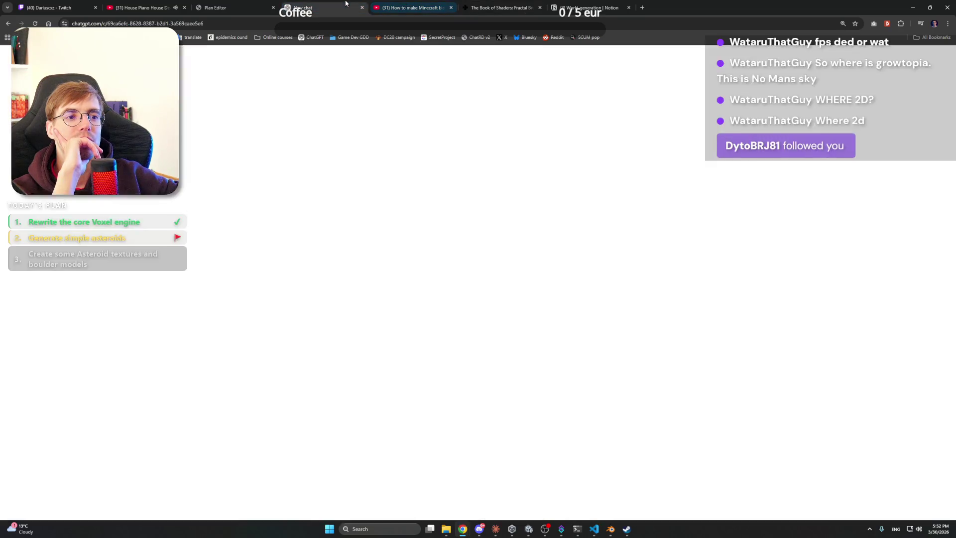
{"action": "left_click", "coordinate": [229, 7]}
{"action": "left_click", "coordinate": [160, 7]}
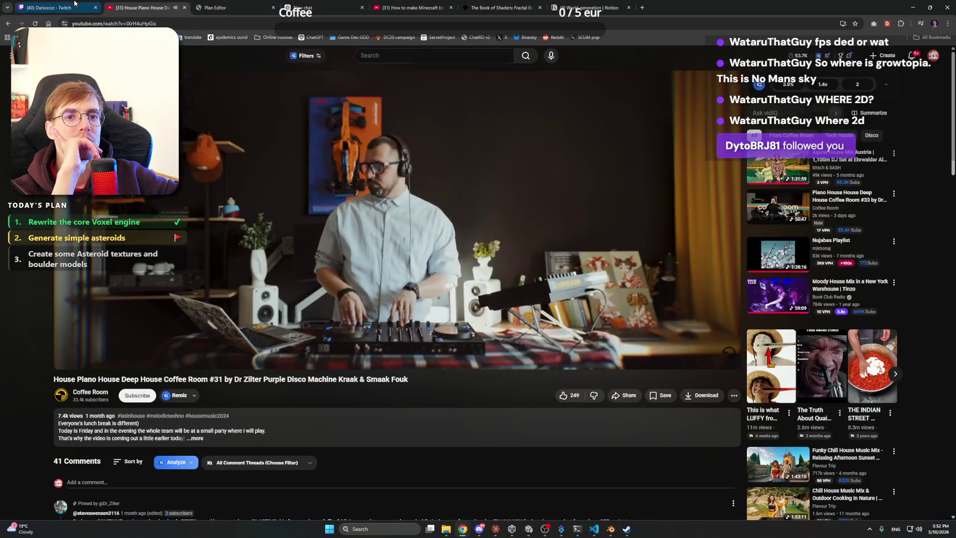
- Glance at the Twitch stream, return to the YouTube mix, then minimize Chrome to reveal Claude
{"action": "left_click", "coordinate": [54, 7]}
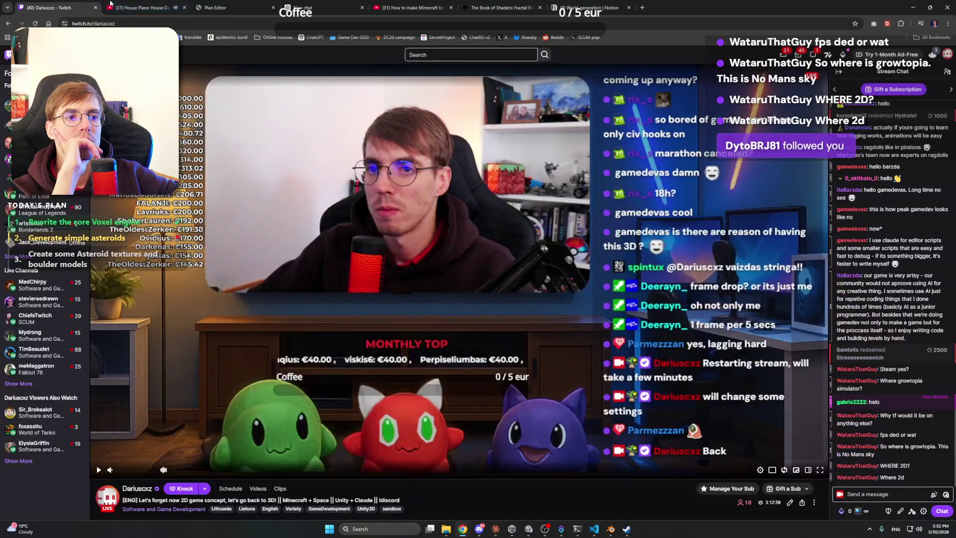
{"action": "left_click", "coordinate": [139, 5]}
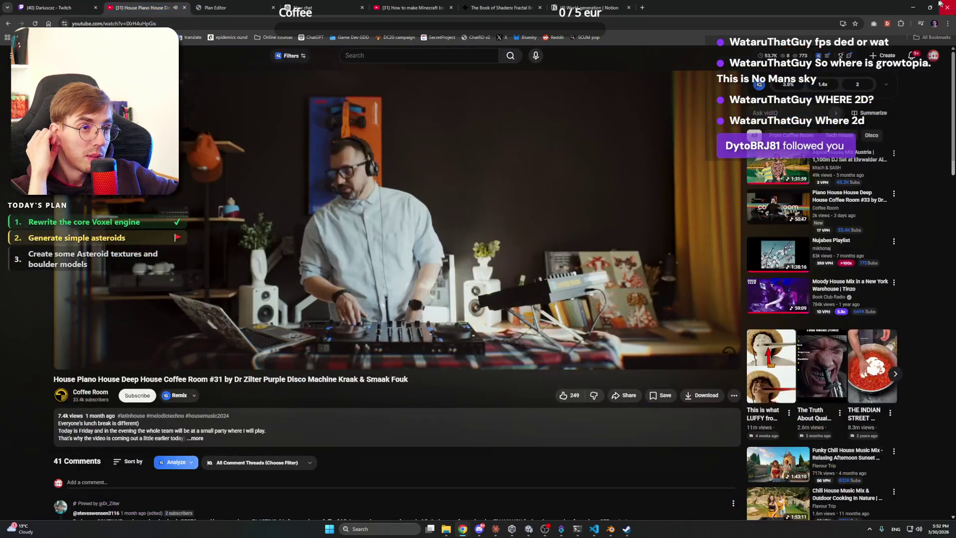
{"action": "left_click", "coordinate": [463, 528]}
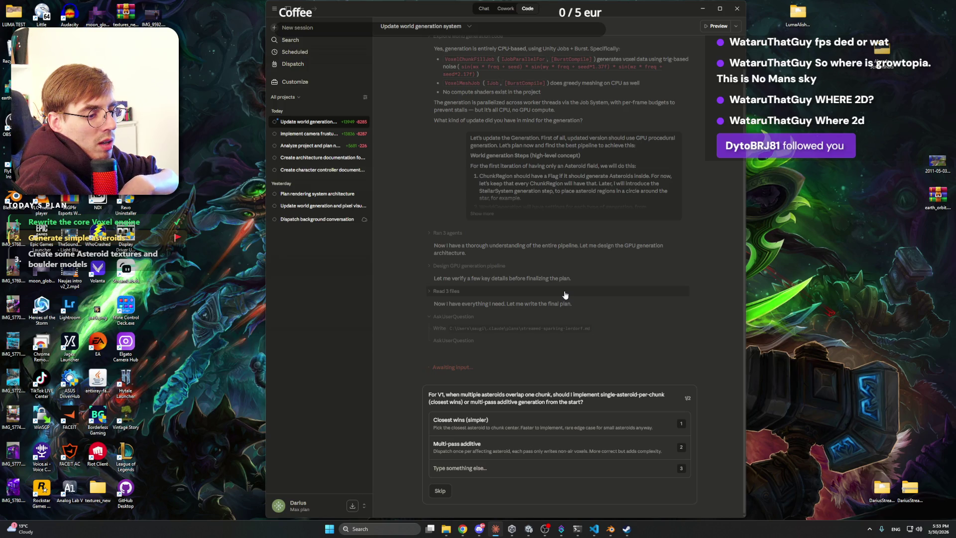
- Answer Claude with 'Multi-pass additive' and 'Stub it (enum + placeholder)', then bring up Discord
{"action": "left_click", "coordinate": [541, 451]}
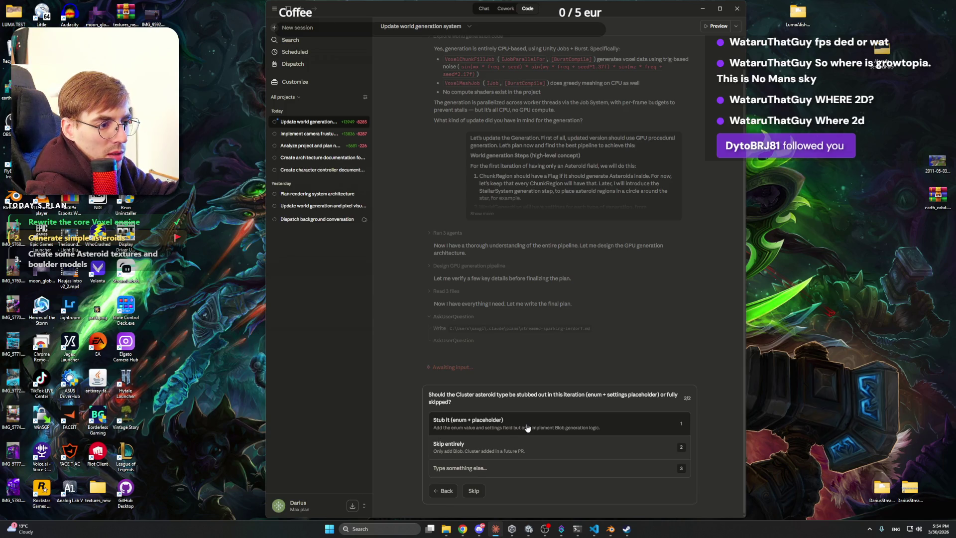
{"action": "left_click", "coordinate": [527, 427]}
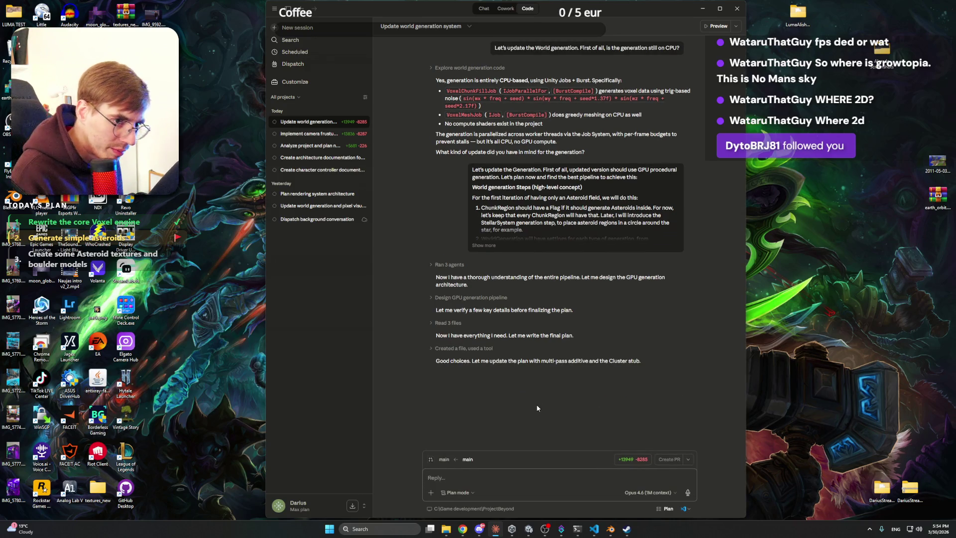
{"action": "left_click", "coordinate": [480, 529]}
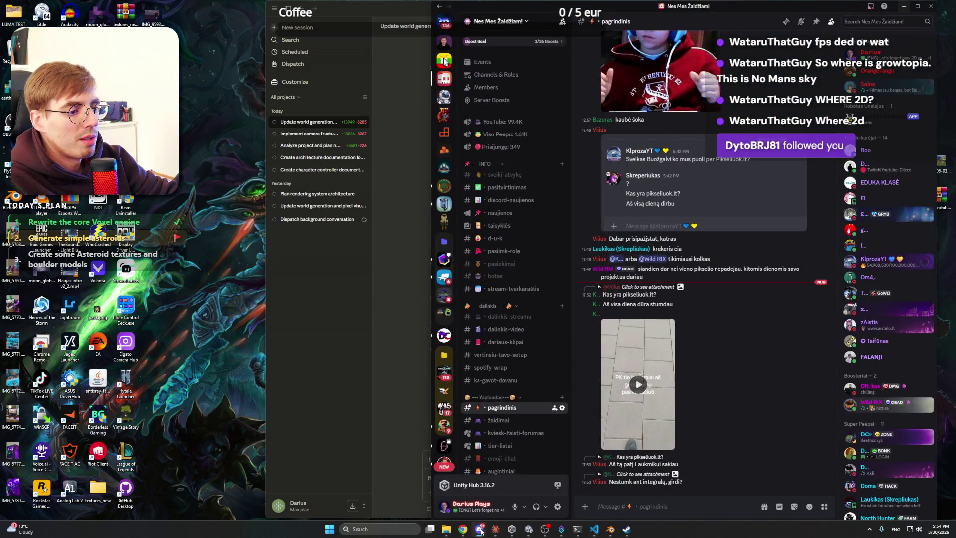
- Minimize Discord to return to Claude, then bring up Unity and the VS Code architecture notes
{"action": "left_click", "coordinate": [481, 529]}
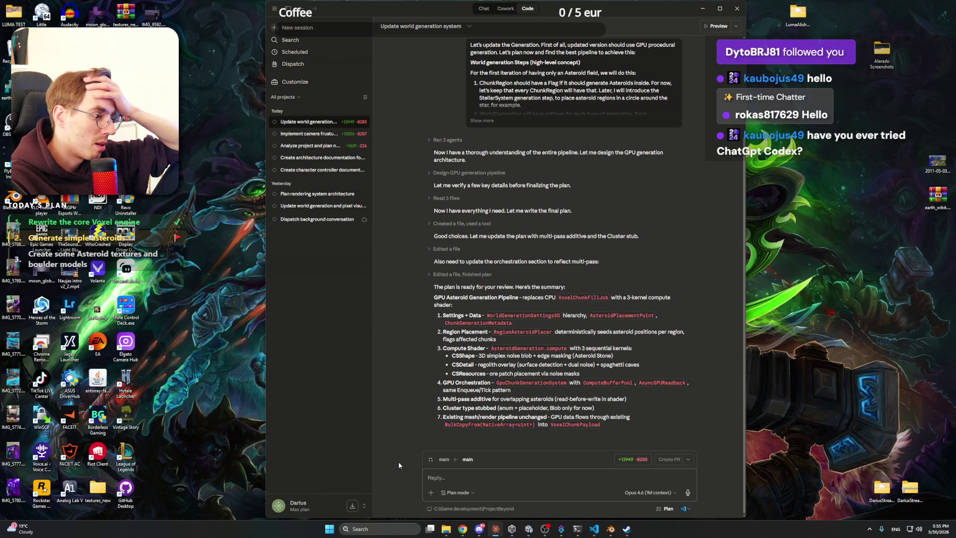
{"action": "left_click", "coordinate": [529, 529]}
{"action": "left_click", "coordinate": [600, 531]}
{"action": "left_click", "coordinate": [594, 528]}
{"action": "left_click", "coordinate": [610, 529]}
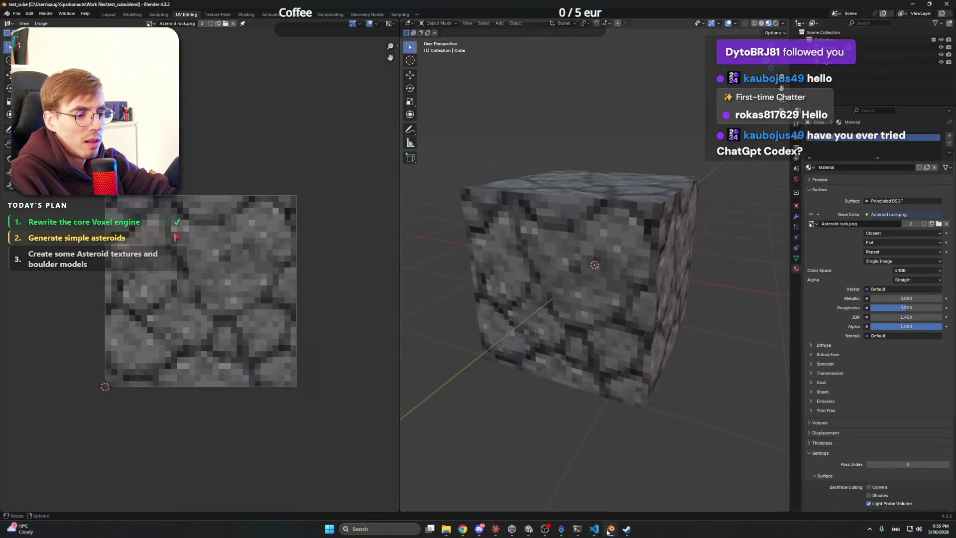
{"action": "left_click", "coordinate": [611, 529]}
{"action": "left_click", "coordinate": [496, 529]}
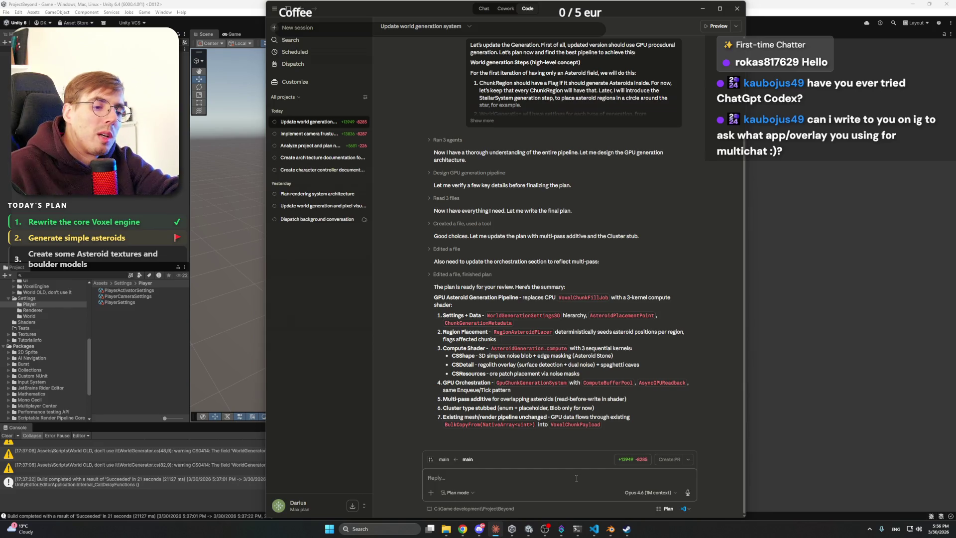
- Reply 'Let's do it' to approve the plan, clear the stray text, and bring up VS Code
{"action": "type", "text": "Let's do it"}
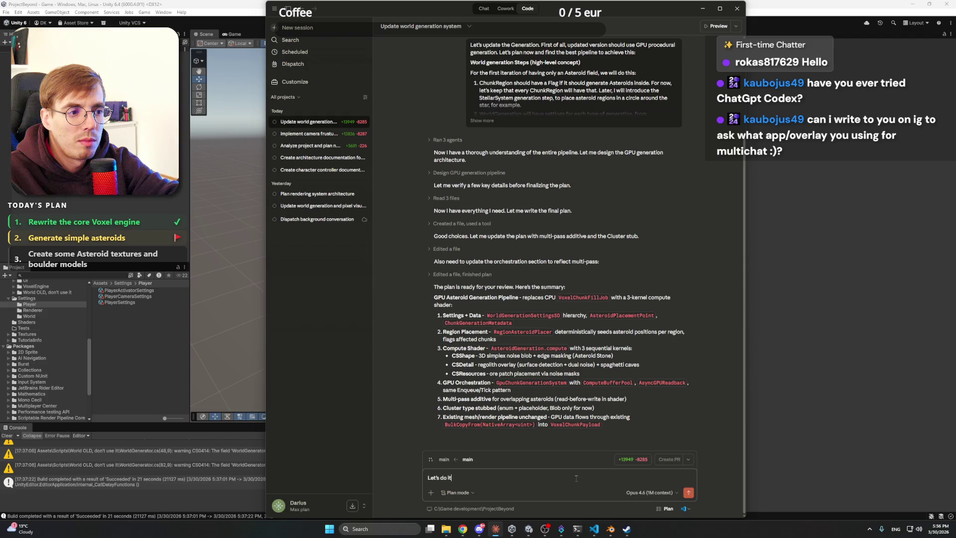
{"action": "key", "text": "Return"}
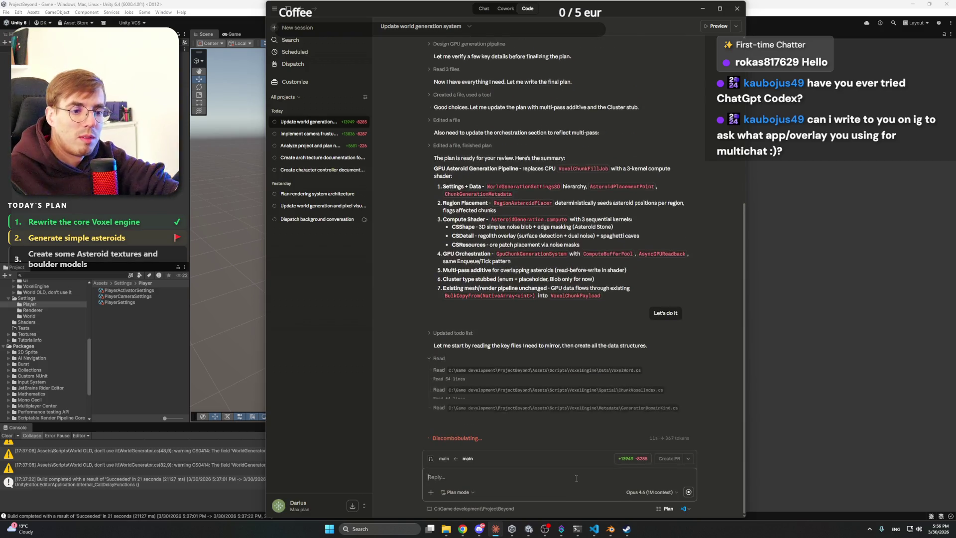
{"action": "type", "text": "ChatRD"}
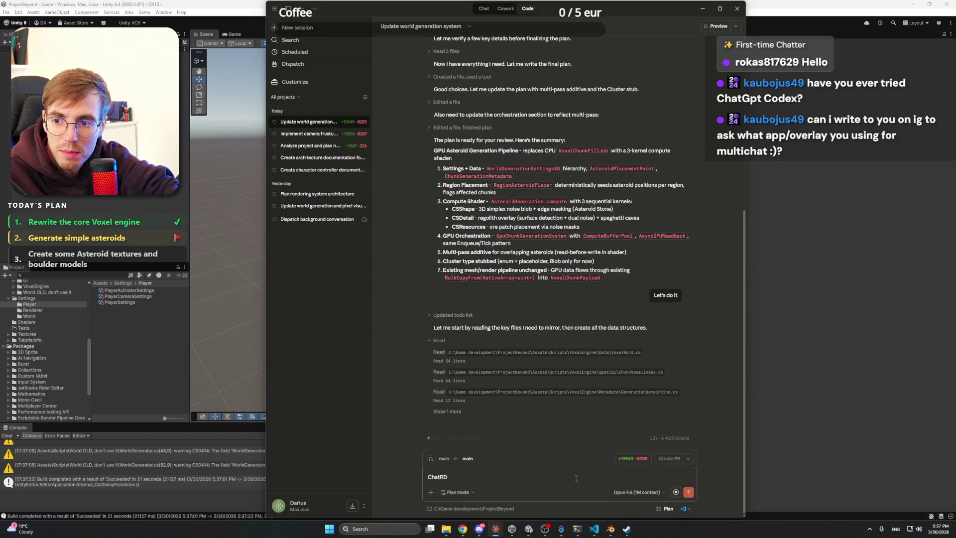
{"action": "key", "text": "BackSpace"}
{"action": "key", "text": "BackSpace"}
{"action": "key", "text": "BackSpace"}
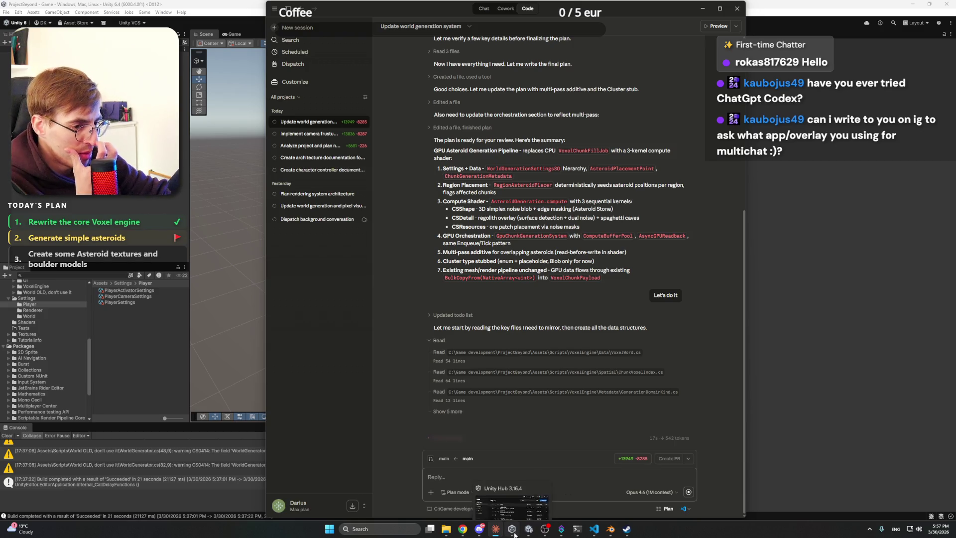
{"action": "left_click", "coordinate": [595, 529]}
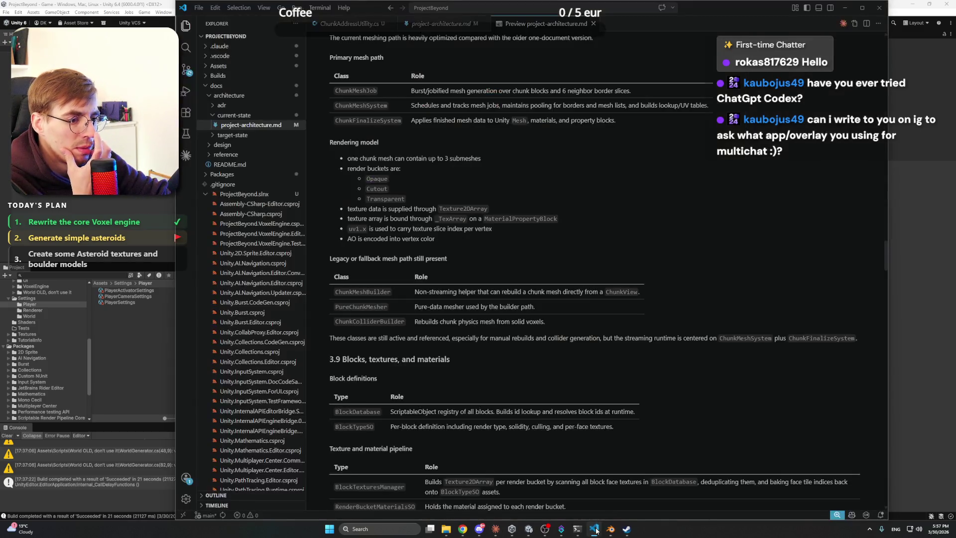
- Minimize VS Code, then open and minimize the Streamer.bot dashboard to return to Claude
{"action": "left_click", "coordinate": [597, 531]}
{"action": "left_click", "coordinate": [561, 530]}
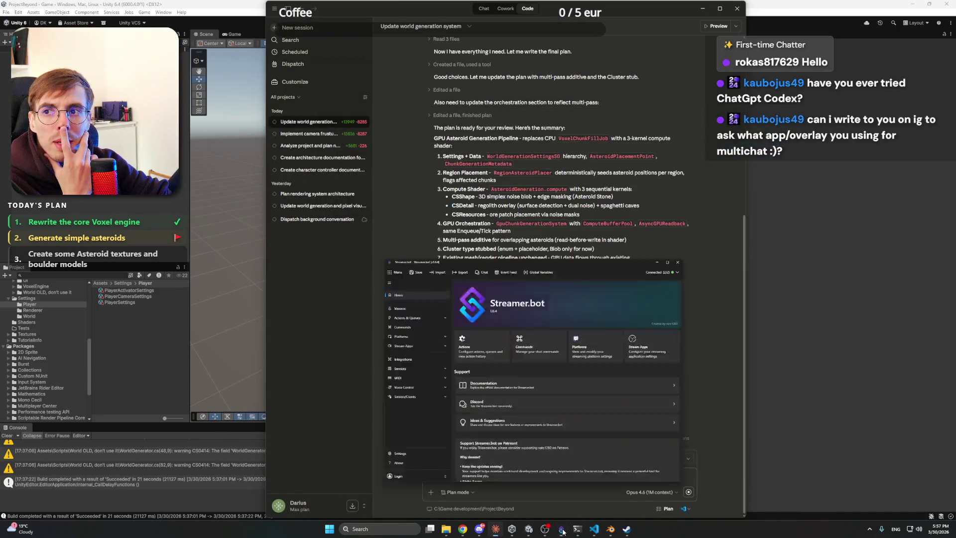
{"action": "left_click", "coordinate": [562, 531]}
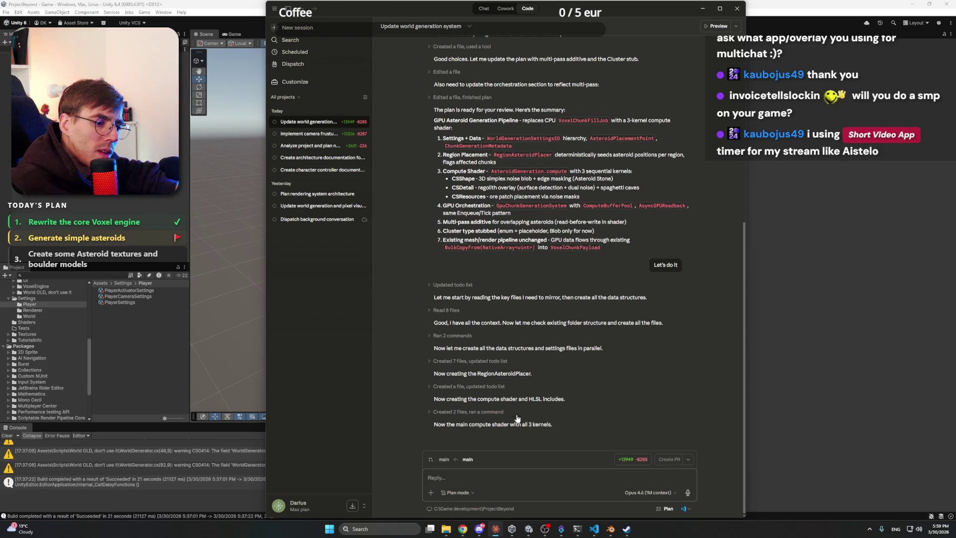
- Show and hide Discord, then Alt+Tab past Unity to bring Blender to the front
{"action": "left_click", "coordinate": [484, 530]}
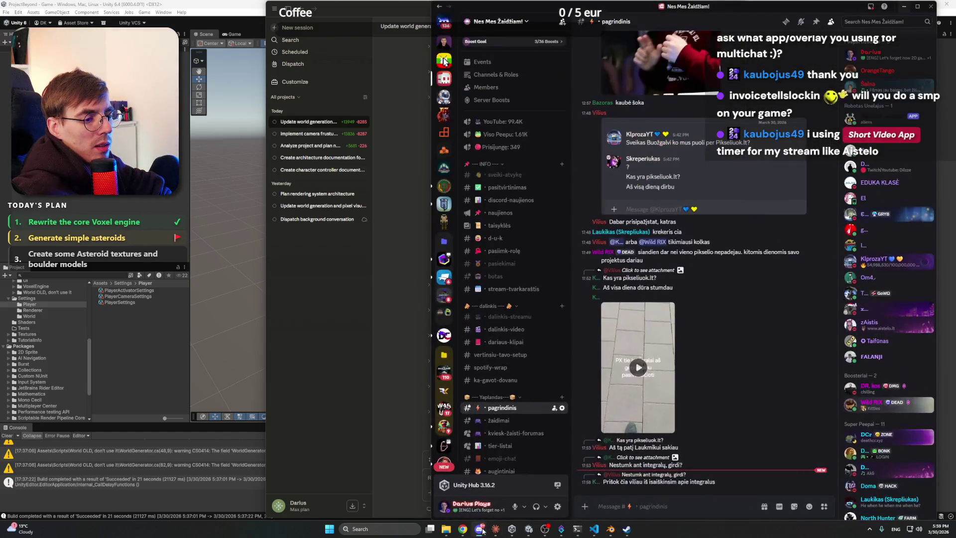
{"action": "left_click", "coordinate": [482, 530]}
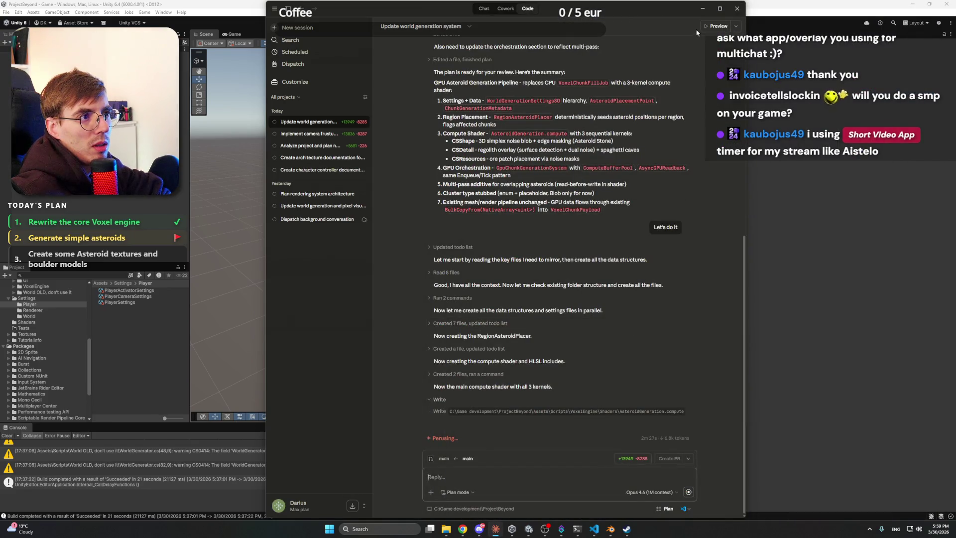
{"action": "key", "text": "alt+Tab"}
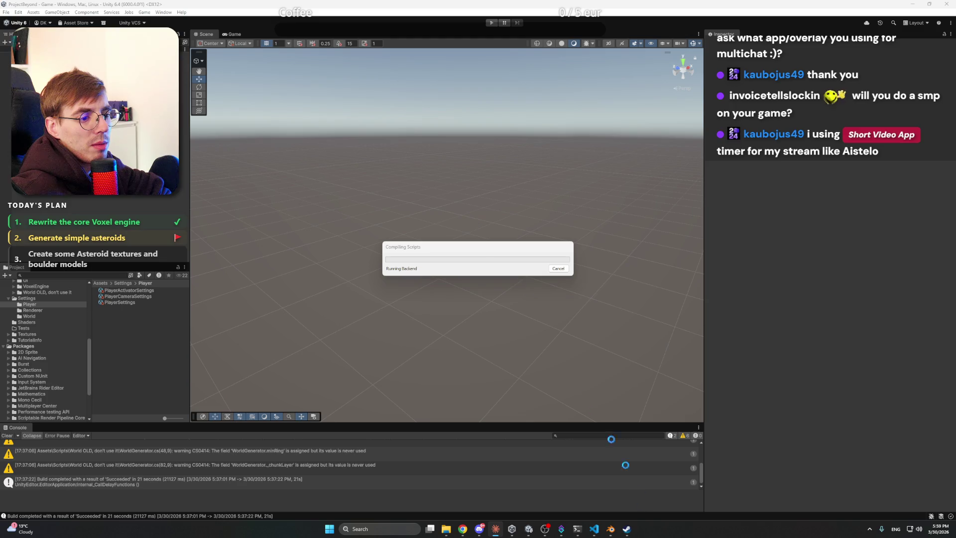
{"action": "key", "text": "alt+Tab"}
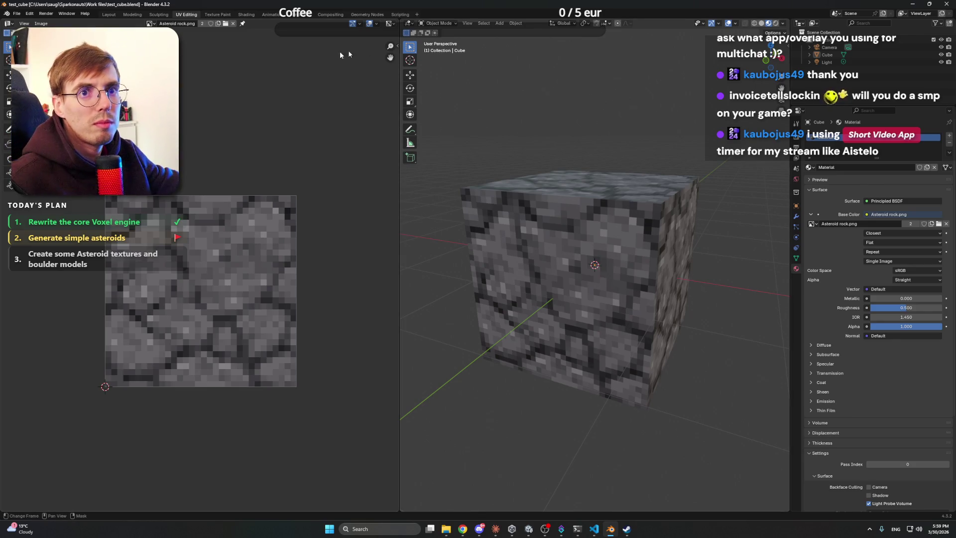
- Merge the left editor areas so the 3D view of the cube fills the workspace
{"action": "left_click_drag", "start_coordinate": [404, 26], "coordinate": [395, 34]}
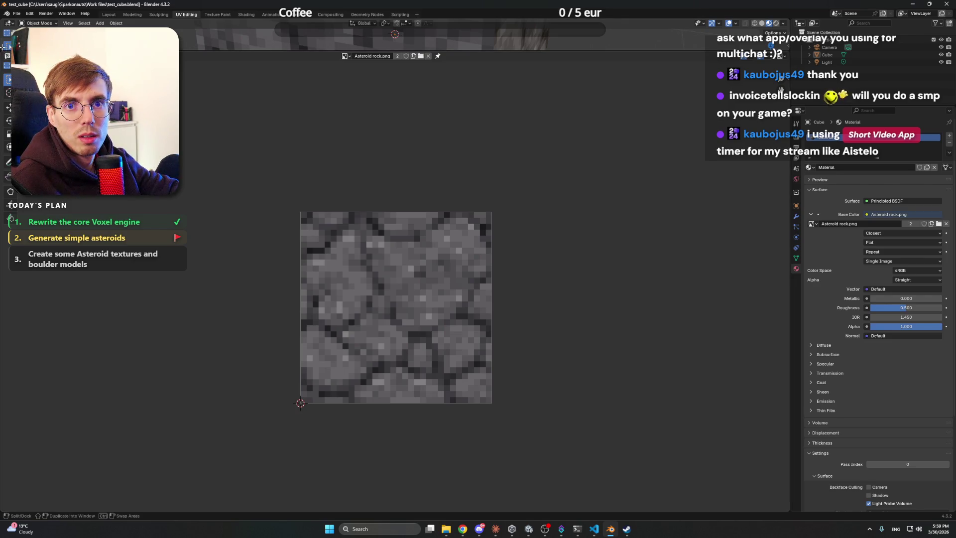
{"action": "left_click_drag", "start_coordinate": [3, 50], "coordinate": [3, 53]}
{"action": "left_click_drag", "start_coordinate": [518, 313], "coordinate": [474, 276]}
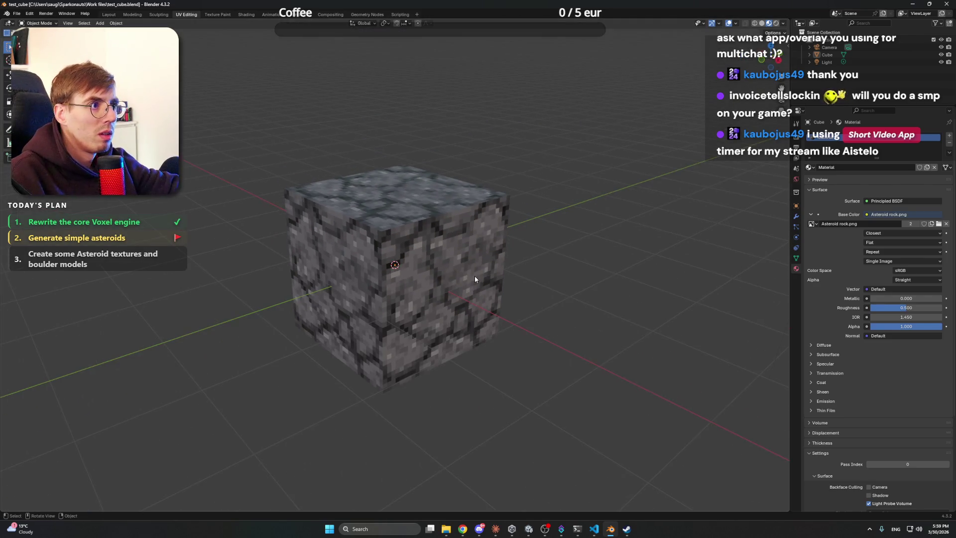
{"action": "key", "text": "shift"}
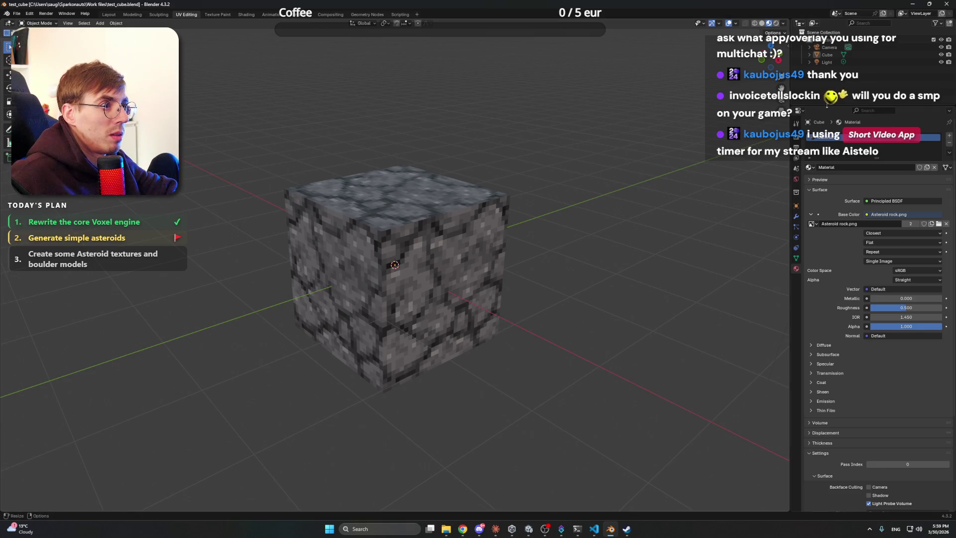
- Switch the viewport to rendered shading and orbit around the textured cube
{"action": "left_click", "coordinate": [504, 240]}
{"action": "left_click", "coordinate": [543, 234]}
{"action": "mouse_move", "coordinate": [543, 234]}
{"action": "left_mouse_down"}
{"action": "mouse_move", "coordinate": [448, 241]}
{"action": "mouse_move", "coordinate": [565, 234]}
{"action": "mouse_move", "coordinate": [545, 277]}
{"action": "left_mouse_up"}
{"action": "key", "text": "z"}
{"action": "left_click", "coordinate": [551, 237]}
{"action": "mouse_move", "coordinate": [552, 237]}
{"action": "left_mouse_down"}
{"action": "mouse_move", "coordinate": [450, 284]}
{"action": "mouse_move", "coordinate": [614, 237]}
{"action": "mouse_move", "coordinate": [582, 243]}
{"action": "mouse_move", "coordinate": [593, 244]}
{"action": "left_mouse_up"}
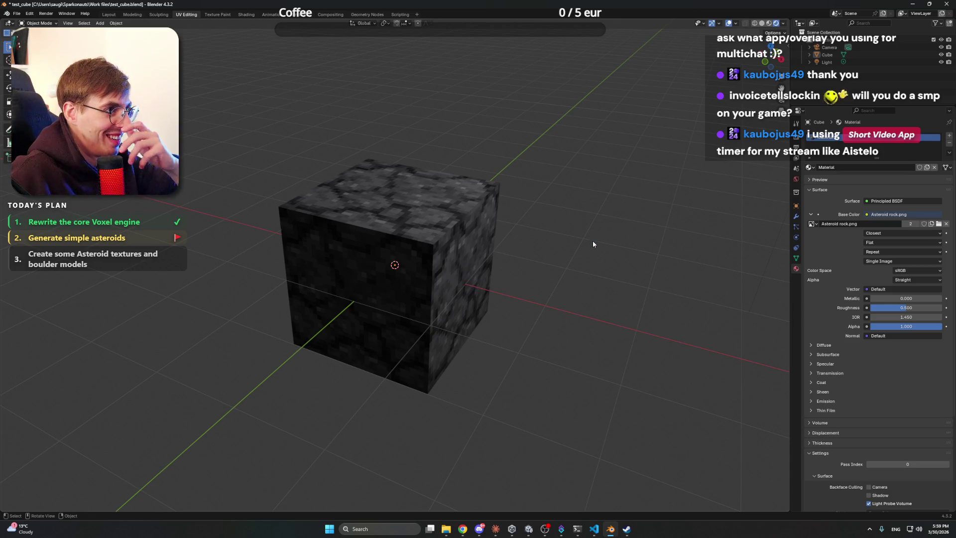
- Delete the scene's original light
{"action": "mouse_move", "coordinate": [571, 241]}
{"action": "left_mouse_down"}
{"action": "mouse_move", "coordinate": [488, 249]}
{"action": "mouse_move", "coordinate": [525, 245]}
{"action": "left_mouse_up"}
{"action": "left_click", "coordinate": [827, 61]}
{"action": "scroll", "coordinate": [512, 259], "scroll_direction": "down", "scroll_amount": 5}
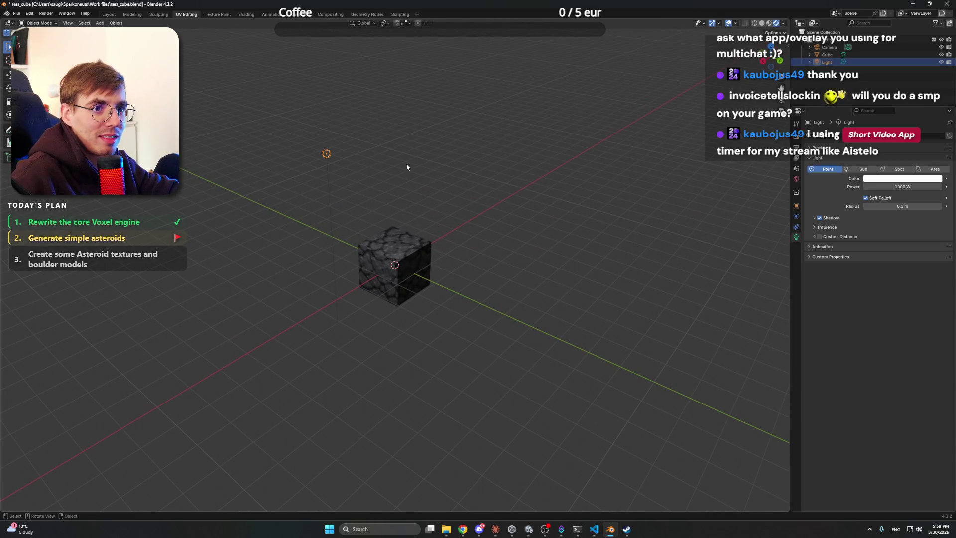
{"action": "key", "text": "Delete"}
- Add a Sun light and move it off to the side of the cube
{"action": "key", "text": "shift+a"}
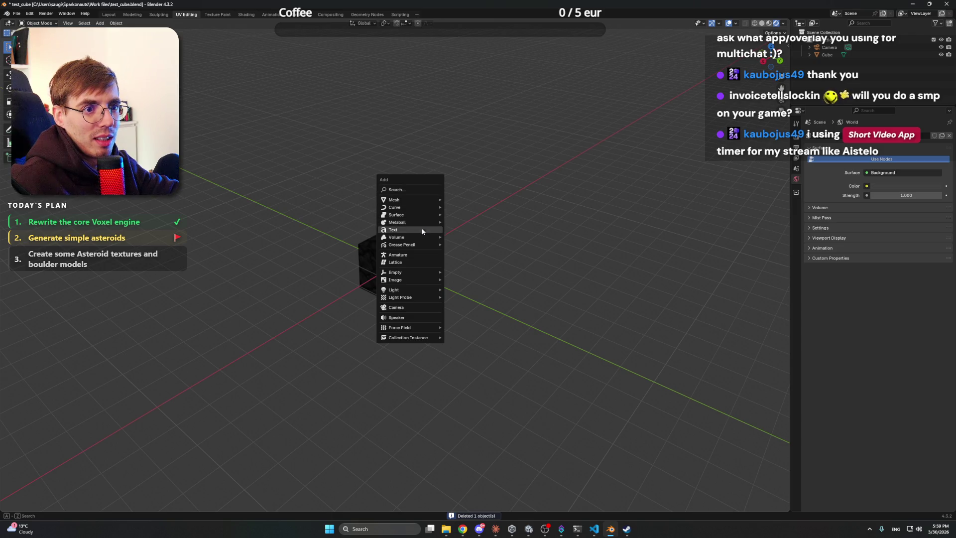
{"action": "mouse_move", "coordinate": [422, 291]}
{"action": "left_click", "coordinate": [482, 298]}
{"action": "left_click_drag", "start_coordinate": [490, 245], "coordinate": [514, 255]}
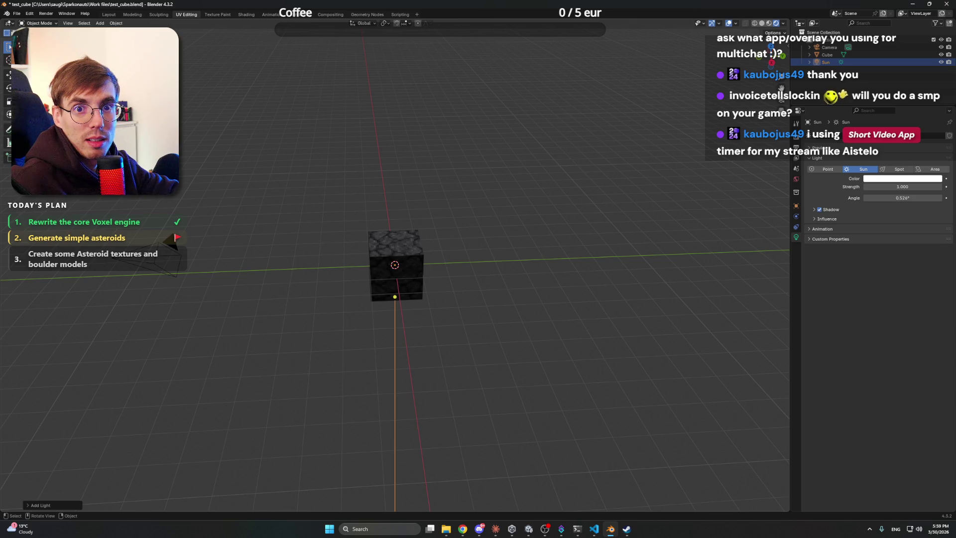
{"action": "key", "text": "shift+space"}
{"action": "key", "text": "t"}
{"action": "mouse_move", "coordinate": [438, 265]}
{"action": "left_mouse_down"}
{"action": "mouse_move", "coordinate": [544, 263]}
{"action": "mouse_move", "coordinate": [531, 331]}
{"action": "mouse_move", "coordinate": [555, 240]}
{"action": "left_mouse_up"}
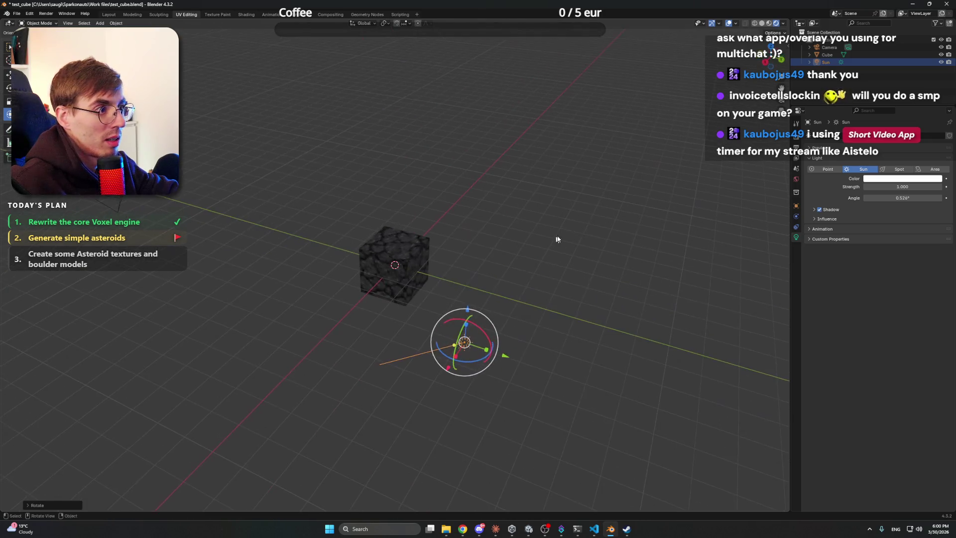
- Set the Sun's strength to 6, then deselect it and orbit back toward the cube
{"action": "left_click", "coordinate": [918, 186]}
{"action": "type", "text": "4"}
{"action": "key", "text": "Return"}
{"action": "left_click", "coordinate": [917, 186]}
{"action": "type", "text": "6"}
{"action": "key", "text": "Return"}
{"action": "left_click", "coordinate": [623, 224]}
{"action": "mouse_move", "coordinate": [622, 224]}
{"action": "left_mouse_down"}
{"action": "mouse_move", "coordinate": [491, 252]}
{"action": "mouse_move", "coordinate": [430, 237]}
{"action": "mouse_move", "coordinate": [554, 237]}
{"action": "left_mouse_up"}
{"action": "scroll", "coordinate": [554, 237], "scroll_direction": "down", "scroll_amount": 8}
{"action": "key", "text": "shift+a"}
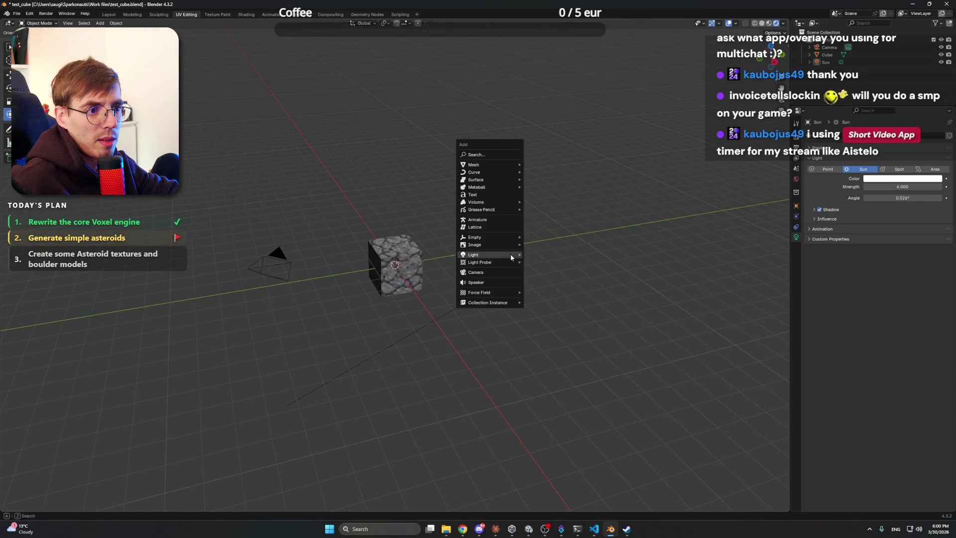
- Add a point light, then raise it and move it left of the cube
{"action": "left_click", "coordinate": [531, 255]}
{"action": "key", "text": "g"}
{"action": "key", "text": "y"}
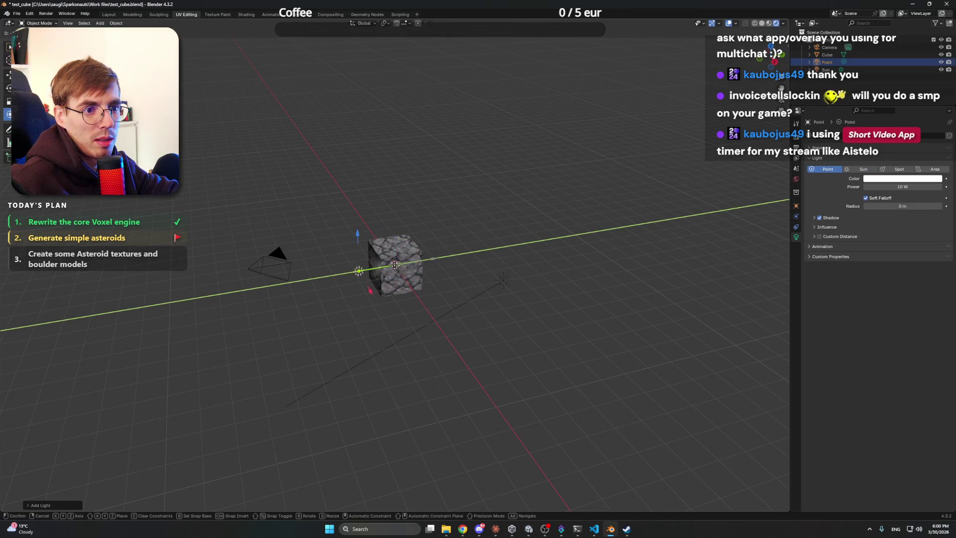
{"action": "key", "text": "z"}
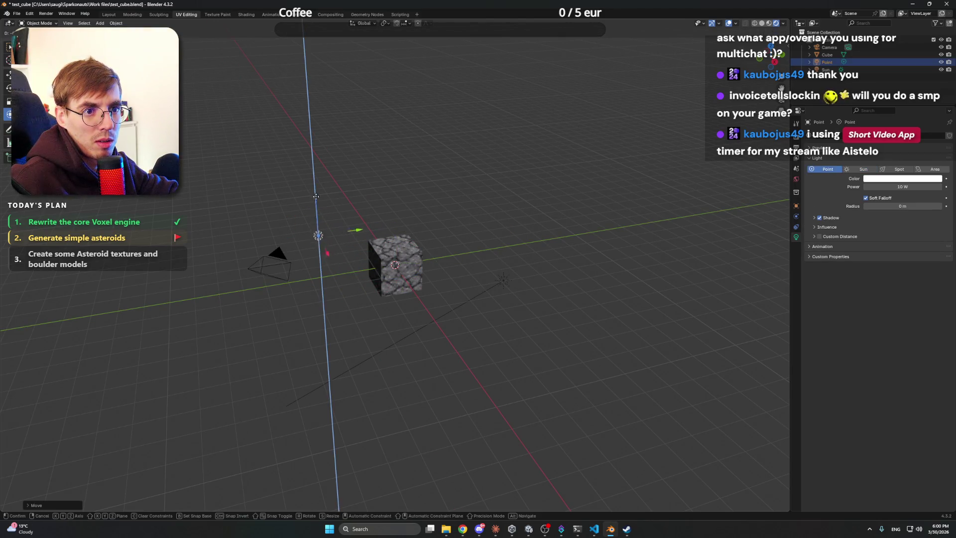
{"action": "left_click", "coordinate": [318, 247]}
{"action": "left_click_drag", "start_coordinate": [363, 281], "coordinate": [332, 288]}
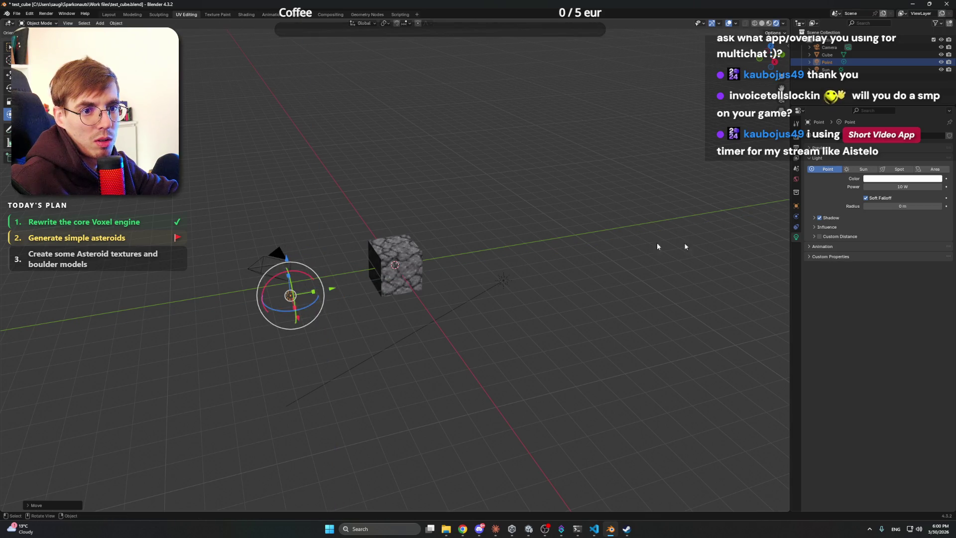
- Drag the point light's power up to about 1757.5 W
{"action": "left_click_drag", "start_coordinate": [902, 187], "coordinate": [941, 187]}
{"action": "mouse_move", "coordinate": [408, 214]}
{"action": "left_mouse_down"}
{"action": "mouse_move", "coordinate": [497, 194]}
{"action": "mouse_move", "coordinate": [428, 197]}
{"action": "left_mouse_up"}
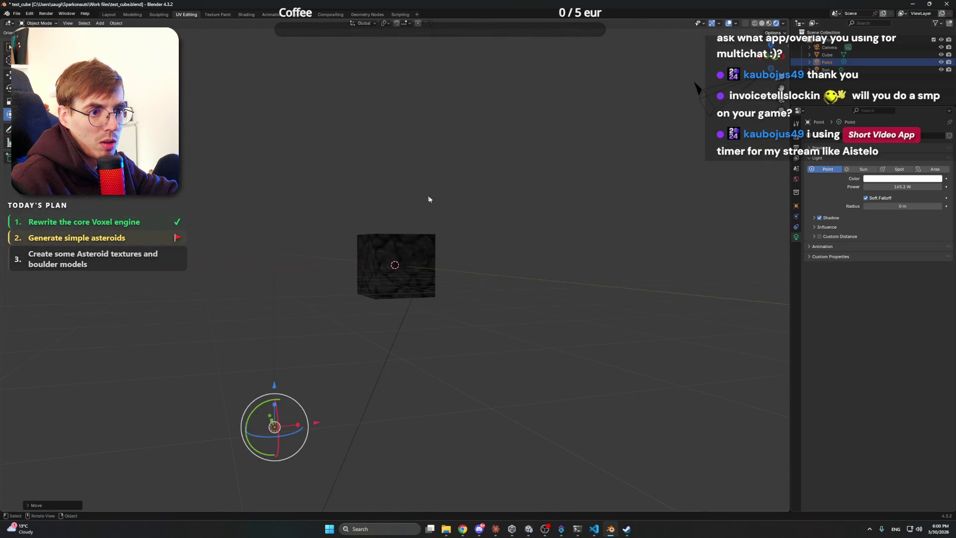
{"action": "left_click_drag", "start_coordinate": [902, 187], "coordinate": [931, 187]}
{"action": "mouse_move", "coordinate": [442, 196]}
{"action": "left_mouse_down"}
{"action": "mouse_move", "coordinate": [324, 220]}
{"action": "mouse_move", "coordinate": [239, 213]}
{"action": "mouse_move", "coordinate": [566, 241]}
{"action": "left_mouse_up"}
- Raise the point light higher above the cube
{"action": "key", "text": "g"}
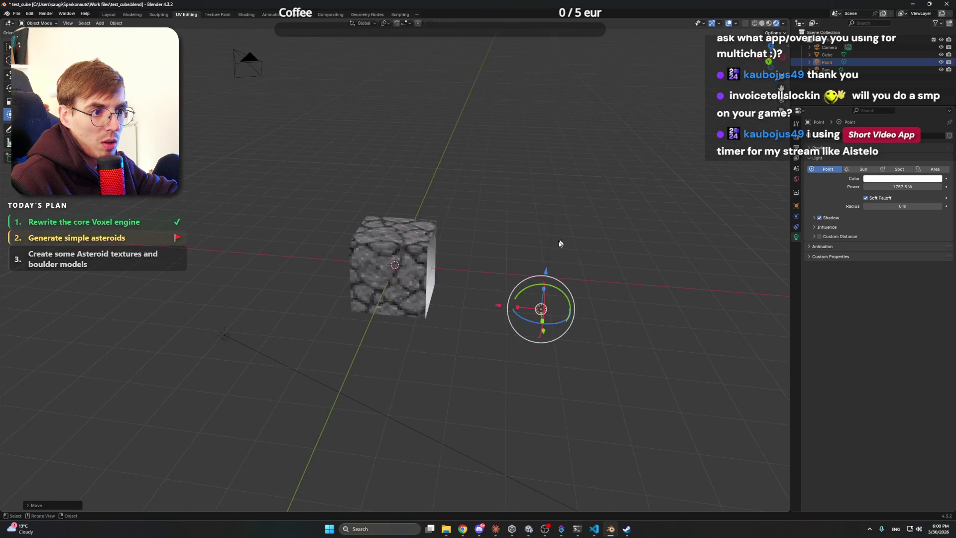
{"action": "key", "text": "z"}
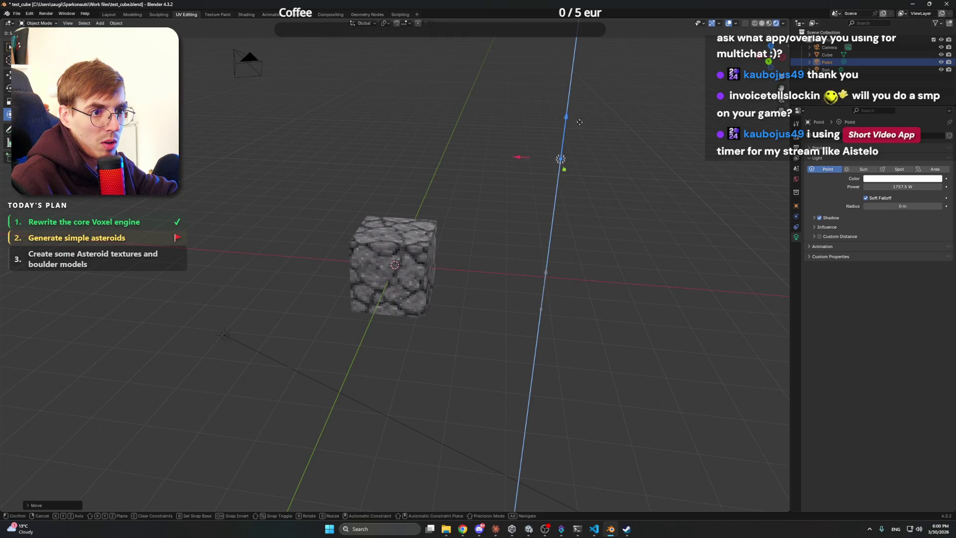
{"action": "left_click", "coordinate": [581, 125]}
{"action": "mouse_move", "coordinate": [581, 125]}
{"action": "left_mouse_down"}
{"action": "mouse_move", "coordinate": [412, 154]}
{"action": "mouse_move", "coordinate": [209, 153]}
{"action": "mouse_move", "coordinate": [538, 168]}
{"action": "left_mouse_up"}
- Set the point light's power to 1000 W and its colour to light blue
{"action": "left_click", "coordinate": [902, 187]}
{"action": "type", "text": "1000"}
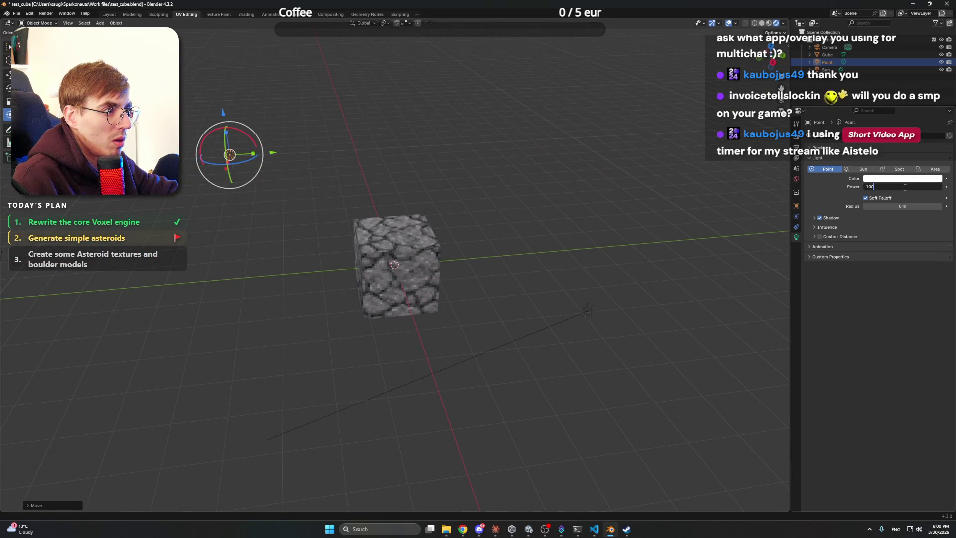
{"action": "key", "text": "Return"}
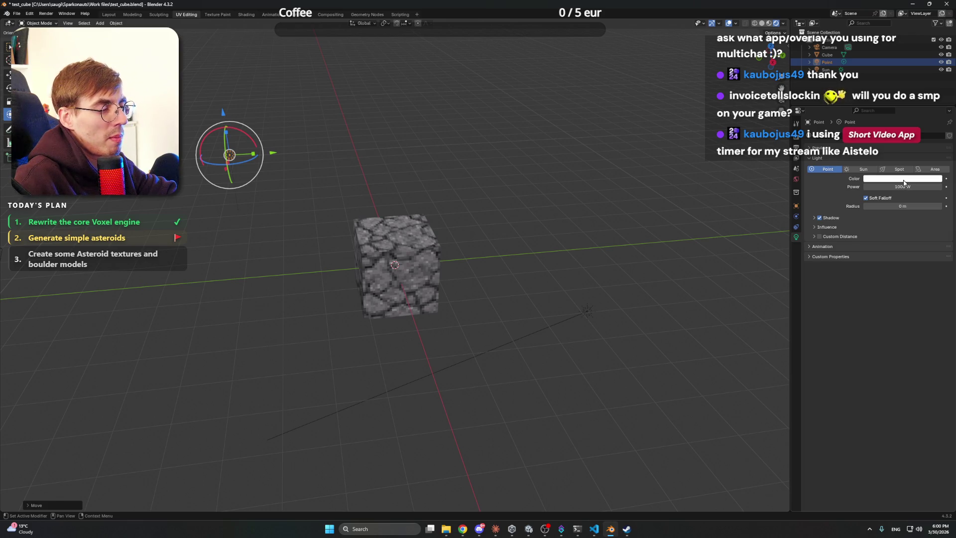
{"action": "left_click", "coordinate": [904, 179]}
{"action": "left_click_drag", "start_coordinate": [911, 93], "coordinate": [896, 106]}
{"action": "left_click", "coordinate": [591, 190]}
{"action": "mouse_move", "coordinate": [592, 191]}
{"action": "left_mouse_down"}
{"action": "mouse_move", "coordinate": [535, 208]}
{"action": "mouse_move", "coordinate": [446, 213]}
{"action": "mouse_move", "coordinate": [531, 241]}
{"action": "mouse_move", "coordinate": [508, 234]}
{"action": "mouse_move", "coordinate": [553, 219]}
{"action": "left_mouse_up"}
{"action": "scroll", "coordinate": [446, 213], "scroll_direction": "up", "scroll_amount": 4}
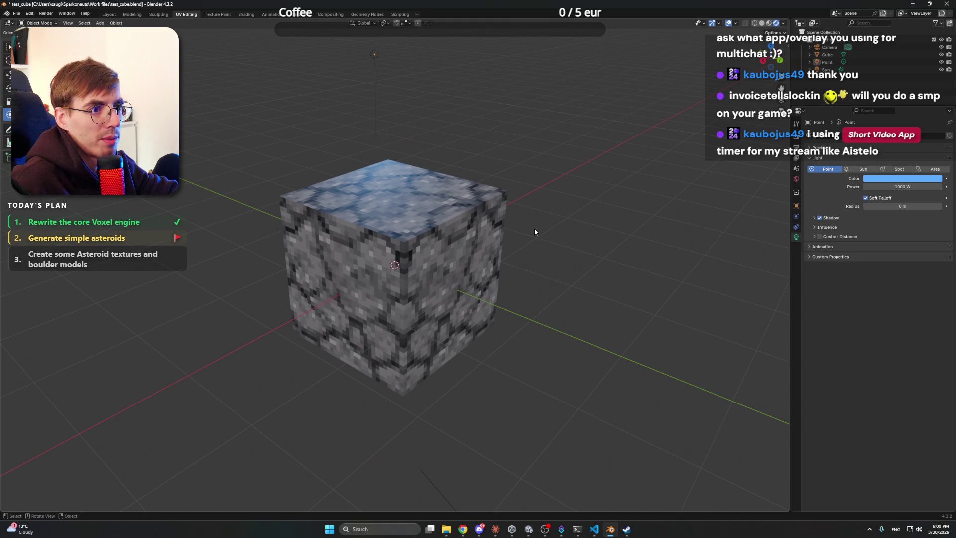
- Add a new cube, shrink it, and set it down on top of the stone cube
{"action": "key", "text": "shift+a"}
{"action": "mouse_move", "coordinate": [517, 139]}
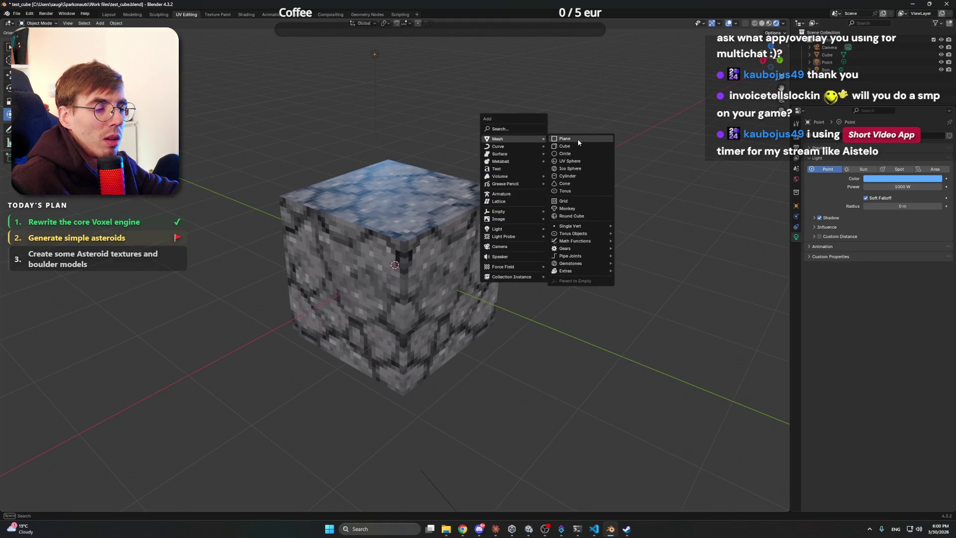
{"action": "left_click", "coordinate": [568, 146]}
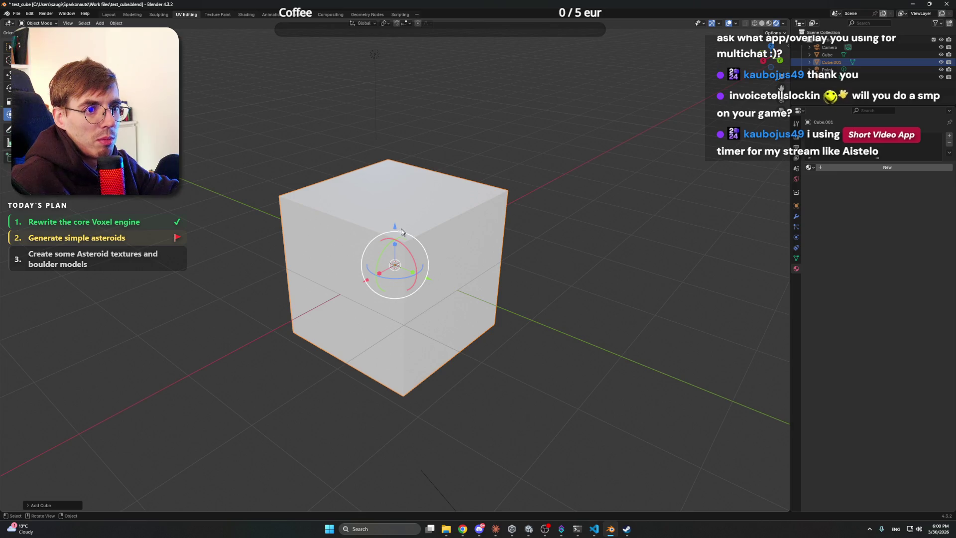
{"action": "key", "text": "g"}
{"action": "key", "text": "z"}
{"action": "left_click", "coordinate": [423, 82]}
{"action": "key", "text": "s"}
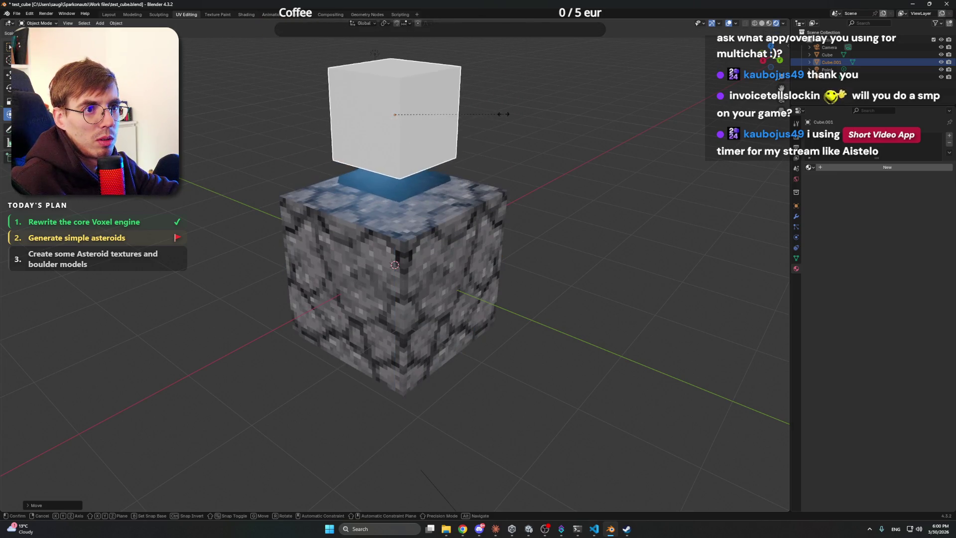
{"action": "left_click", "coordinate": [478, 114]}
{"action": "key", "text": "g"}
{"action": "key", "text": "z"}
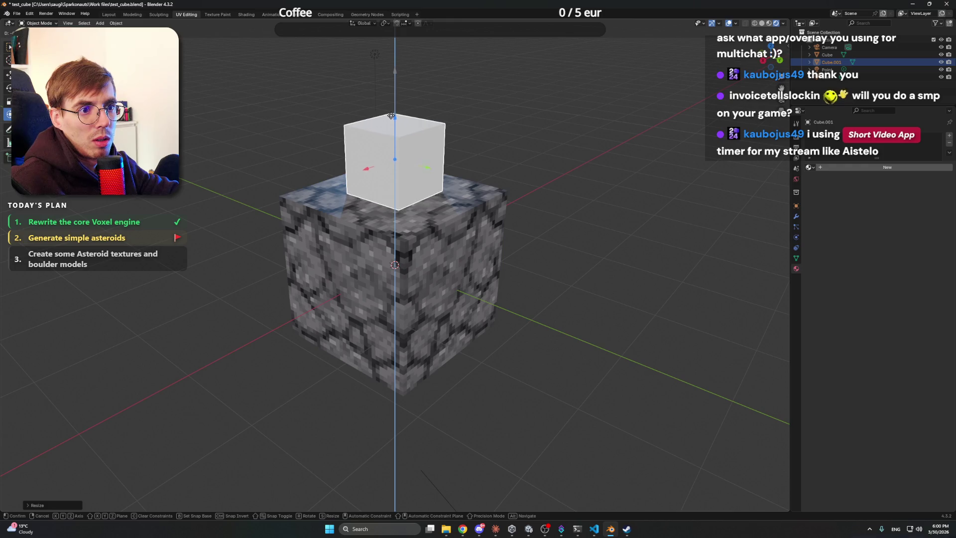
{"action": "left_click", "coordinate": [509, 130]}
{"action": "left_click_drag", "start_coordinate": [510, 130], "coordinate": [539, 215]}
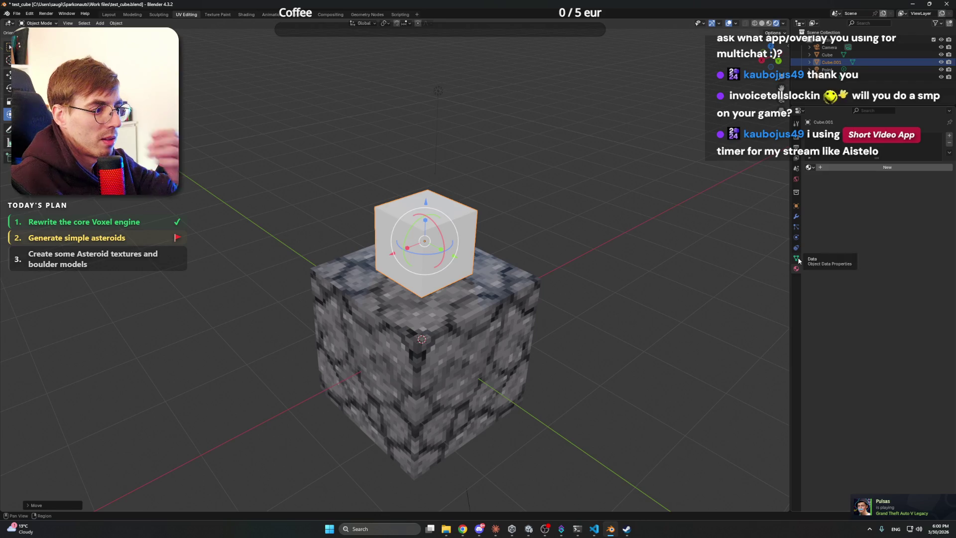
- Give the small cube a new material named 'Asteroid regolith boulder'
{"action": "right_click", "coordinate": [474, 222]}
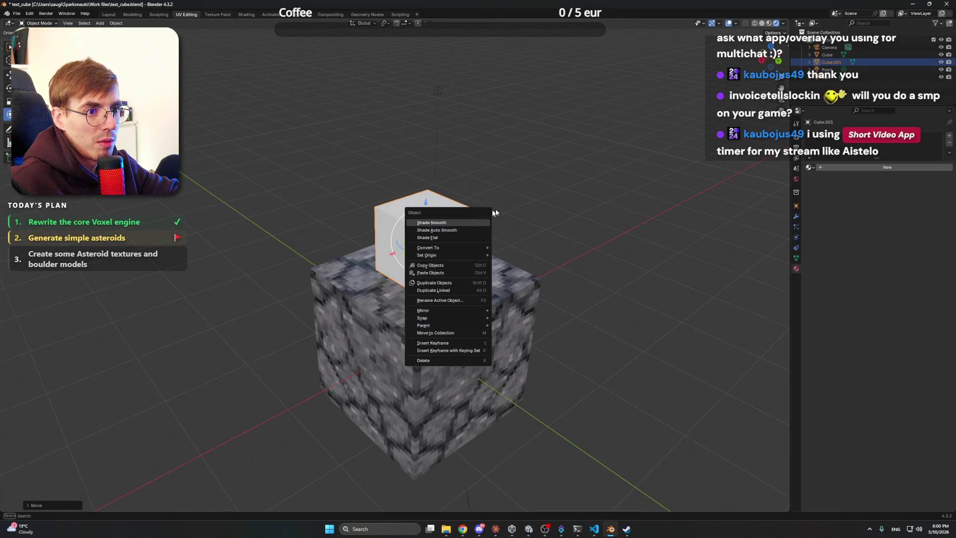
{"action": "left_click", "coordinate": [830, 168]}
{"action": "left_click", "coordinate": [830, 168]}
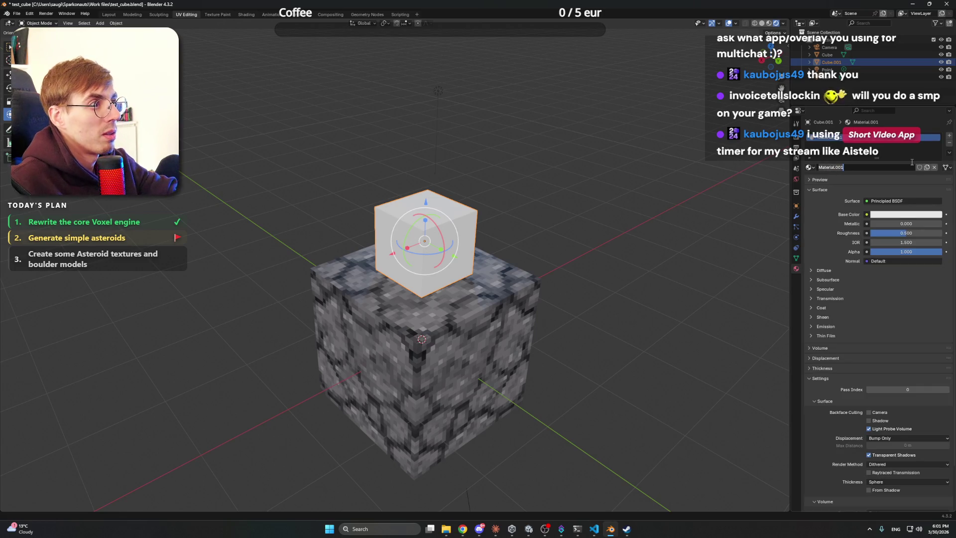
{"action": "type", "text": "A"}
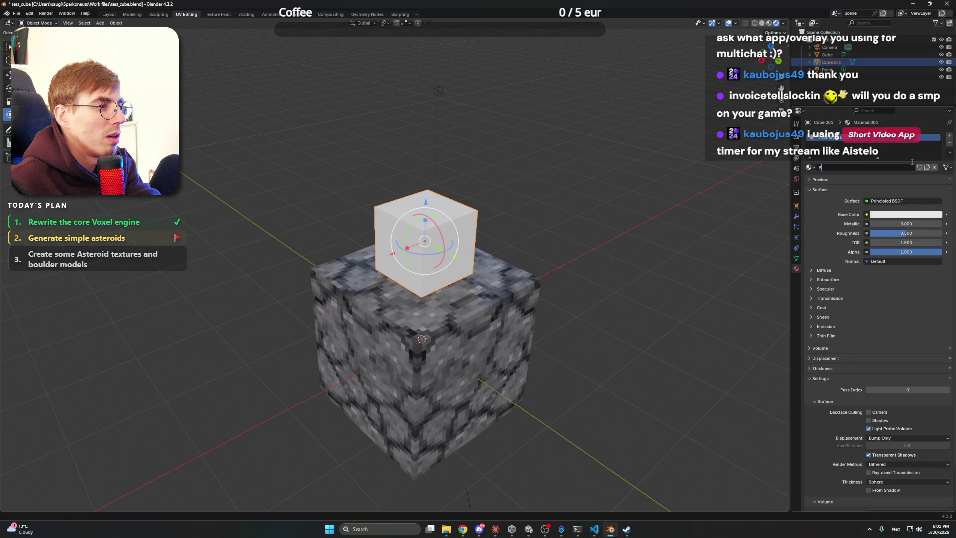
{"action": "type", "text": "steroid regolith"}
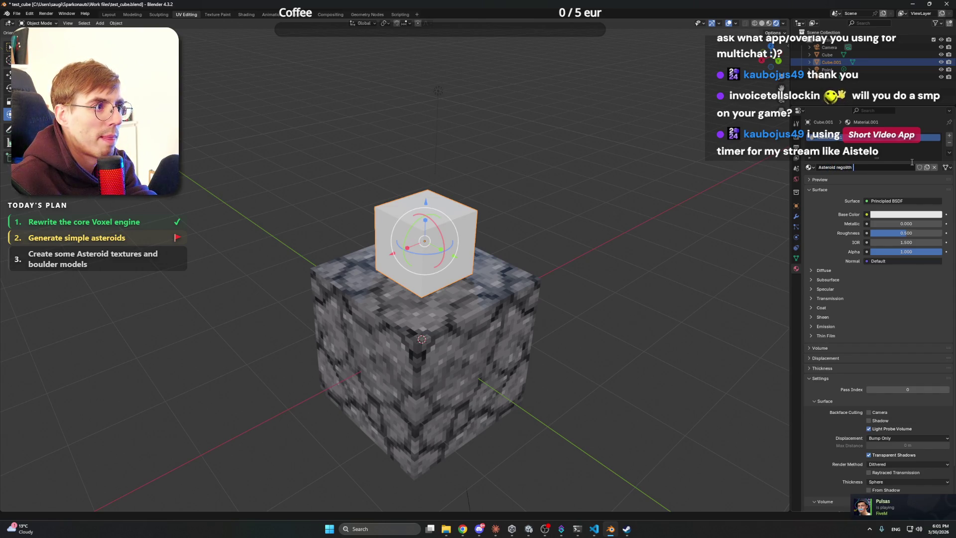
{"action": "type", "text": " boulder"}
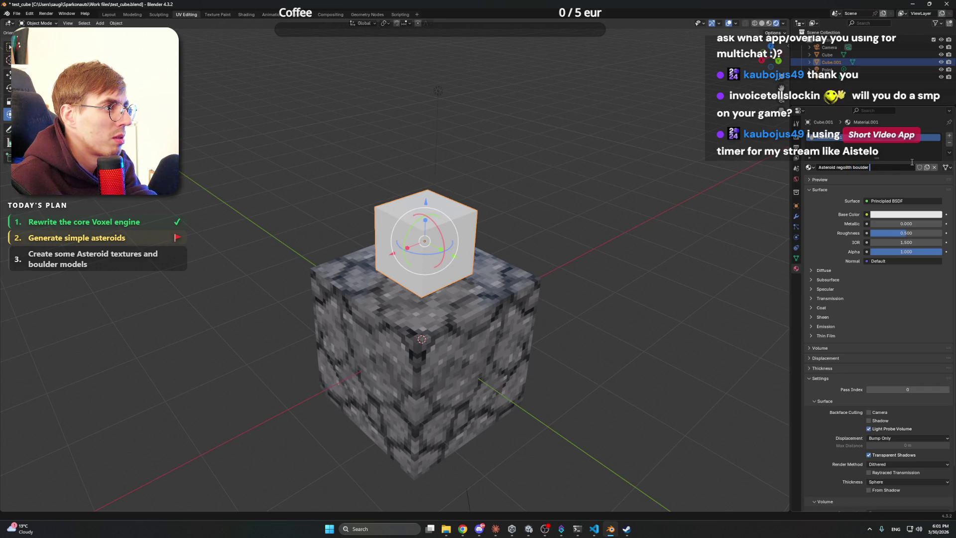
{"action": "key", "text": "Return"}
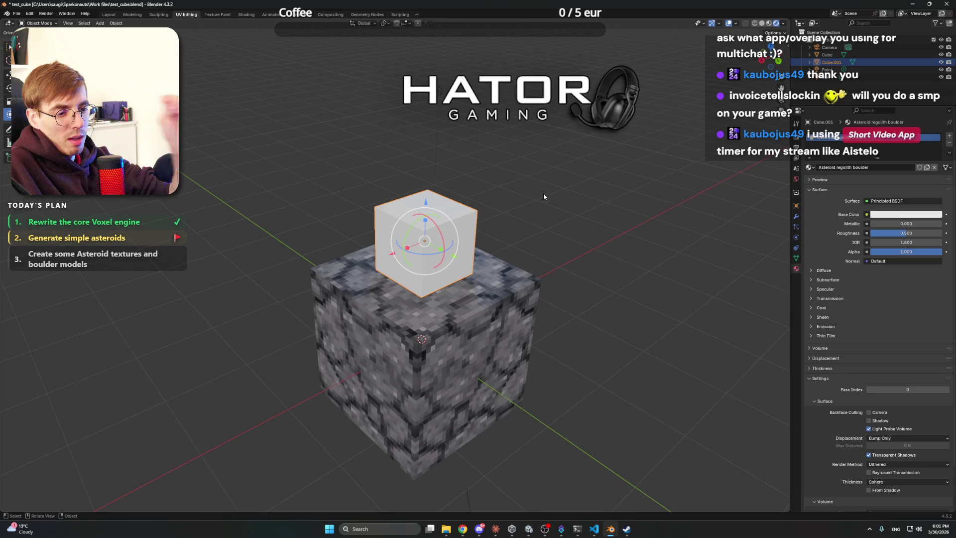
- Bring the Claude coding window to the front from the taskbar
{"action": "left_click", "coordinate": [496, 528]}
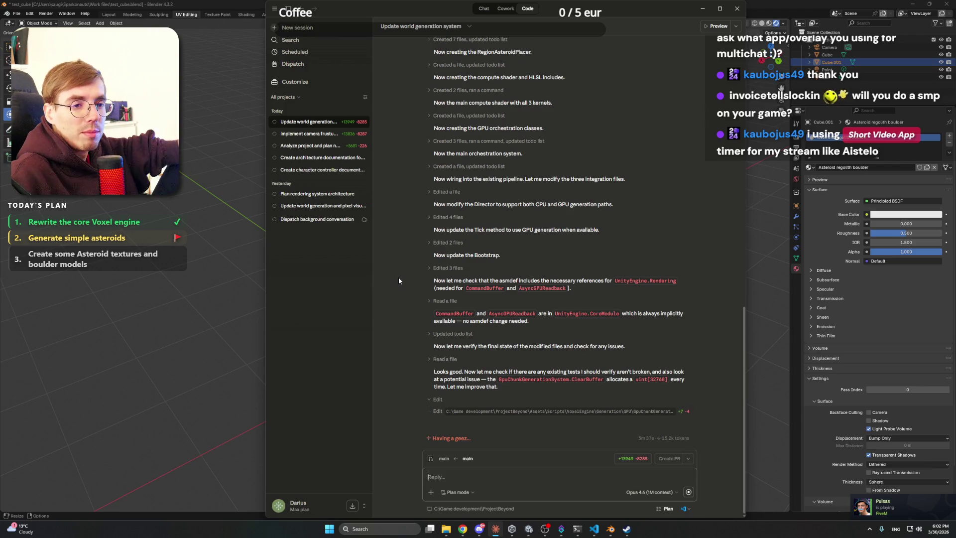
- Switch from Claude back to Blender and orbit around the two cubes
{"action": "key", "text": "alt+Tab"}
{"action": "mouse_move", "coordinate": [572, 223]}
{"action": "left_mouse_down"}
{"action": "mouse_move", "coordinate": [474, 189]}
{"action": "mouse_move", "coordinate": [588, 203]}
{"action": "mouse_move", "coordinate": [453, 209]}
{"action": "mouse_move", "coordinate": [472, 221]}
{"action": "left_mouse_up"}
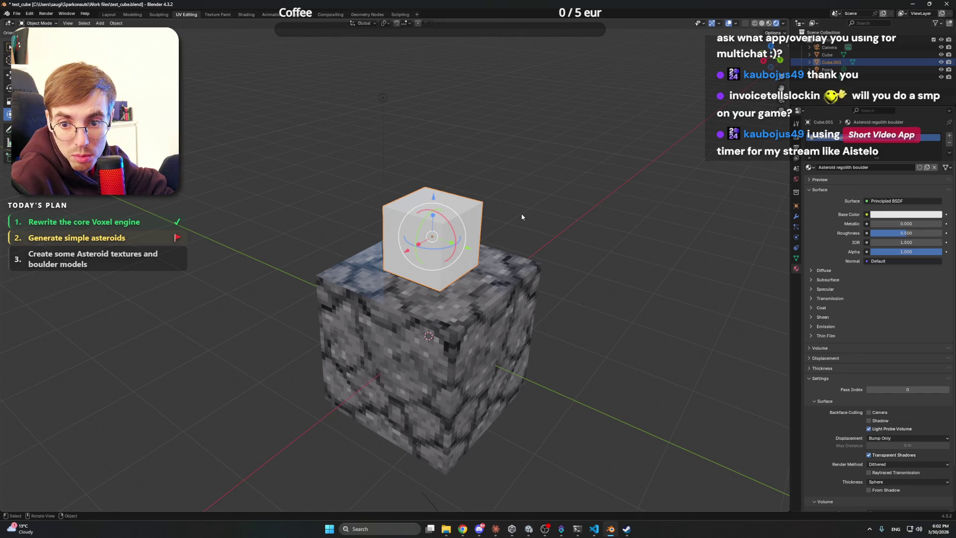
- Move the small cube vertically to sit snugly on the stone cube, then open Start
{"action": "mouse_move", "coordinate": [534, 257]}
{"action": "left_mouse_down"}
{"action": "mouse_move", "coordinate": [507, 234]}
{"action": "mouse_move", "coordinate": [515, 216]}
{"action": "mouse_move", "coordinate": [518, 230]}
{"action": "mouse_move", "coordinate": [491, 224]}
{"action": "left_mouse_up"}
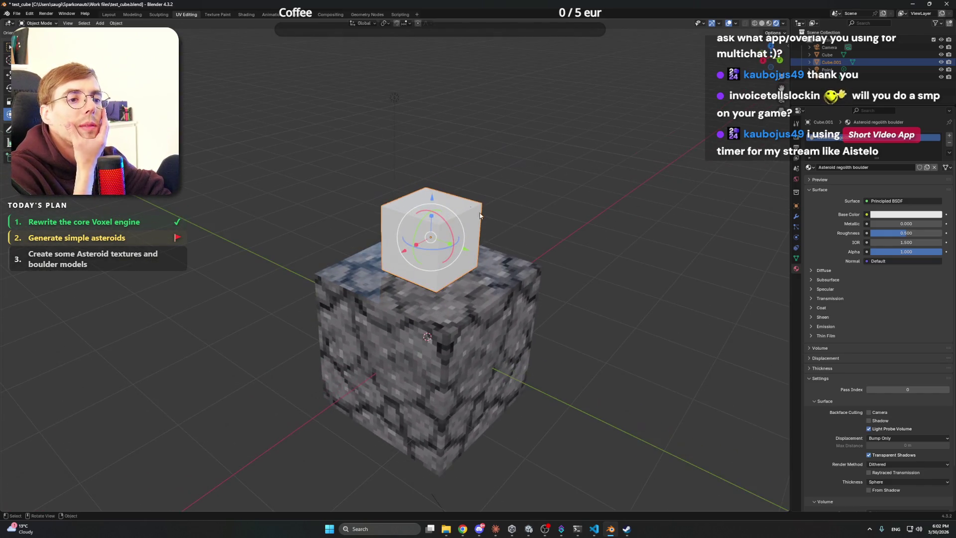
{"action": "key", "text": "g"}
{"action": "key", "text": "z"}
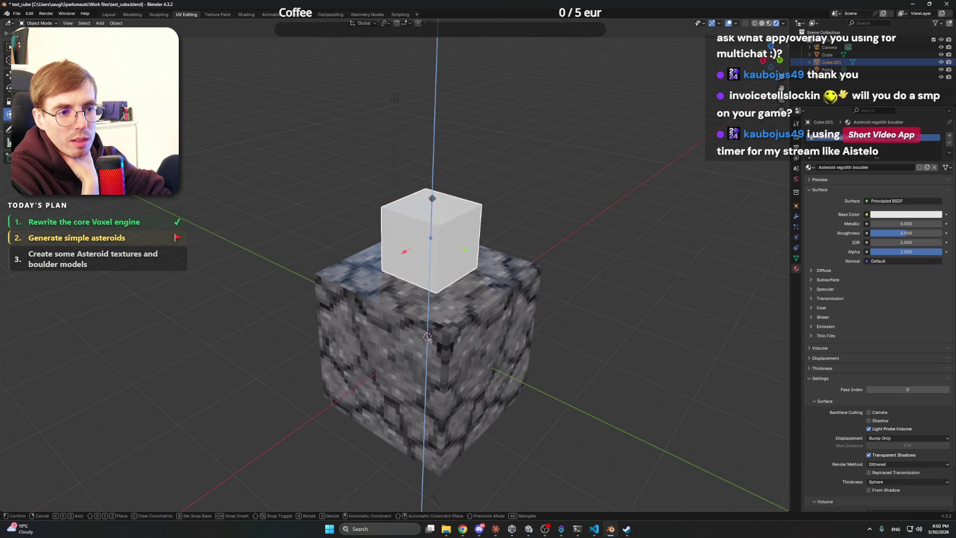
{"action": "left_click", "coordinate": [478, 209]}
{"action": "mouse_move", "coordinate": [477, 209]}
{"action": "left_mouse_down"}
{"action": "mouse_move", "coordinate": [547, 221]}
{"action": "mouse_move", "coordinate": [523, 215]}
{"action": "left_mouse_up"}
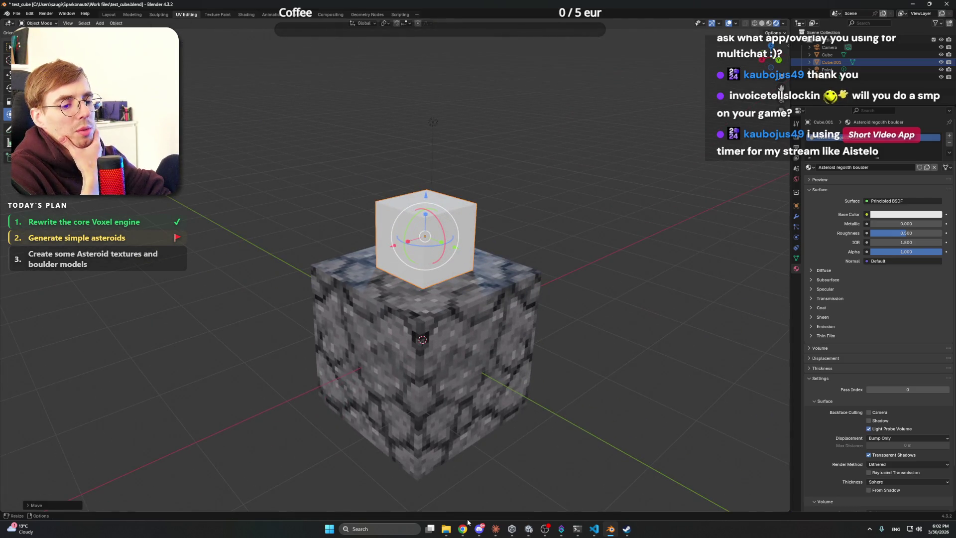
{"action": "left_click", "coordinate": [330, 528]}
- Launch Blockbench, queue the Moody House Mix video, and open the ProjectBeyondPlayer model
{"action": "type", "text": "block"}
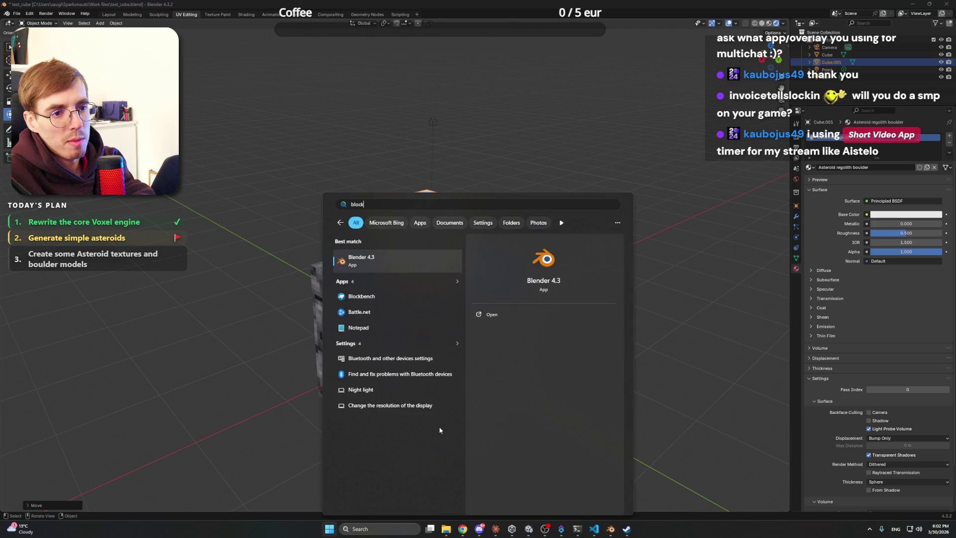
{"action": "key", "text": "Return"}
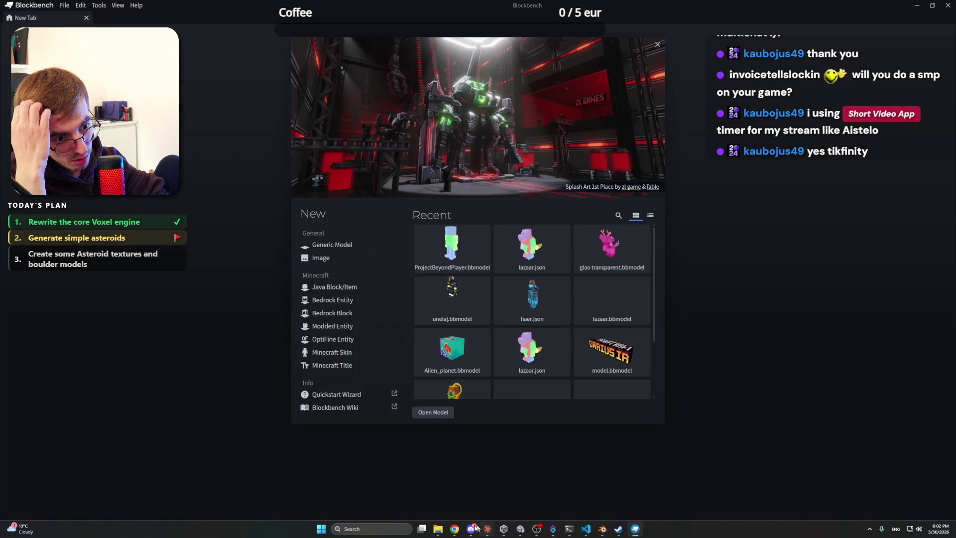
{"action": "left_click", "coordinate": [432, 486]}
{"action": "left_click", "coordinate": [657, 241]}
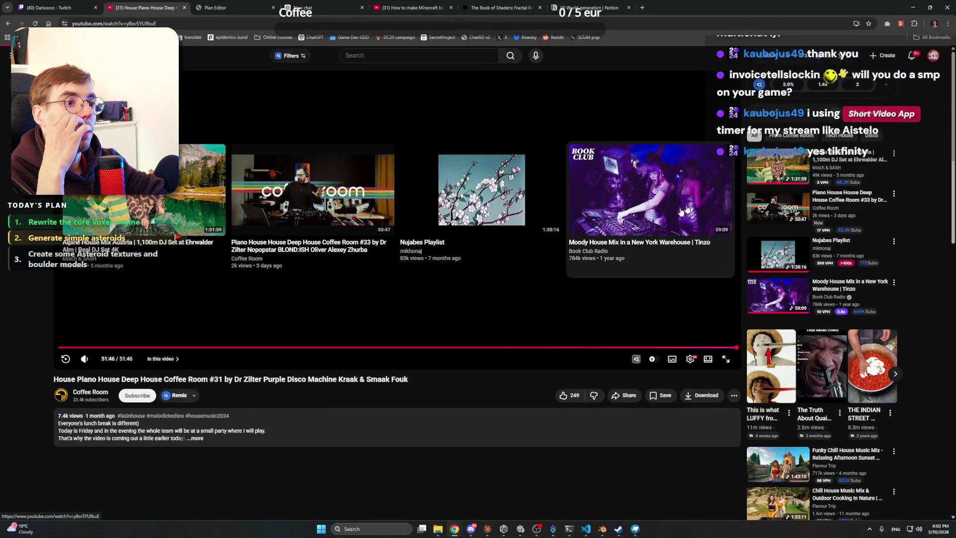
{"action": "left_click", "coordinate": [915, 6]}
{"action": "left_click", "coordinate": [459, 251]}
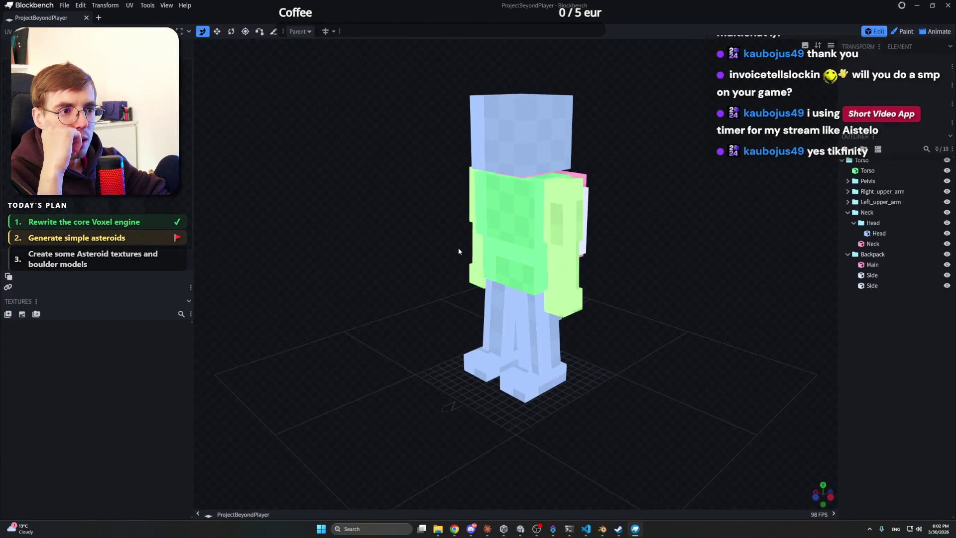
- Collapse the Neck and Backpack groups, hide the backpack, and minimize Blockbench
{"action": "mouse_move", "coordinate": [613, 252]}
{"action": "left_mouse_down"}
{"action": "mouse_move", "coordinate": [574, 269]}
{"action": "mouse_move", "coordinate": [711, 252]}
{"action": "mouse_move", "coordinate": [701, 251]}
{"action": "mouse_move", "coordinate": [778, 257]}
{"action": "left_mouse_up"}
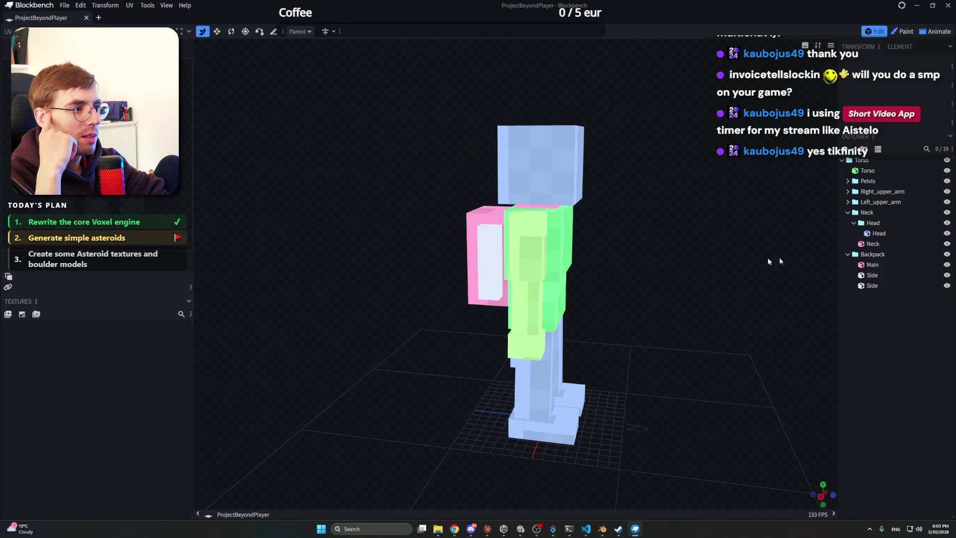
{"action": "left_click", "coordinate": [847, 213]}
{"action": "left_click", "coordinate": [847, 222]}
{"action": "left_click", "coordinate": [947, 222]}
{"action": "mouse_move", "coordinate": [621, 252]}
{"action": "left_mouse_down"}
{"action": "mouse_move", "coordinate": [444, 235]}
{"action": "mouse_move", "coordinate": [501, 220]}
{"action": "mouse_move", "coordinate": [570, 225]}
{"action": "mouse_move", "coordinate": [663, 251]}
{"action": "mouse_move", "coordinate": [632, 237]}
{"action": "mouse_move", "coordinate": [566, 237]}
{"action": "mouse_move", "coordinate": [649, 239]}
{"action": "mouse_move", "coordinate": [647, 225]}
{"action": "mouse_move", "coordinate": [553, 231]}
{"action": "mouse_move", "coordinate": [616, 233]}
{"action": "left_mouse_up"}
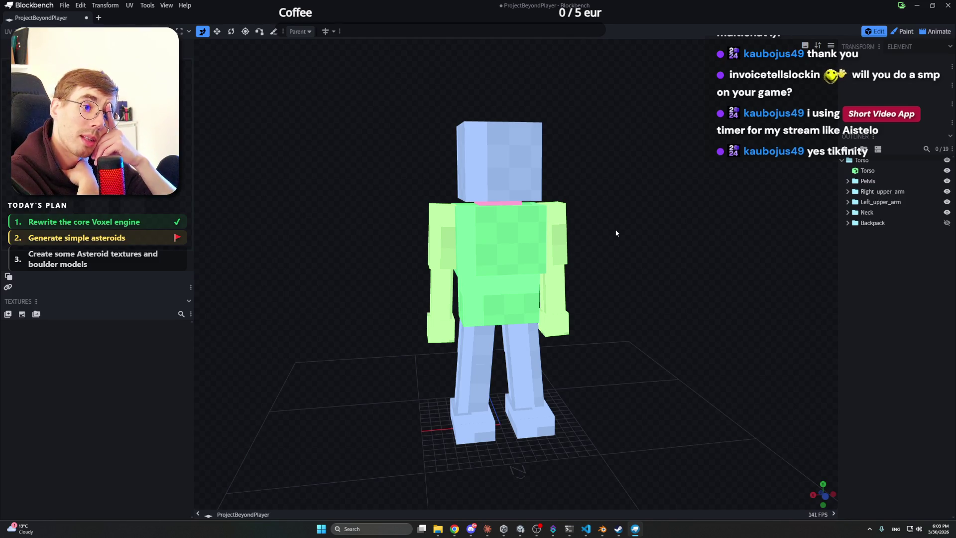
{"action": "mouse_move", "coordinate": [616, 232]}
{"action": "left_mouse_down"}
{"action": "mouse_move", "coordinate": [533, 213]}
{"action": "mouse_move", "coordinate": [566, 228]}
{"action": "mouse_move", "coordinate": [600, 222]}
{"action": "mouse_move", "coordinate": [594, 226]}
{"action": "left_mouse_up"}
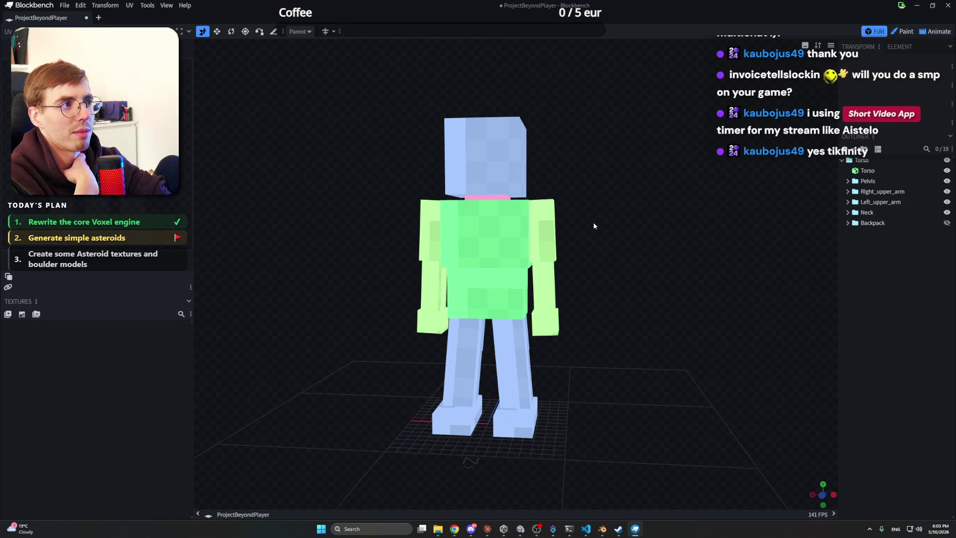
{"action": "left_click", "coordinate": [922, 6]}
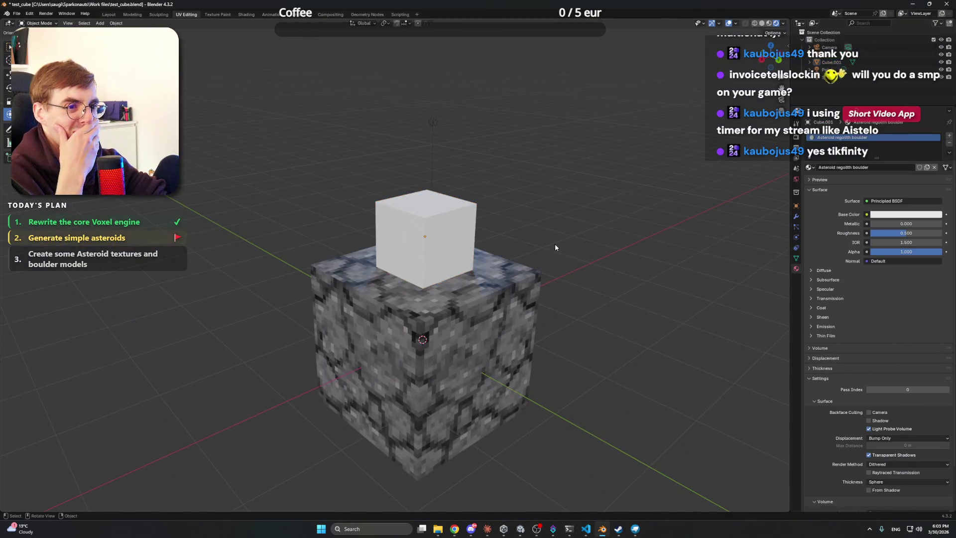
- Search 'hytale player count' in a new browser tab, reloading the YouTube tab meanwhile
{"action": "left_click", "coordinate": [448, 516]}
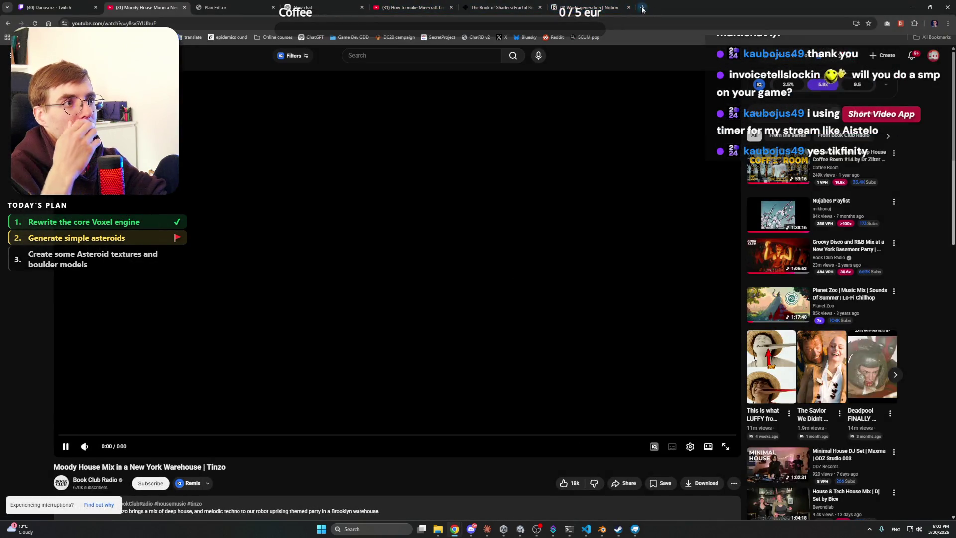
{"action": "left_click", "coordinate": [642, 7]}
{"action": "type", "text": "hytale "}
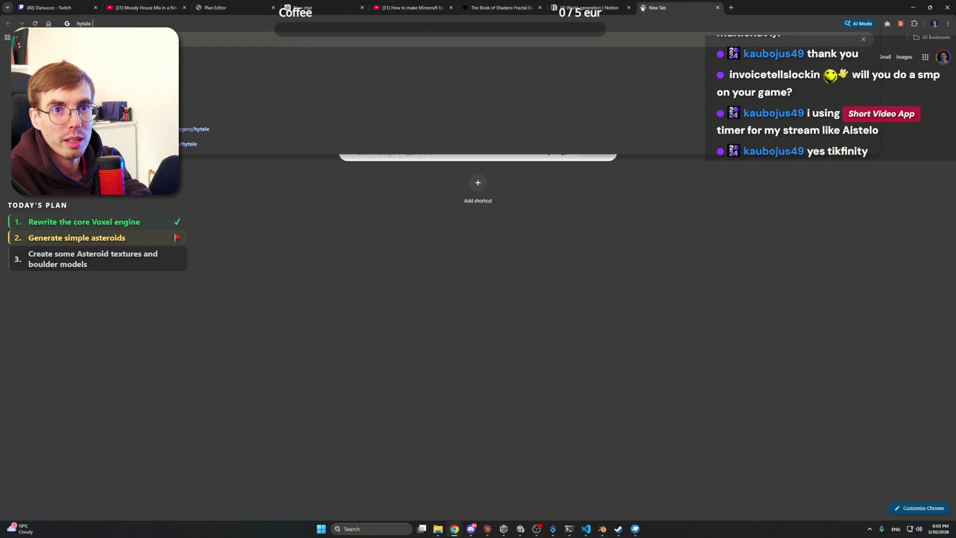
{"action": "type", "text": "player count"}
{"action": "key", "text": "Return"}
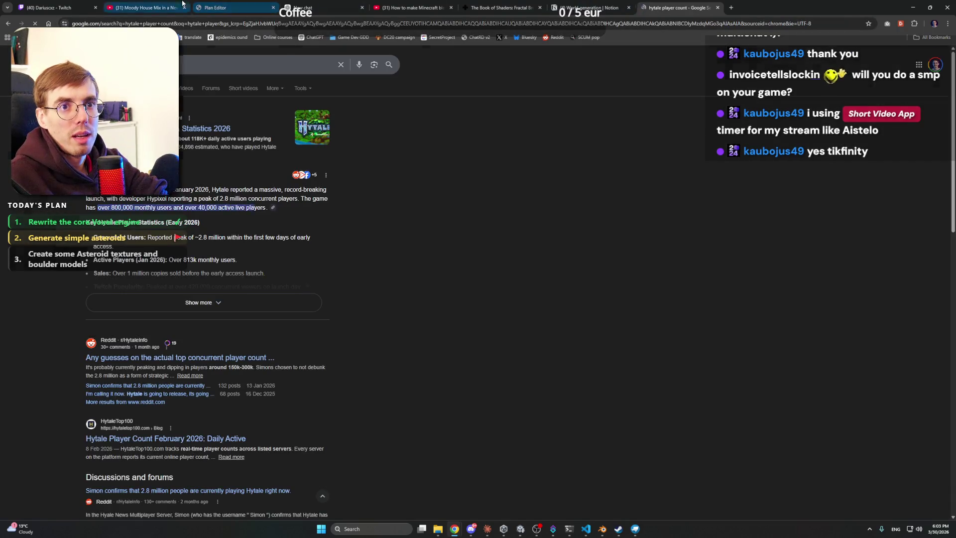
{"action": "left_click", "coordinate": [145, 8]}
{"action": "left_click", "coordinate": [35, 23]}
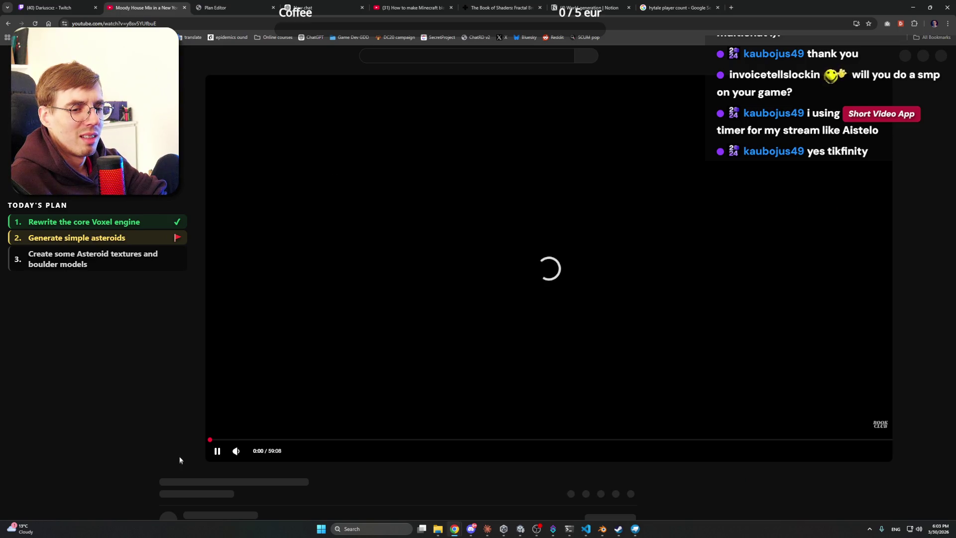
{"action": "left_click", "coordinate": [680, 6]}
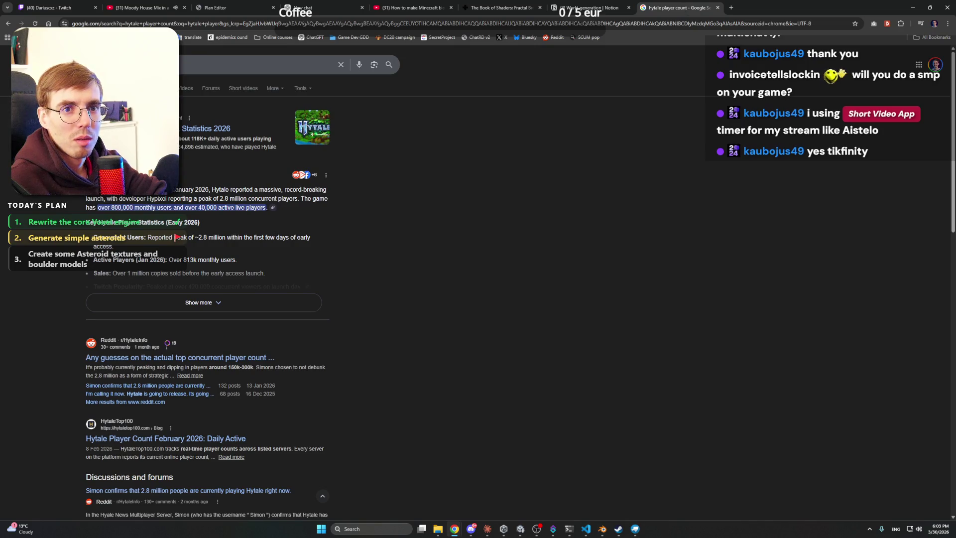
- Show image results and preview The Nerd Stash and Instagram player count images
{"action": "left_click", "coordinate": [180, 92]}
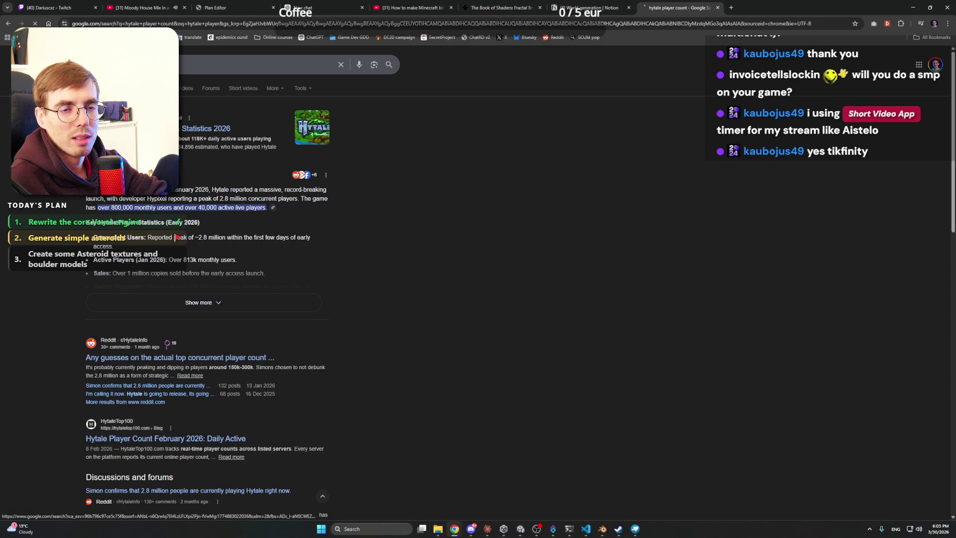
{"action": "left_click", "coordinate": [388, 170]}
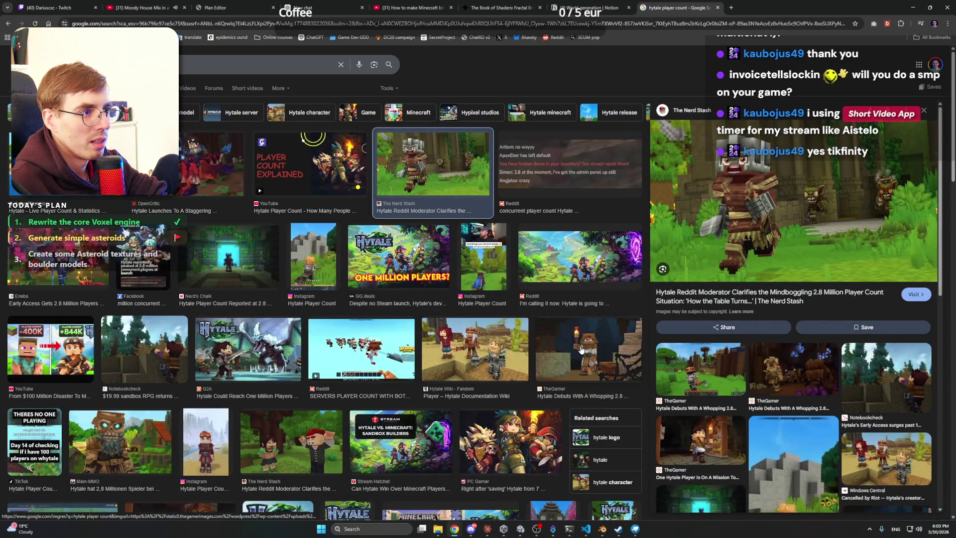
{"action": "left_click", "coordinate": [222, 448]}
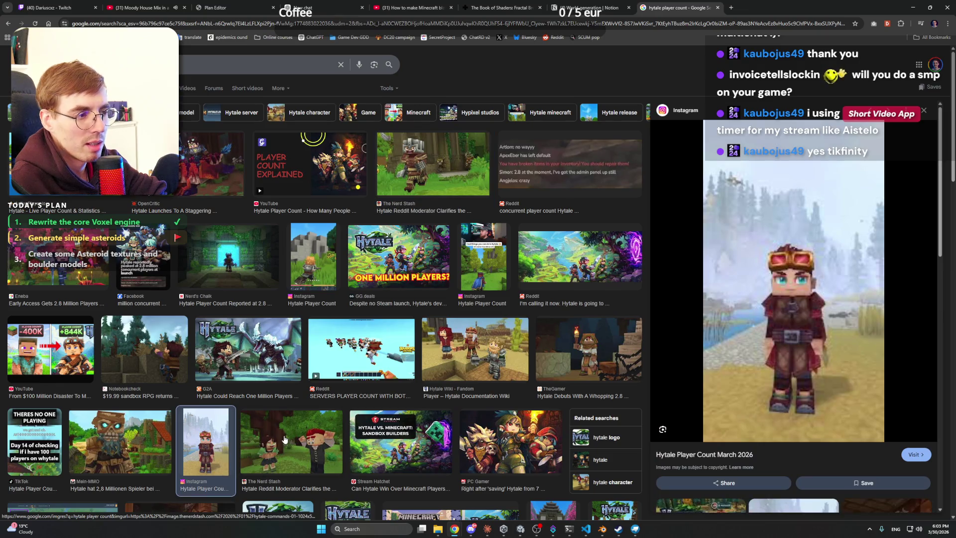
{"action": "scroll", "coordinate": [285, 438], "scroll_direction": "down", "scroll_amount": 3}
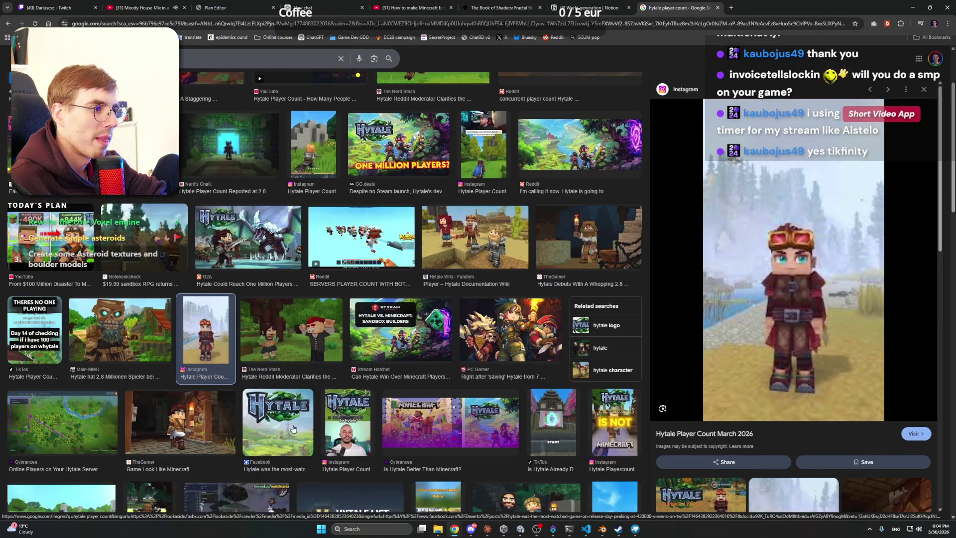
{"action": "left_click", "coordinate": [635, 530]}
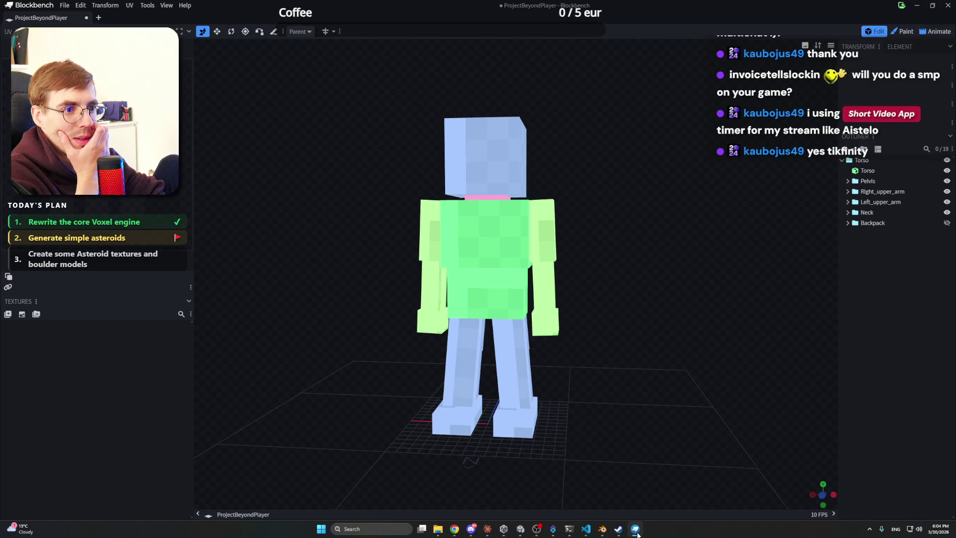
{"action": "left_click", "coordinate": [636, 531]}
{"action": "mouse_move", "coordinate": [638, 534]}
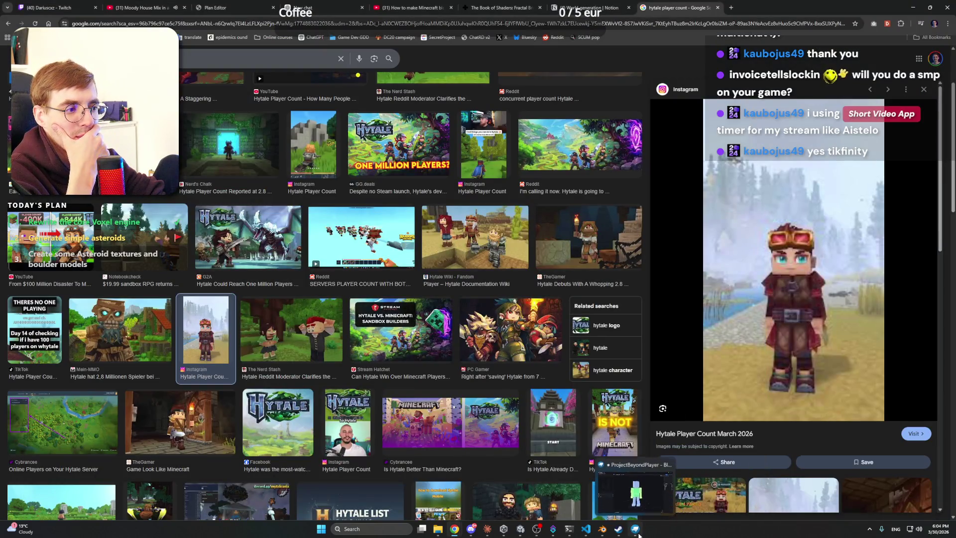
{"action": "scroll", "coordinate": [356, 308], "scroll_direction": "down", "scroll_amount": 5}
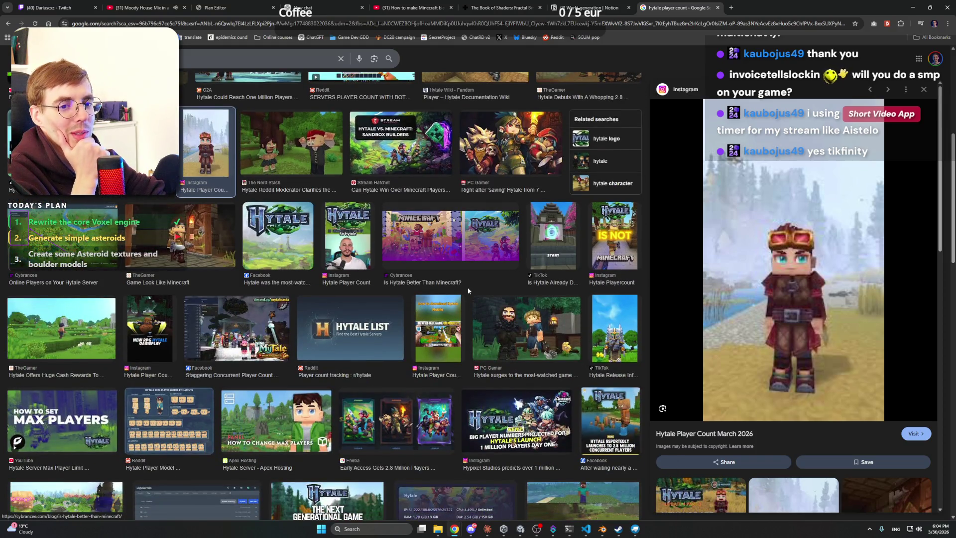
- Preview the Staggering Concurrent Player Count and Hytale Launcher guide images
{"action": "left_click", "coordinate": [248, 334]}
{"action": "scroll", "coordinate": [247, 334], "scroll_direction": "down", "scroll_amount": 2}
{"action": "scroll", "coordinate": [247, 335], "scroll_direction": "down", "scroll_amount": 3}
{"action": "scroll", "coordinate": [313, 338], "scroll_direction": "down", "scroll_amount": 4}
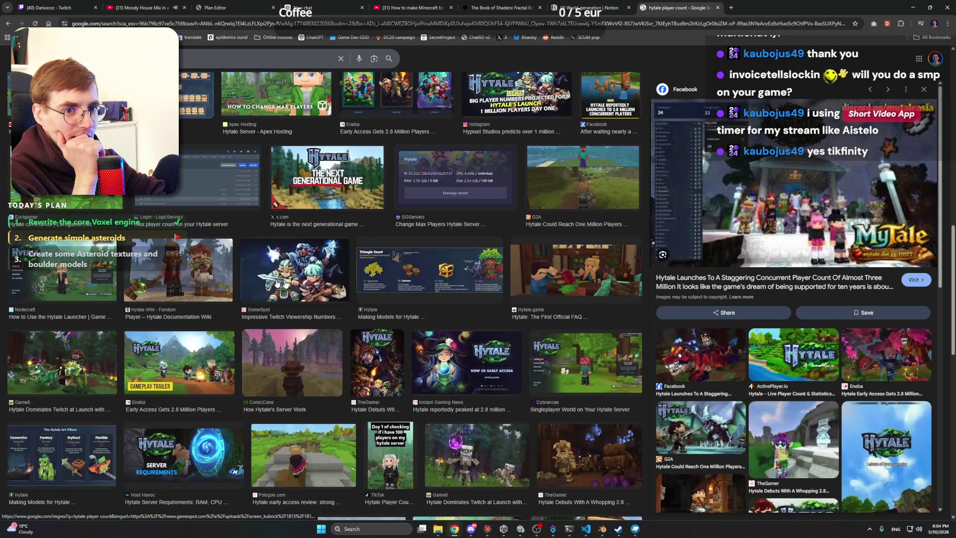
{"action": "left_click", "coordinate": [75, 276]}
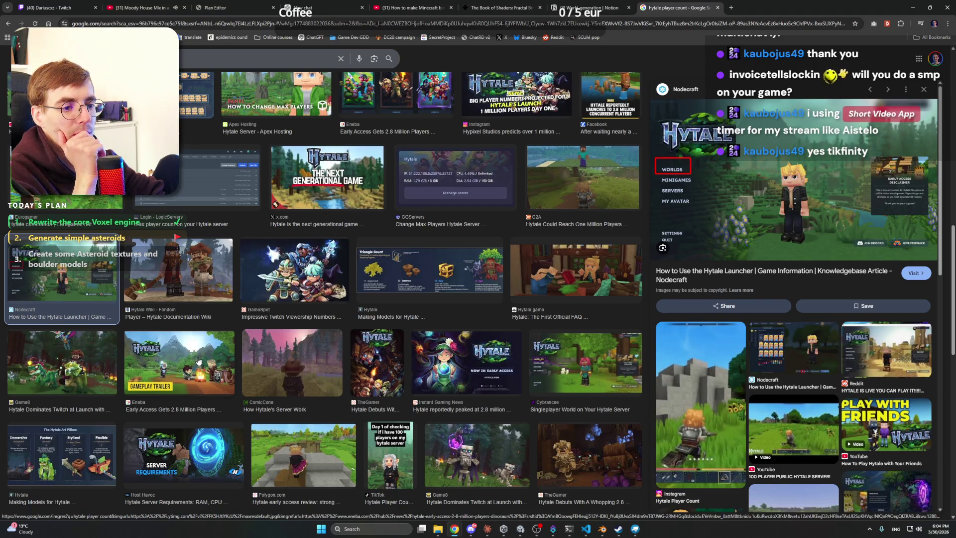
{"action": "scroll", "coordinate": [299, 354], "scroll_direction": "down", "scroll_amount": 5}
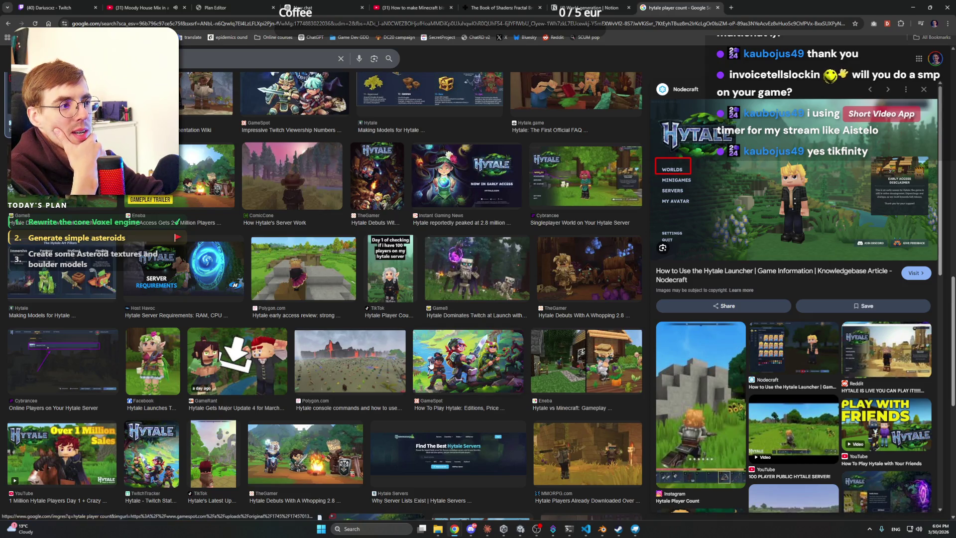
{"action": "scroll", "coordinate": [409, 364], "scroll_direction": "up", "scroll_amount": 10}
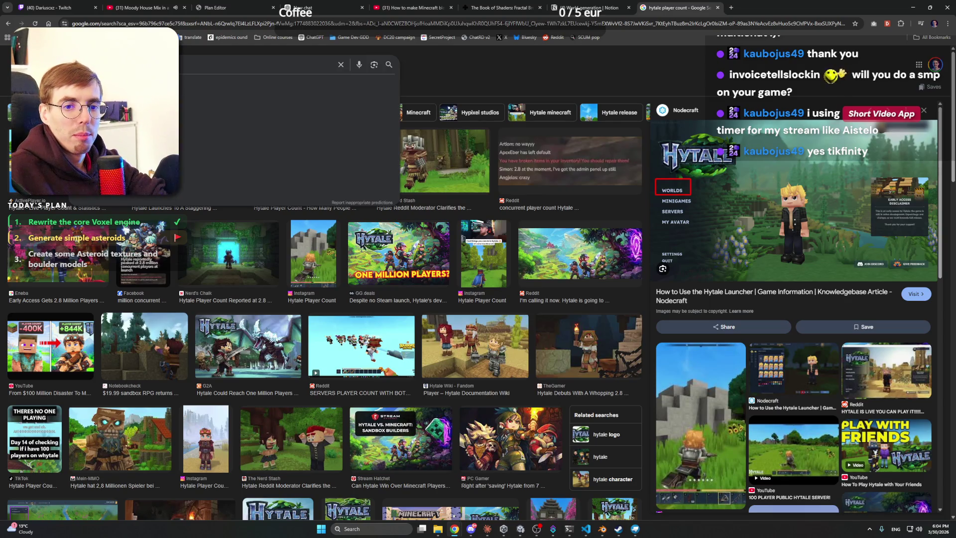
{"action": "left_click", "coordinate": [3, 65]}
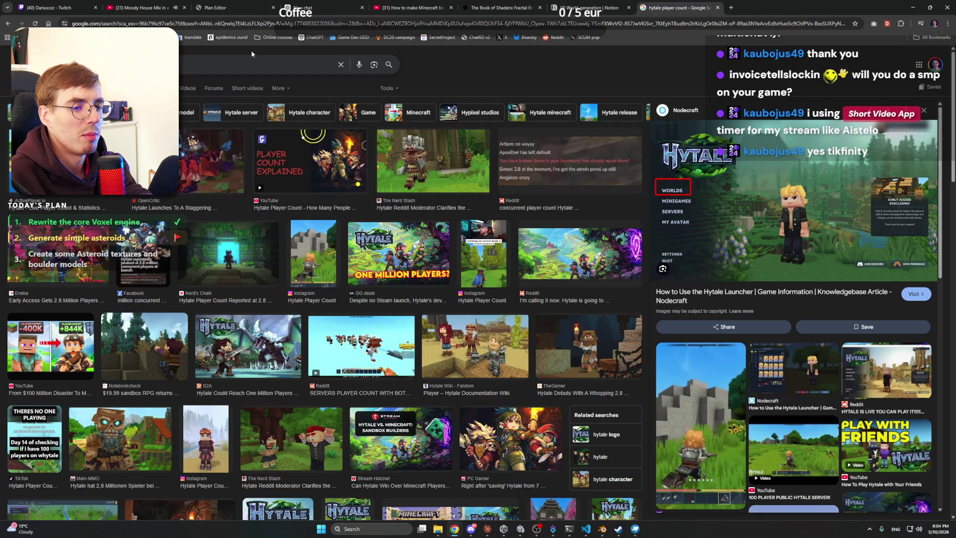
- Search images for 'peak', preview the trailer, GamesRadar and Eurogamer results, then close the tab
{"action": "type", "text": "peak"}
{"action": "key", "text": "Return"}
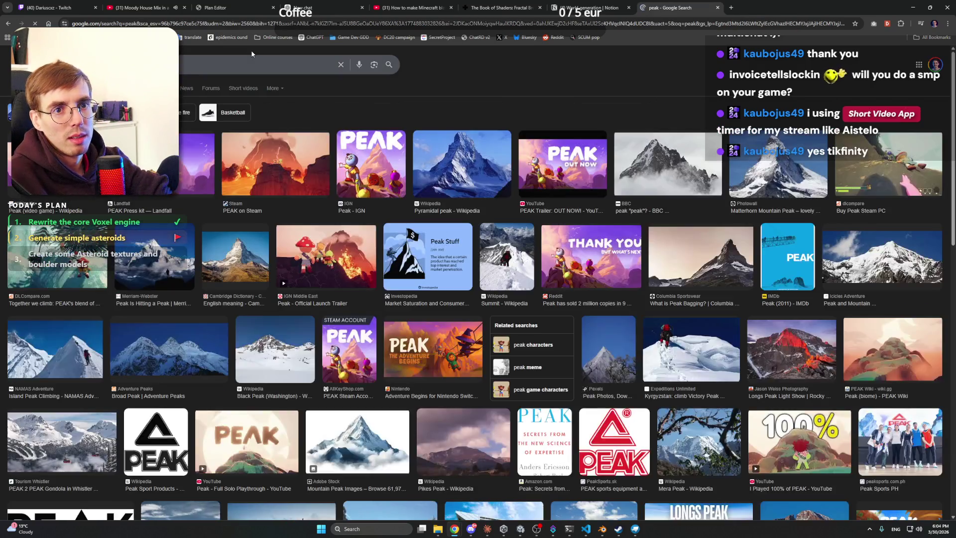
{"action": "left_click", "coordinate": [326, 257]}
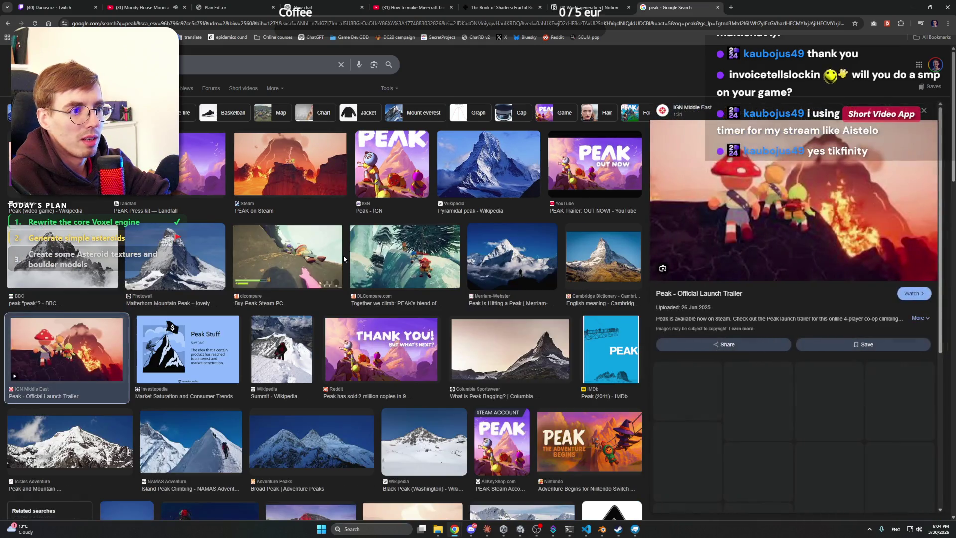
{"action": "scroll", "coordinate": [333, 280], "scroll_direction": "down", "scroll_amount": 8}
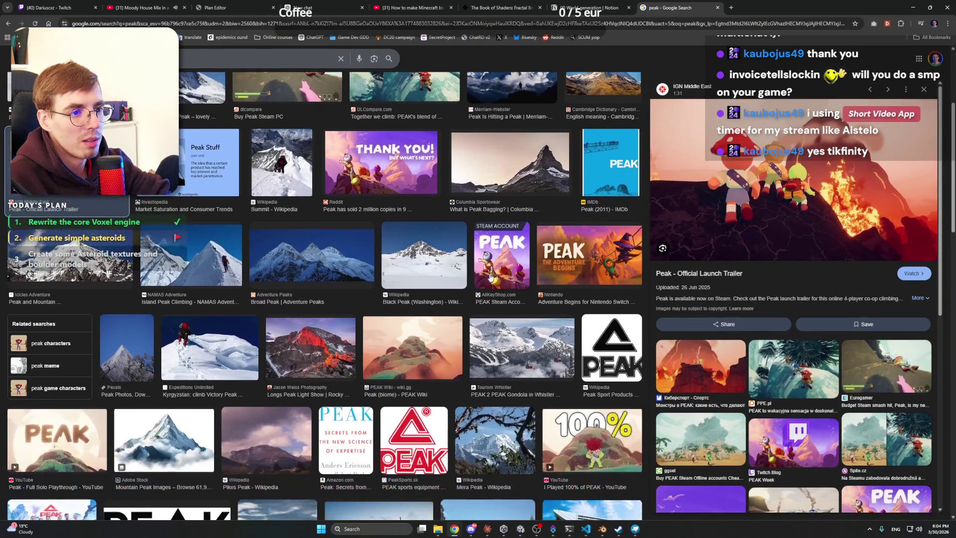
{"action": "scroll", "coordinate": [334, 280], "scroll_direction": "down", "scroll_amount": 7}
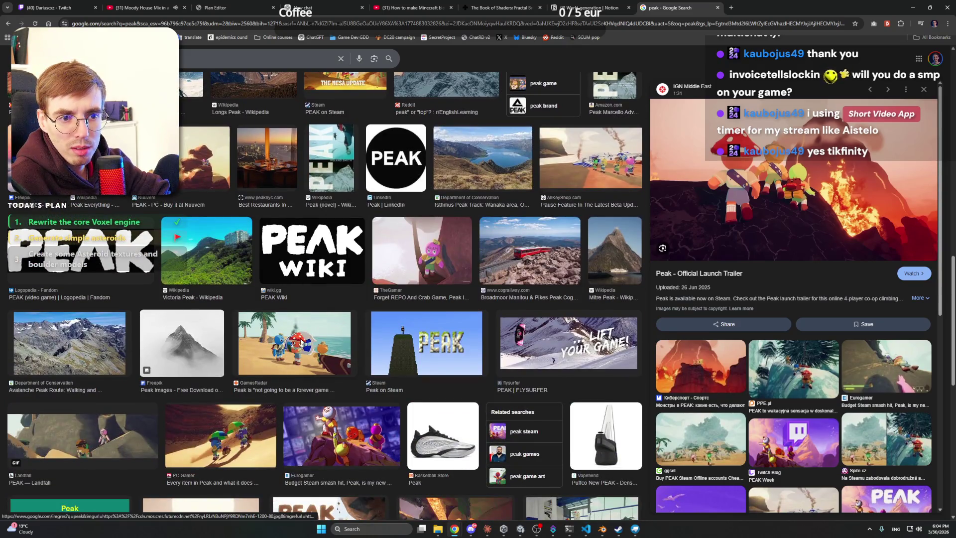
{"action": "left_click", "coordinate": [301, 343]}
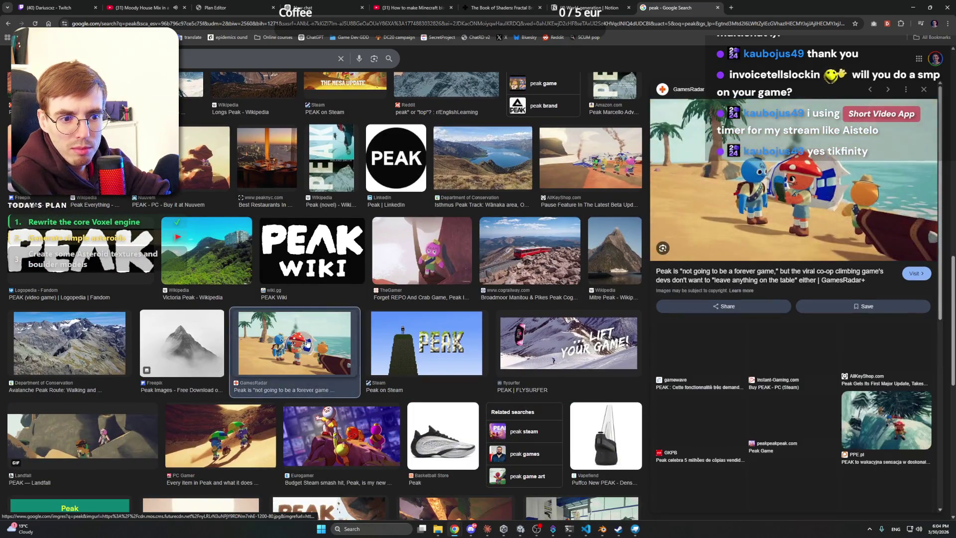
{"action": "scroll", "coordinate": [349, 279], "scroll_direction": "down", "scroll_amount": 5}
{"action": "left_click", "coordinate": [348, 214]}
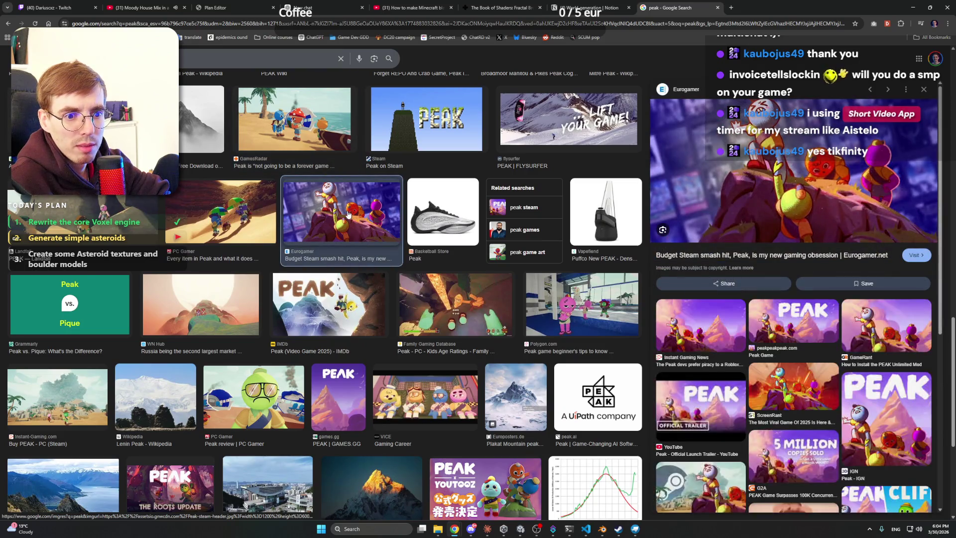
{"action": "scroll", "coordinate": [350, 238], "scroll_direction": "up", "scroll_amount": 15}
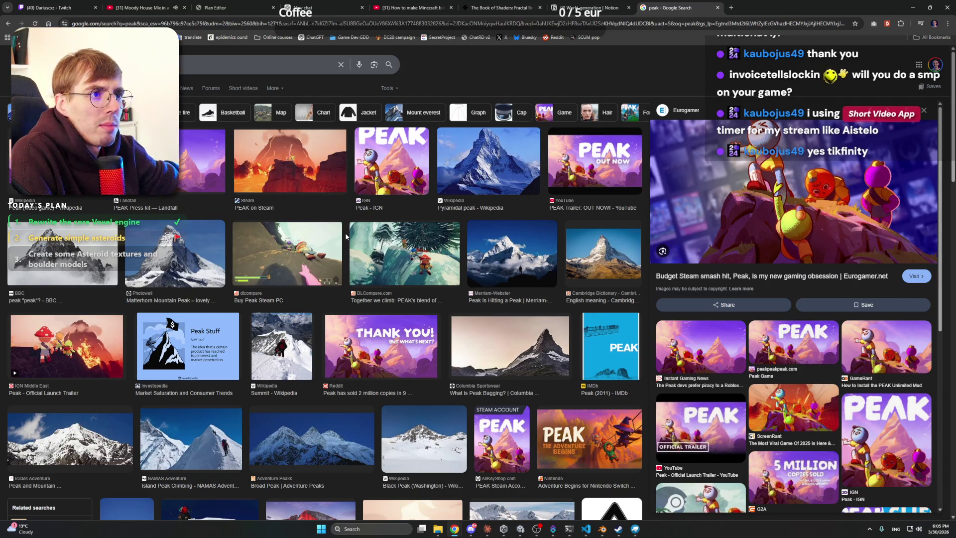
{"action": "left_click", "coordinate": [718, 7]}
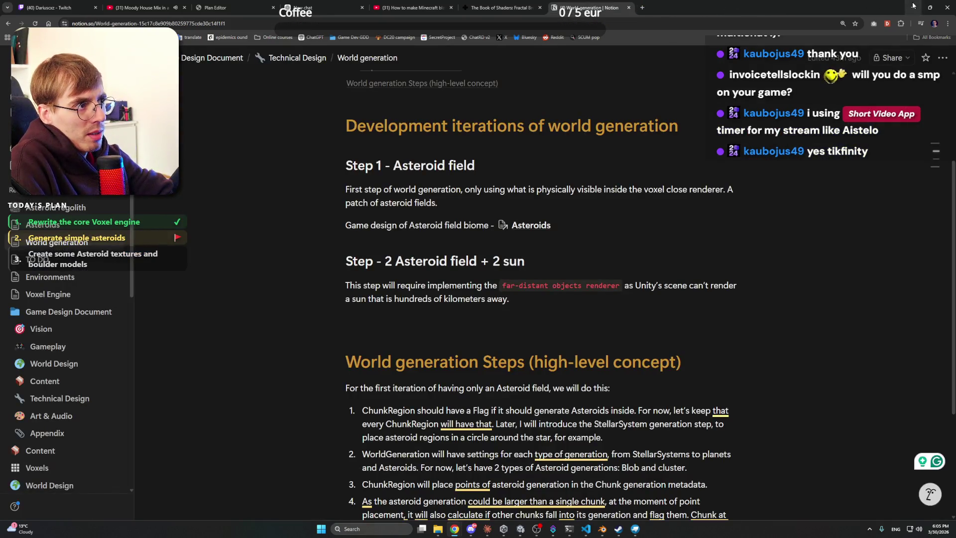
- Back in Blender, select the small white cube, enter vertex editing and select all vertices
{"action": "key", "text": "alt+Tab"}
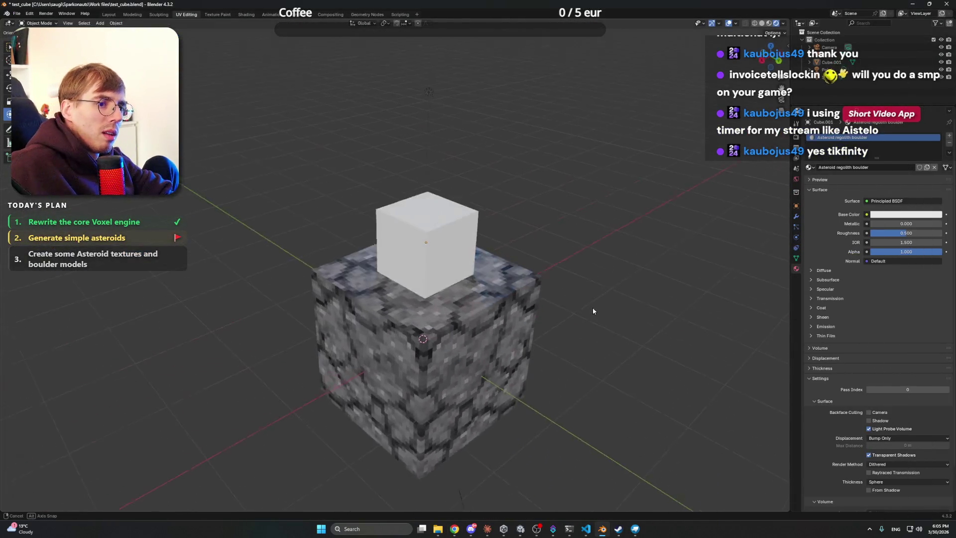
{"action": "left_click", "coordinate": [481, 261]}
{"action": "left_click_drag", "start_coordinate": [543, 254], "coordinate": [543, 249]}
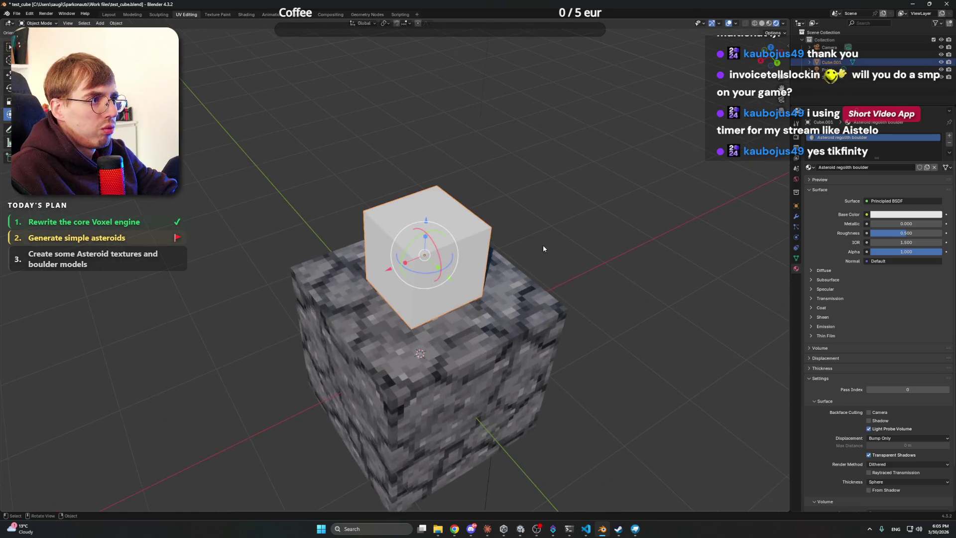
{"action": "right_click", "coordinate": [461, 221]}
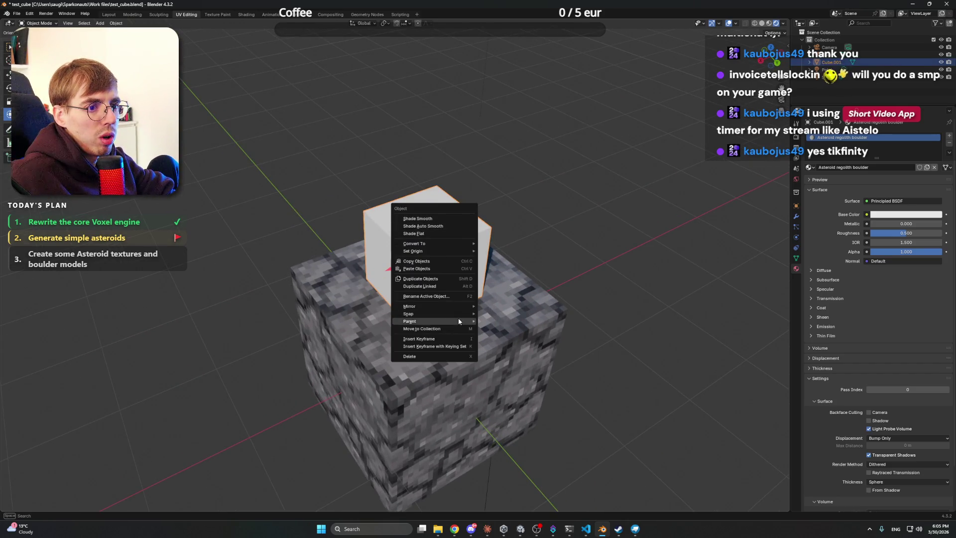
{"action": "key", "text": "alt+a"}
{"action": "key", "text": "a"}
{"action": "key", "text": "ctrl+v"}
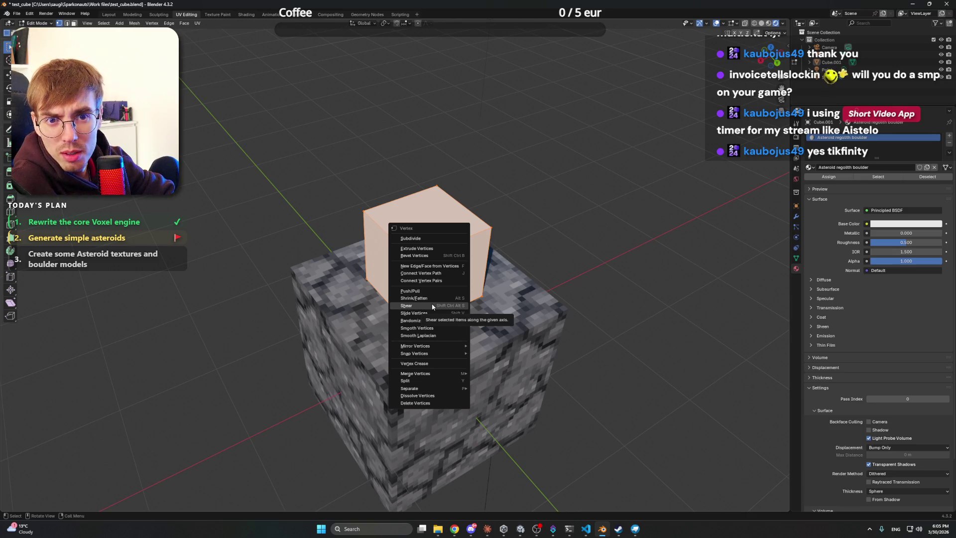
- Add two loop cuts across the small cube, undoing an accidental shear and edge rip
{"action": "left_click", "coordinate": [406, 305]}
{"action": "key", "text": "Escape"}
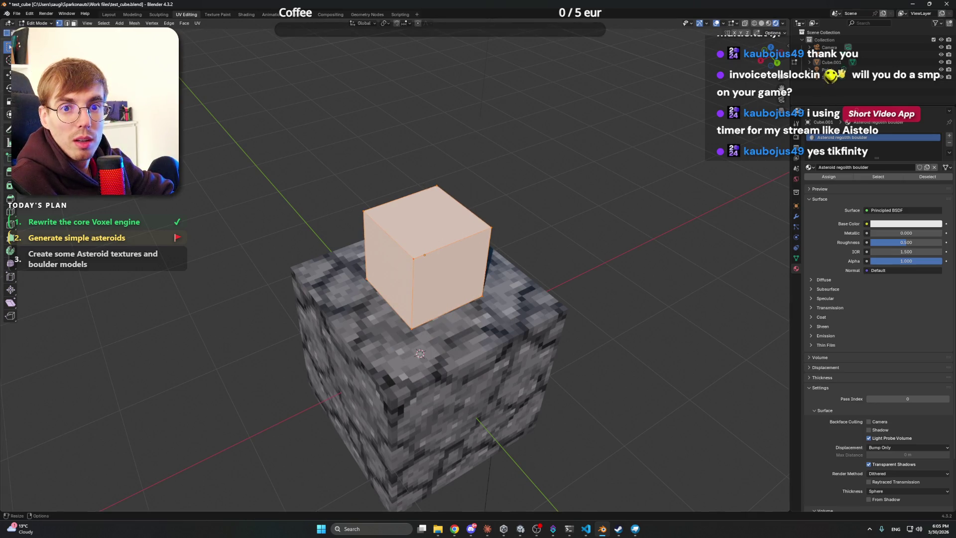
{"action": "left_click", "coordinate": [11, 213]}
{"action": "left_click", "coordinate": [424, 255]}
{"action": "left_click", "coordinate": [438, 230]}
{"action": "right_click", "coordinate": [565, 201]}
{"action": "key", "text": "g"}
{"action": "left_click", "coordinate": [453, 146]}
{"action": "key", "text": "ctrl+z"}
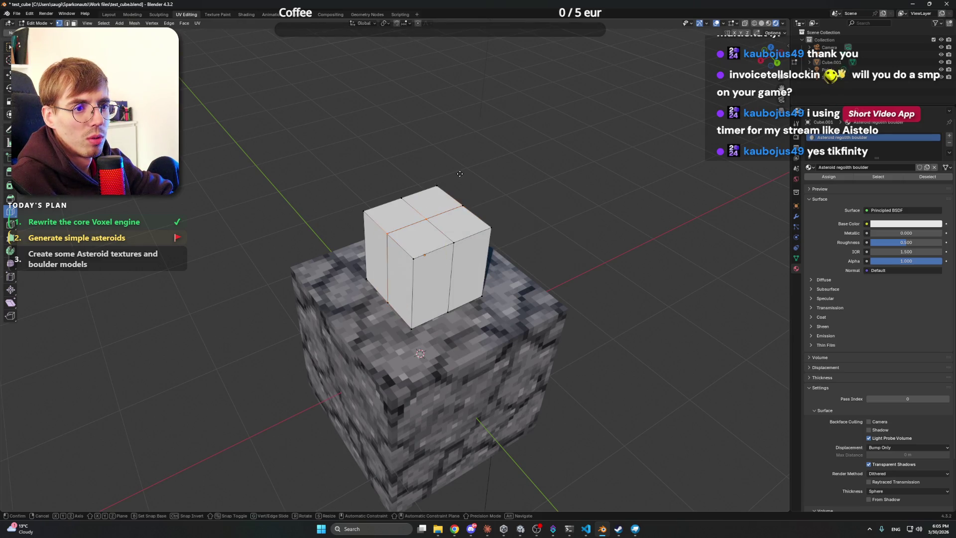
{"action": "right_click", "coordinate": [467, 175]}
{"action": "key", "text": "v"}
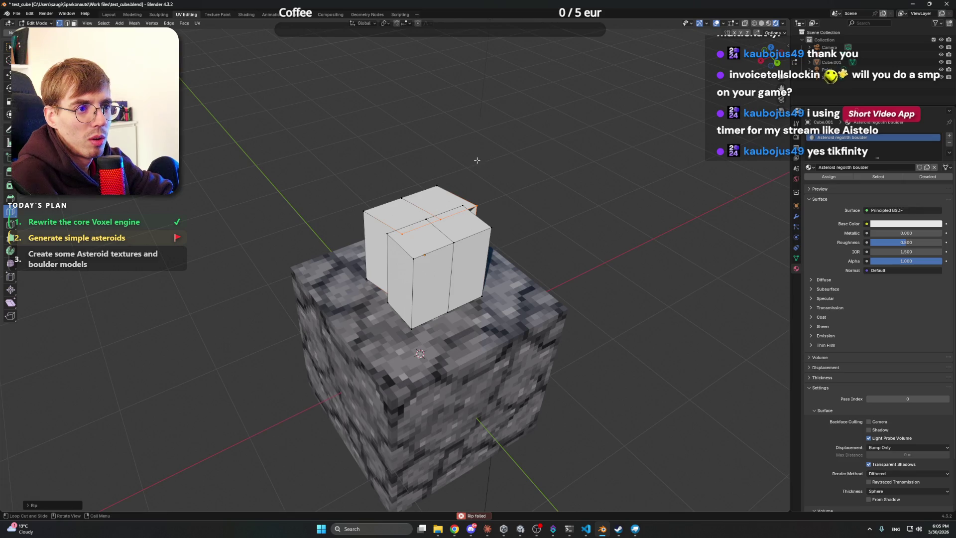
{"action": "key", "text": "c"}
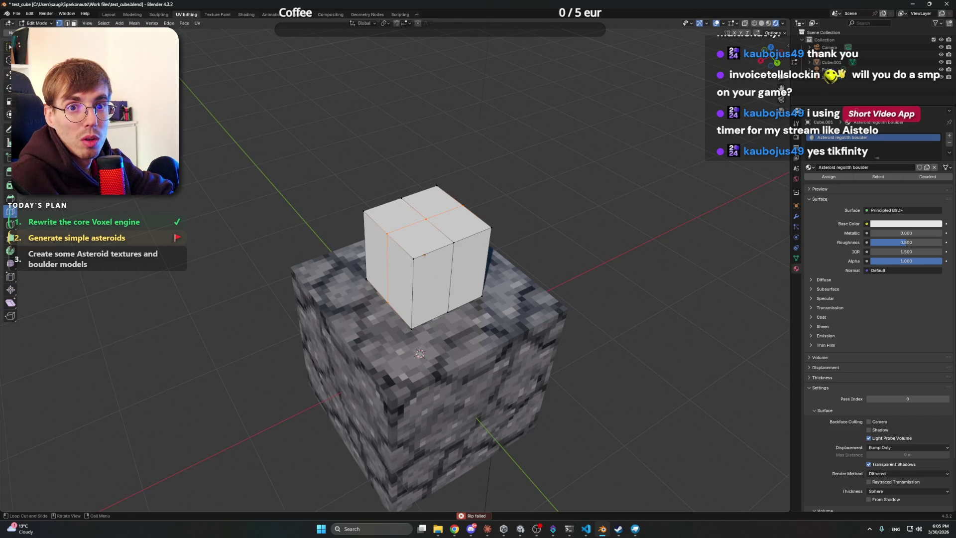
- Add a Subdivision Surface modifier (Catmull-Clark, viewport 1, render 2) to round the cube
{"action": "mouse_move", "coordinate": [498, 199]}
{"action": "left_mouse_down"}
{"action": "mouse_move", "coordinate": [531, 181]}
{"action": "mouse_move", "coordinate": [493, 199]}
{"action": "mouse_move", "coordinate": [494, 184]}
{"action": "mouse_move", "coordinate": [500, 219]}
{"action": "mouse_move", "coordinate": [519, 211]}
{"action": "left_mouse_up"}
{"action": "scroll", "coordinate": [519, 211], "scroll_direction": "up", "scroll_amount": 2}
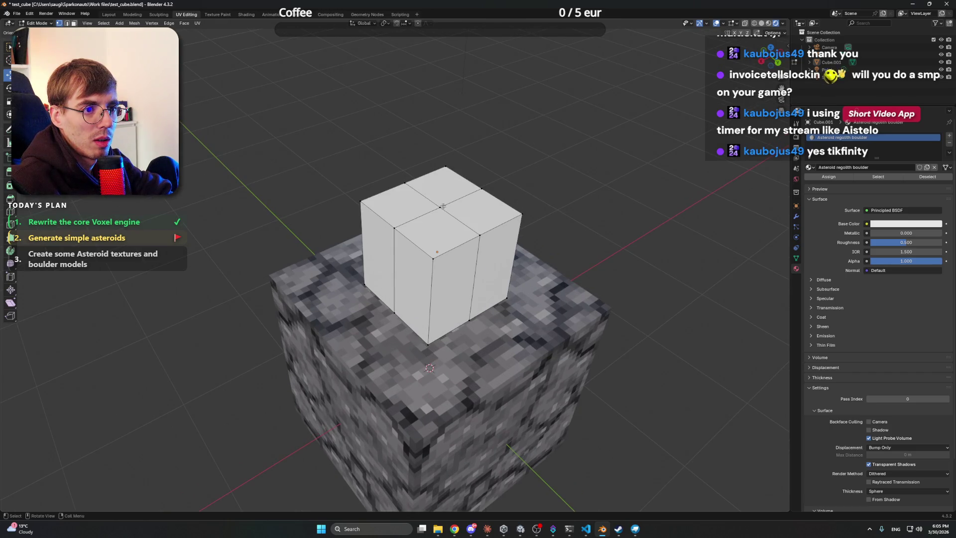
{"action": "left_click_drag", "start_coordinate": [450, 202], "coordinate": [595, 184]}
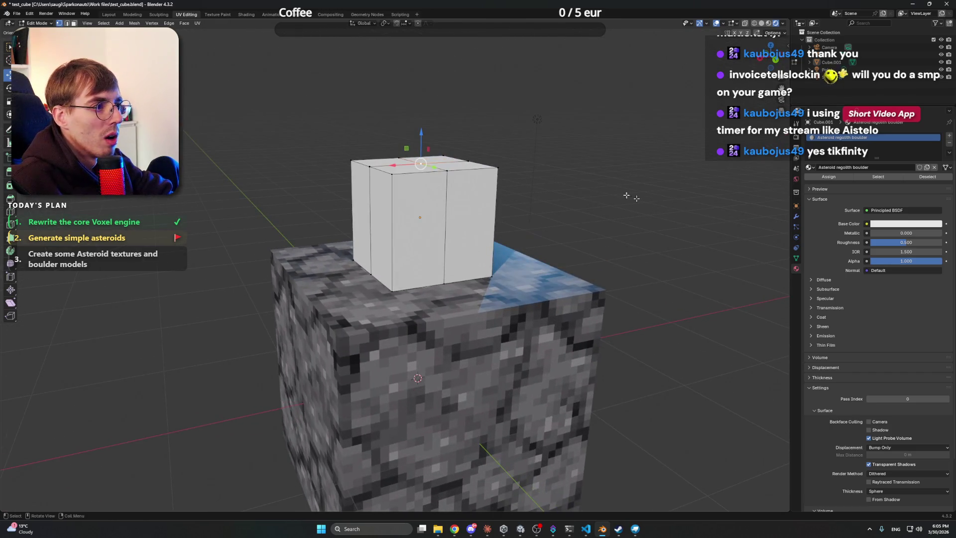
{"action": "left_click", "coordinate": [797, 257]}
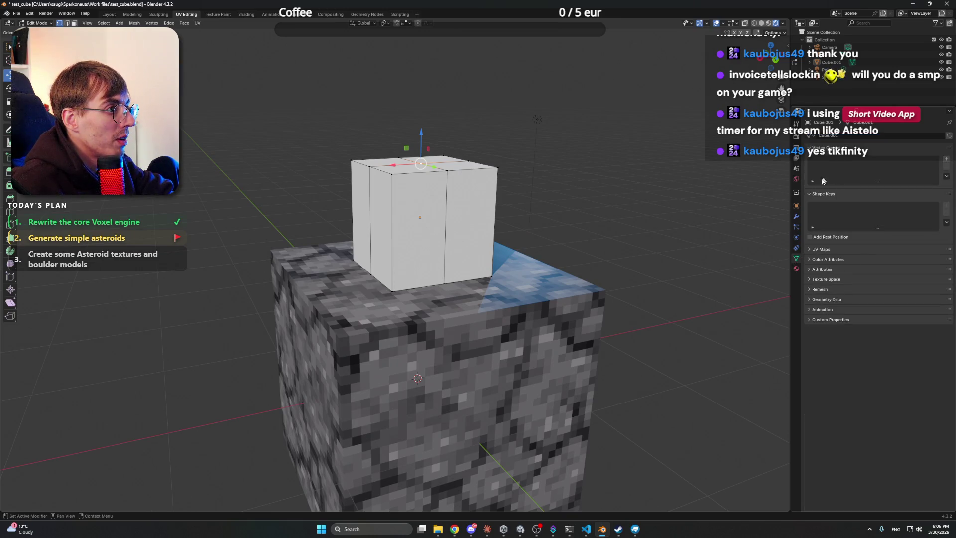
{"action": "left_click", "coordinate": [795, 216]}
{"action": "left_click", "coordinate": [854, 136]}
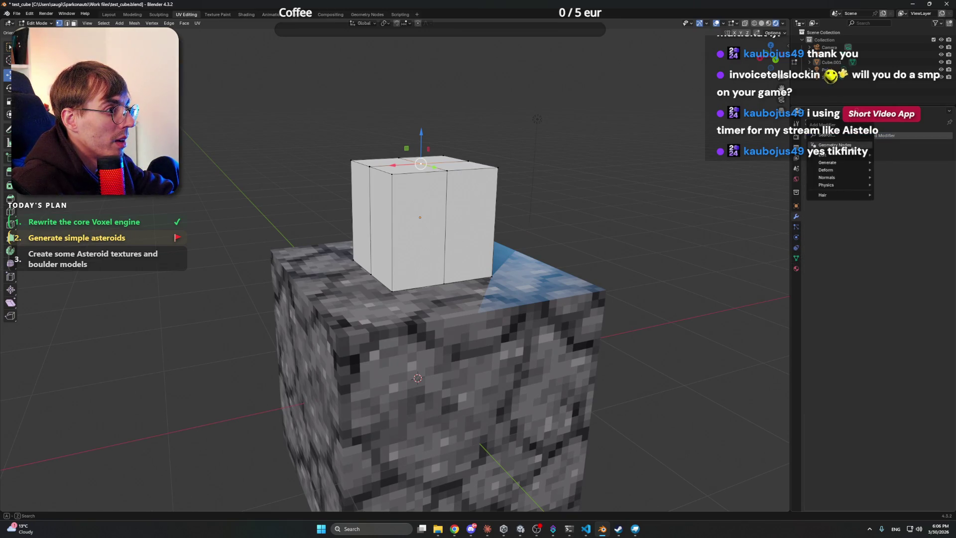
{"action": "mouse_move", "coordinate": [843, 156]}
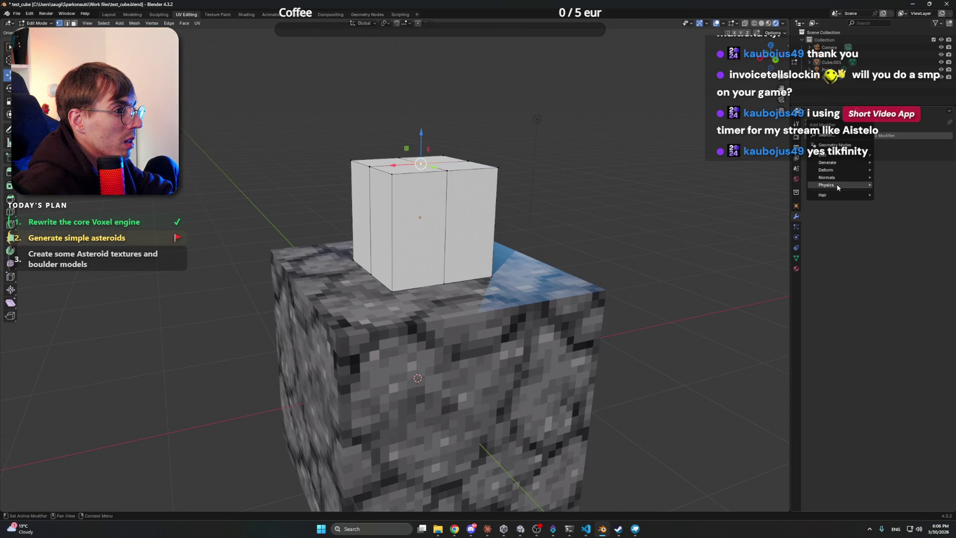
{"action": "mouse_move", "coordinate": [837, 188]}
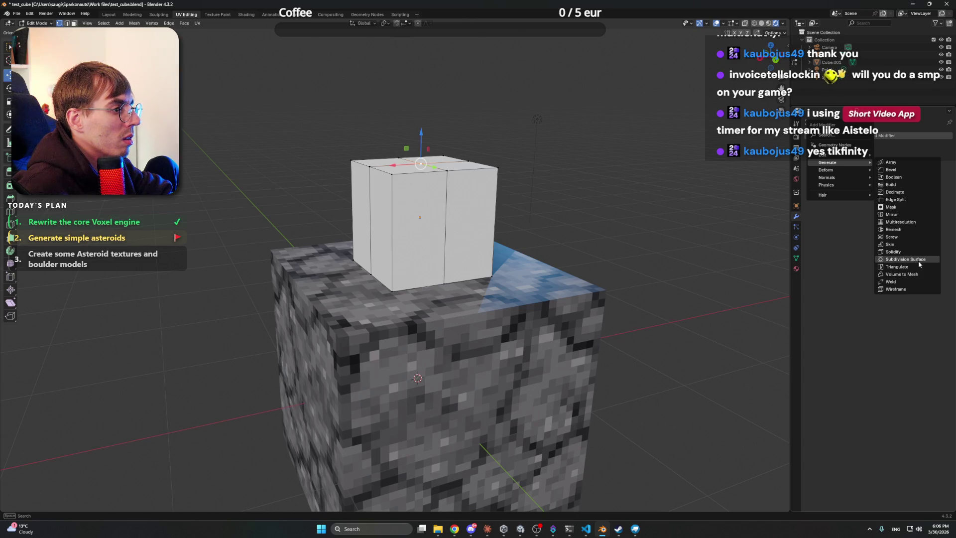
{"action": "left_click", "coordinate": [905, 259]}
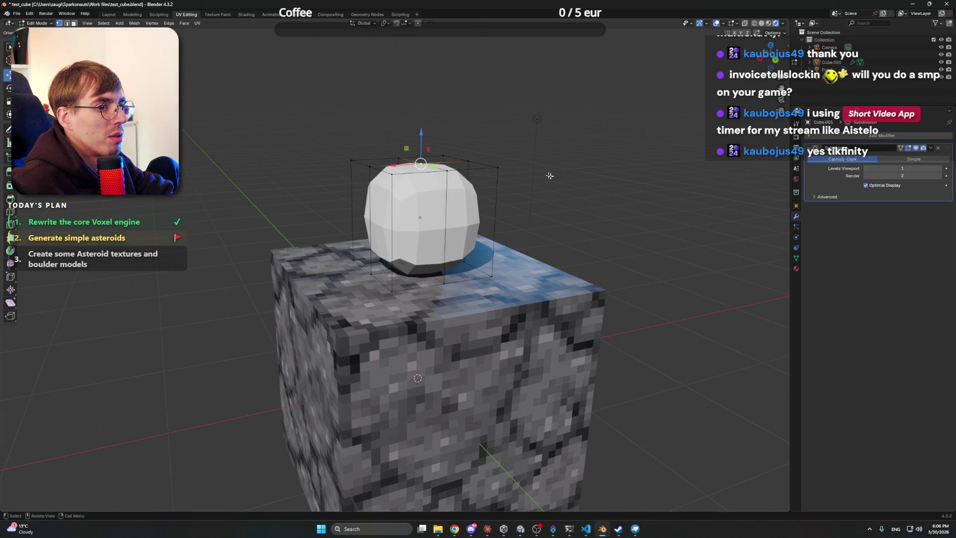
- Raise the boulder's top cage vertex straight up along Z
{"action": "mouse_move", "coordinate": [554, 176]}
{"action": "left_mouse_down"}
{"action": "mouse_move", "coordinate": [498, 164]}
{"action": "mouse_move", "coordinate": [447, 185]}
{"action": "left_mouse_up"}
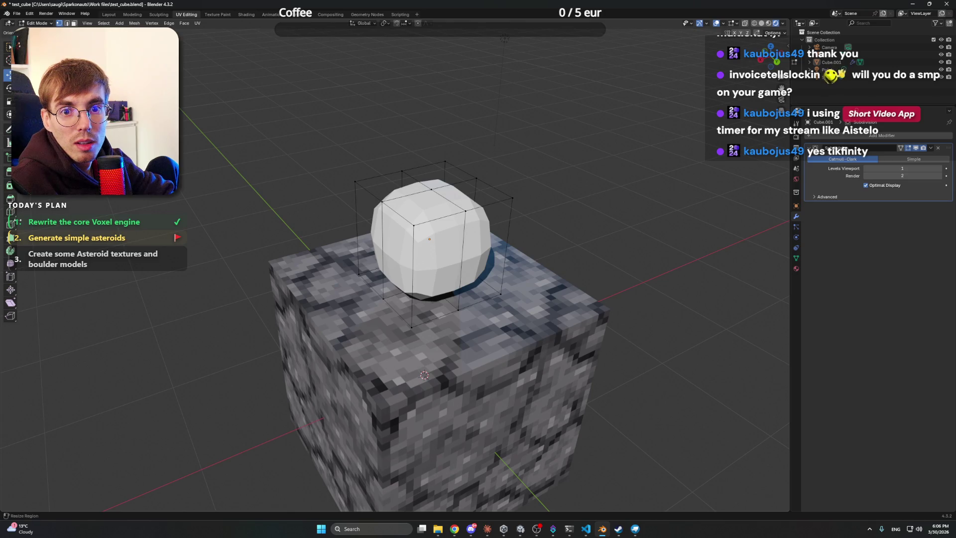
{"action": "left_click", "coordinate": [435, 199]}
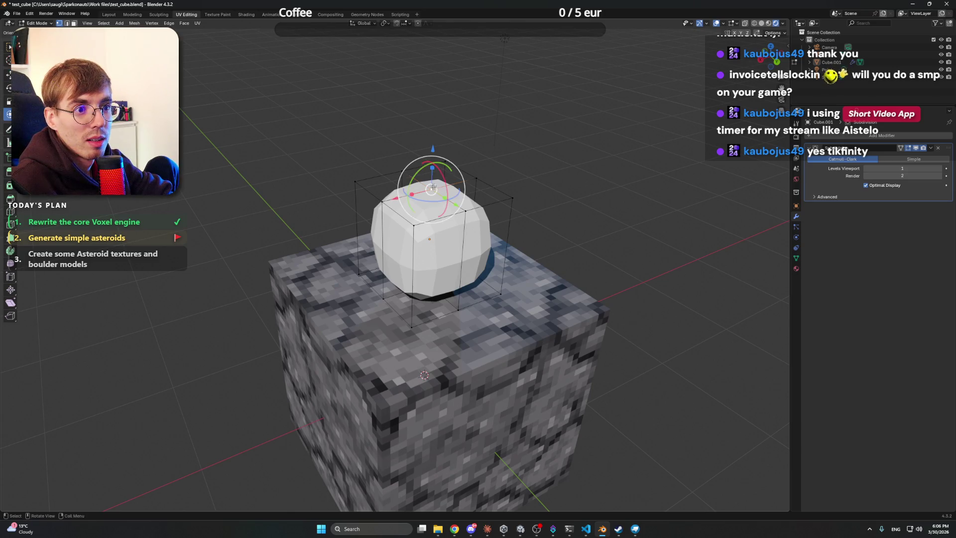
{"action": "key", "text": "g"}
{"action": "key", "text": "z"}
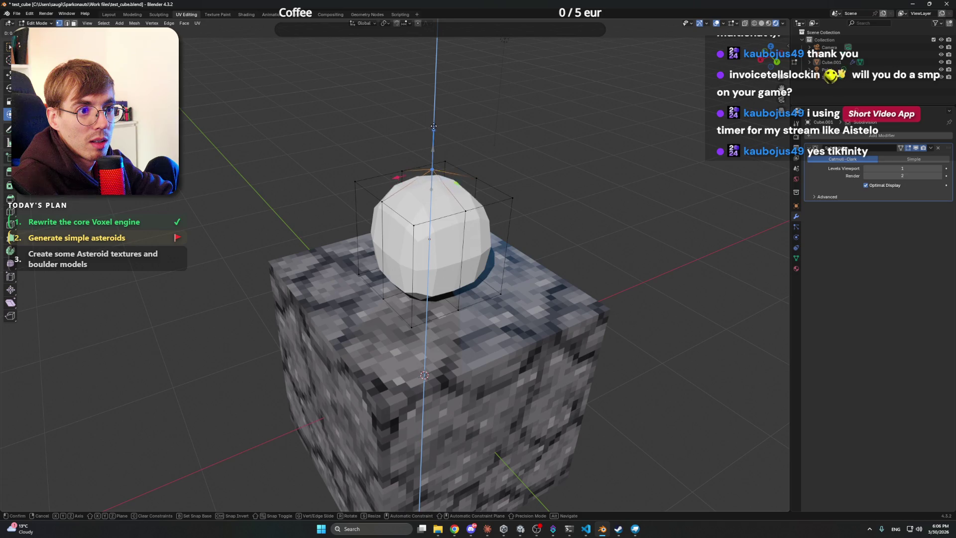
{"action": "left_click", "coordinate": [433, 123]}
- Pull lower cage vertices down-left and out to the right, and nudge the top vertex
{"action": "left_click", "coordinate": [409, 325]}
{"action": "left_click", "coordinate": [385, 297]}
{"action": "key", "text": "shift+space"}
{"action": "key", "text": "g"}
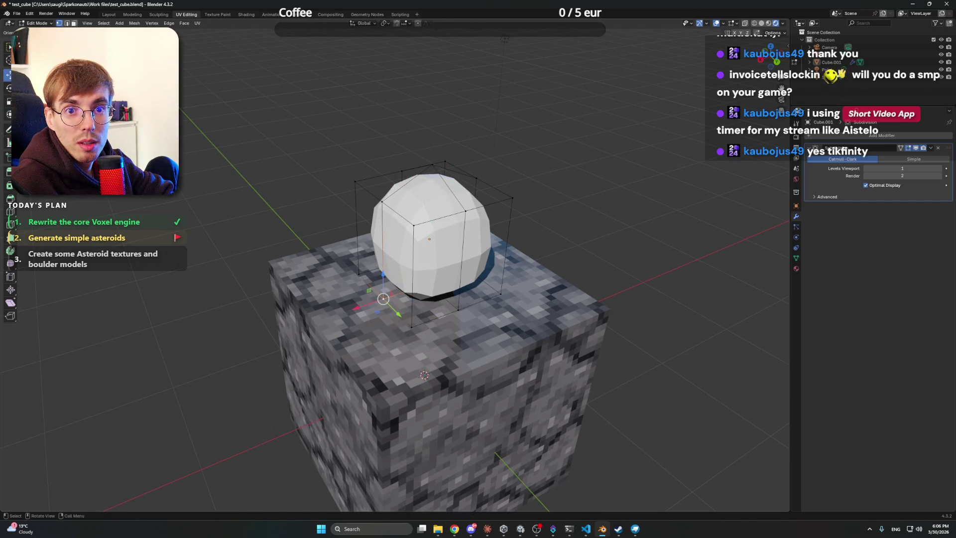
{"action": "left_click_drag", "start_coordinate": [387, 311], "coordinate": [374, 337]}
{"action": "left_click", "coordinate": [458, 310]}
{"action": "left_click_drag", "start_coordinate": [469, 326], "coordinate": [504, 334]}
{"action": "left_click", "coordinate": [412, 224]}
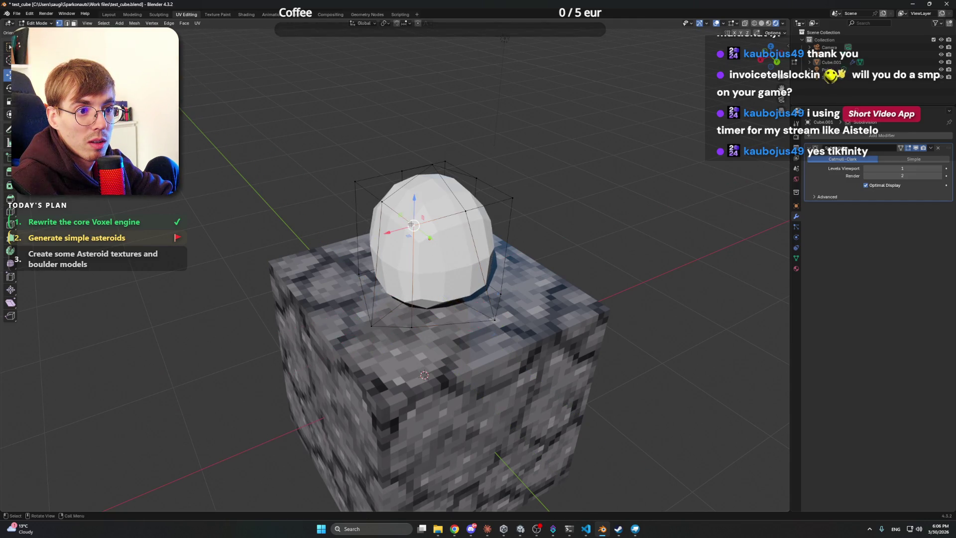
{"action": "left_click_drag", "start_coordinate": [416, 199], "coordinate": [416, 188]}
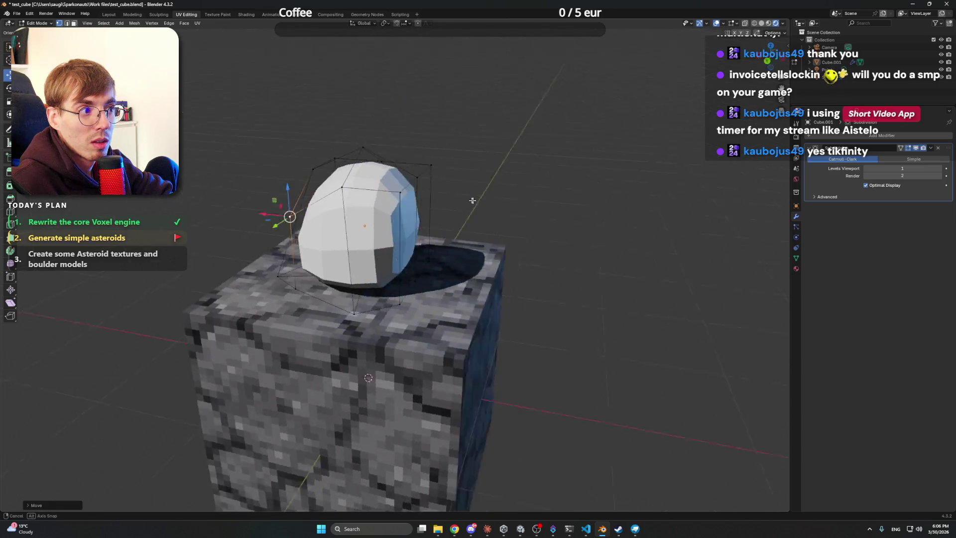
- Set the Subdivision render level to 1 and shift more vertices for a lumpier shape
{"action": "left_click", "coordinate": [865, 175]}
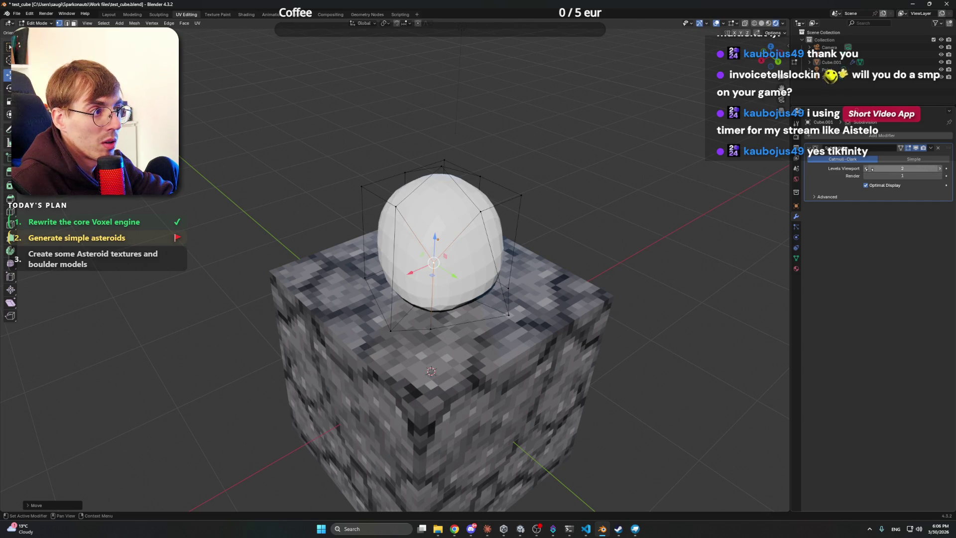
{"action": "mouse_move", "coordinate": [428, 224]}
{"action": "left_mouse_down"}
{"action": "mouse_move", "coordinate": [468, 226]}
{"action": "mouse_move", "coordinate": [448, 234]}
{"action": "left_mouse_up"}
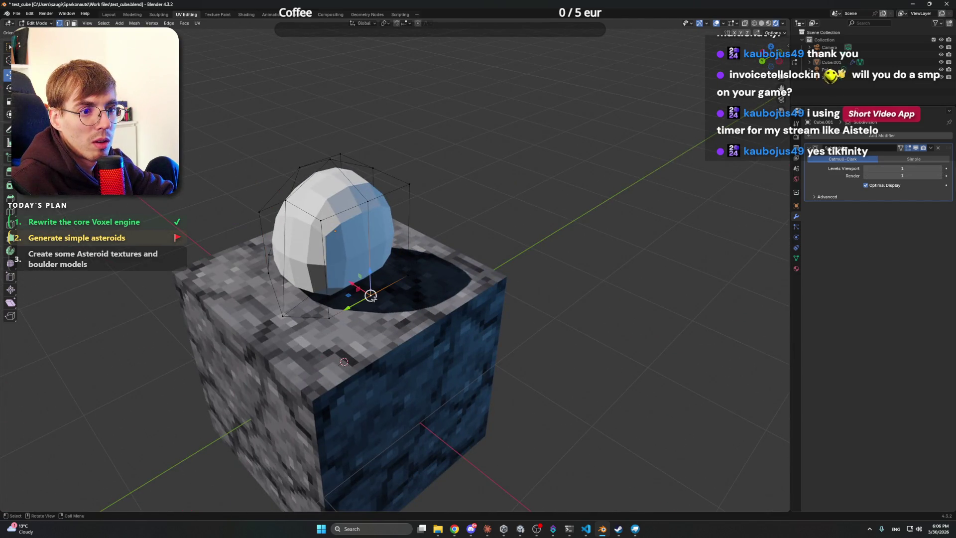
{"action": "left_click_drag", "start_coordinate": [357, 290], "coordinate": [396, 305]}
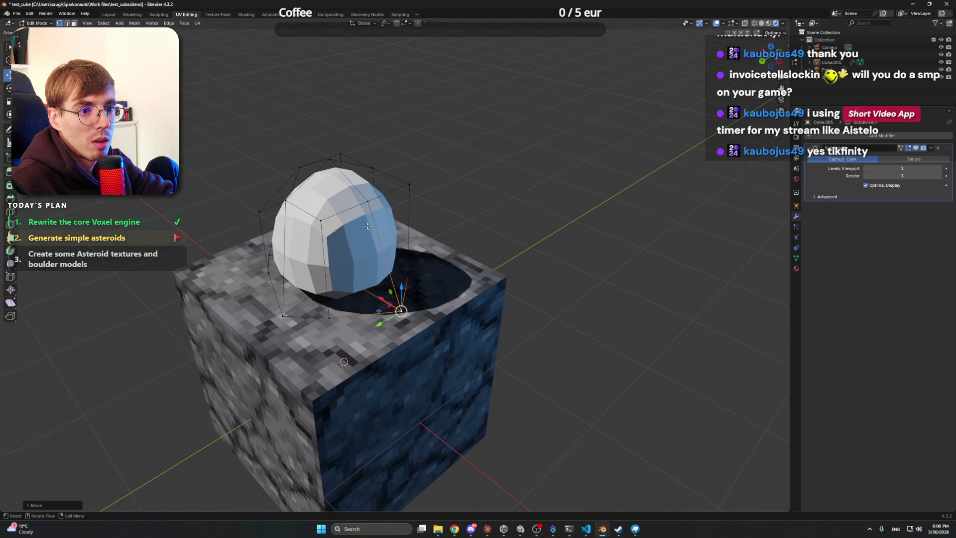
{"action": "left_click", "coordinate": [368, 201]}
{"action": "mouse_move", "coordinate": [348, 152]}
{"action": "left_mouse_down"}
{"action": "mouse_move", "coordinate": [349, 167]}
{"action": "mouse_move", "coordinate": [474, 154]}
{"action": "mouse_move", "coordinate": [515, 162]}
{"action": "mouse_move", "coordinate": [527, 219]}
{"action": "mouse_move", "coordinate": [499, 224]}
{"action": "mouse_move", "coordinate": [499, 239]}
{"action": "mouse_move", "coordinate": [457, 189]}
{"action": "mouse_move", "coordinate": [402, 213]}
{"action": "left_mouse_up"}
{"action": "left_click_drag", "start_coordinate": [500, 232], "coordinate": [571, 218]}
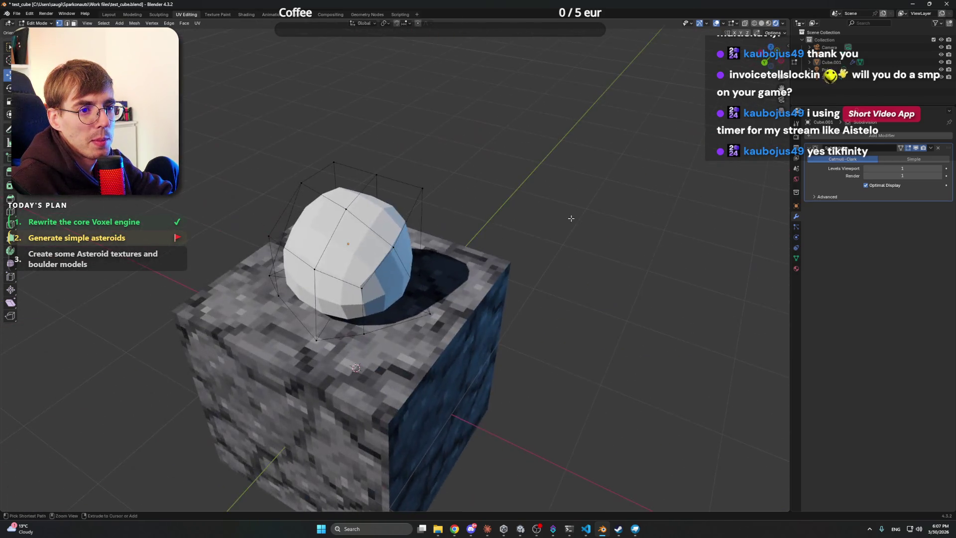
- Remove the Subdivision Surface modifier and lower the top, left and right ridge vertices
{"action": "left_click", "coordinate": [938, 148]}
{"action": "mouse_move", "coordinate": [448, 197]}
{"action": "left_mouse_down"}
{"action": "mouse_move", "coordinate": [594, 194]}
{"action": "mouse_move", "coordinate": [457, 234]}
{"action": "left_mouse_up"}
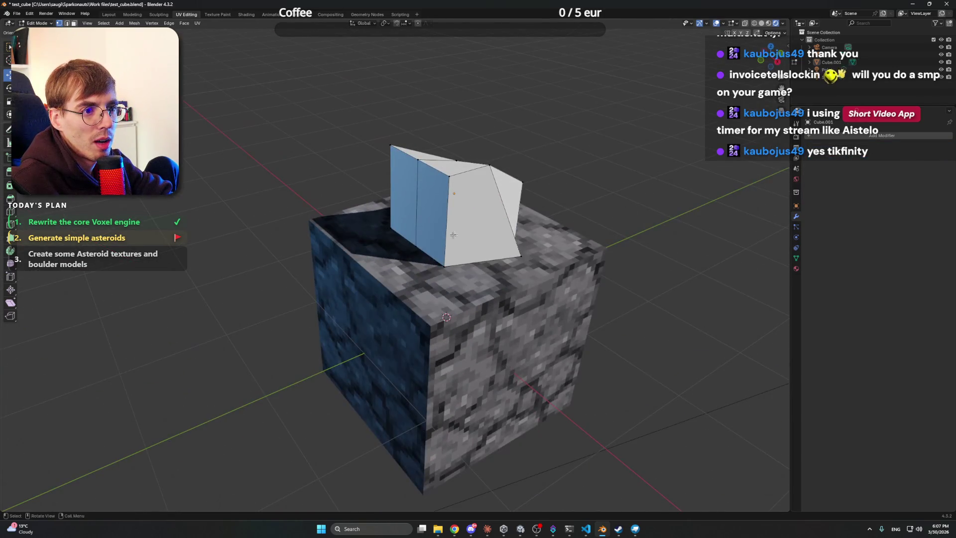
{"action": "left_click_drag", "start_coordinate": [449, 176], "coordinate": [438, 209]}
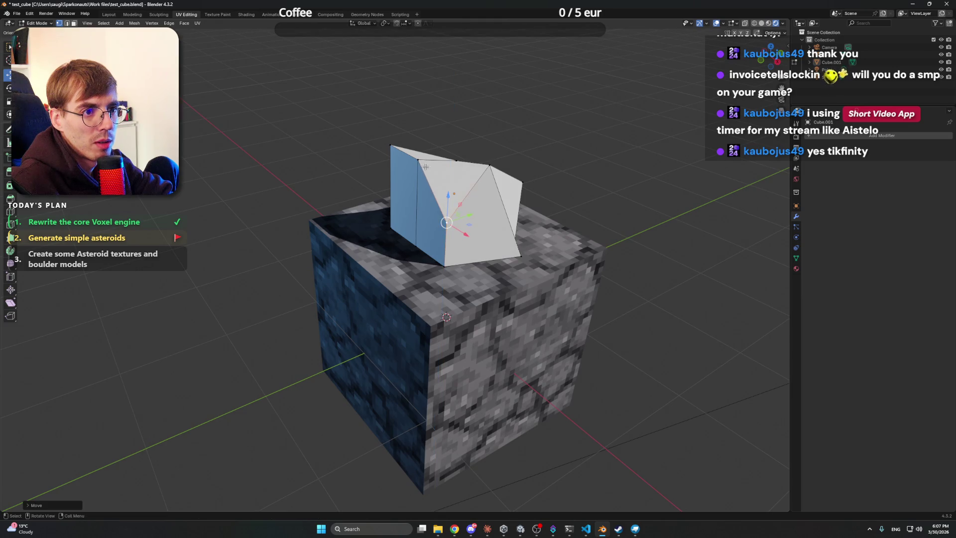
{"action": "left_click", "coordinate": [417, 159]}
{"action": "left_click_drag", "start_coordinate": [423, 131], "coordinate": [422, 172]}
{"action": "left_click", "coordinate": [391, 145]}
{"action": "left_click_drag", "start_coordinate": [390, 119], "coordinate": [398, 177]}
{"action": "left_click", "coordinate": [490, 164]}
{"action": "left_click_drag", "start_coordinate": [495, 138], "coordinate": [502, 171]}
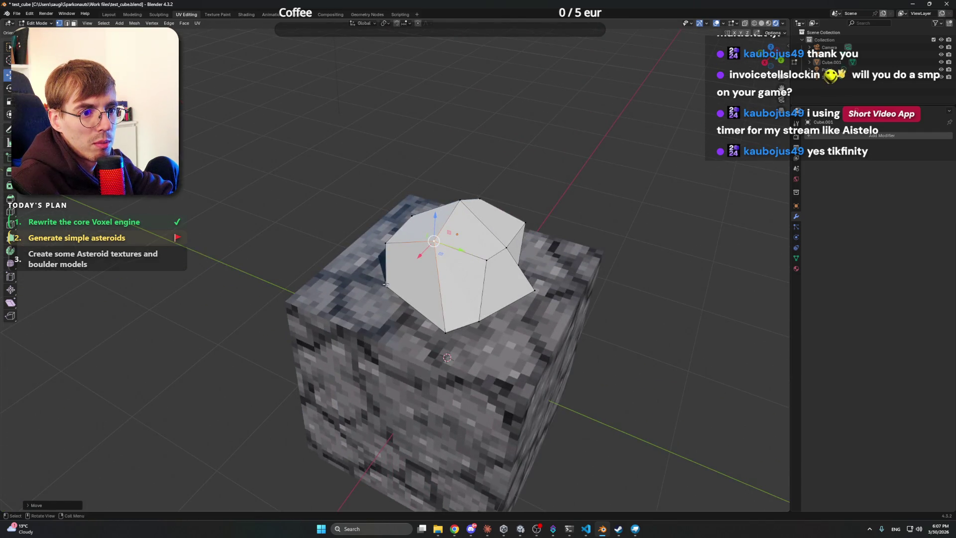
- Push the left-bottom vertex outward and move a near-side vertex along Z
{"action": "left_click_drag", "start_coordinate": [385, 284], "coordinate": [360, 288]}
{"action": "mouse_move", "coordinate": [386, 240]}
{"action": "left_mouse_down"}
{"action": "mouse_move", "coordinate": [479, 230]}
{"action": "mouse_move", "coordinate": [383, 239]}
{"action": "left_mouse_up"}
{"action": "left_click", "coordinate": [417, 238]}
{"action": "key", "text": "g"}
{"action": "key", "text": "z"}
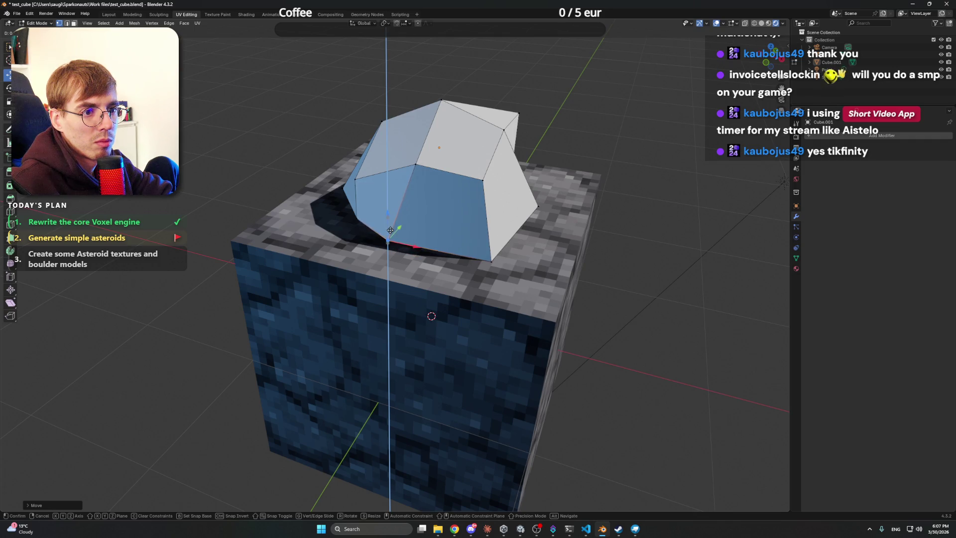
{"action": "left_click", "coordinate": [390, 235]}
{"action": "left_click_drag", "start_coordinate": [391, 234], "coordinate": [424, 206]}
{"action": "mouse_move", "coordinate": [346, 265]}
{"action": "left_mouse_down"}
{"action": "mouse_move", "coordinate": [329, 343]}
{"action": "mouse_move", "coordinate": [403, 318]}
{"action": "left_mouse_up"}
- Pull vertices outward along X and reshape faces on the rock's other side
{"action": "key", "text": "g"}
{"action": "key", "text": "x"}
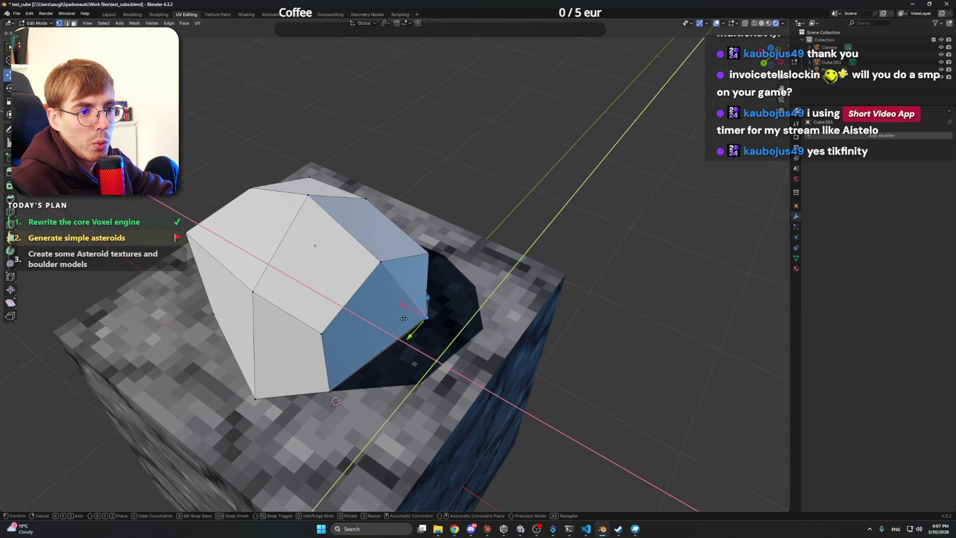
{"action": "left_click", "coordinate": [420, 325]}
{"action": "key", "text": "g"}
{"action": "left_click", "coordinate": [384, 270]}
{"action": "mouse_move", "coordinate": [317, 337]}
{"action": "left_mouse_down"}
{"action": "mouse_move", "coordinate": [433, 194]}
{"action": "mouse_move", "coordinate": [571, 210]}
{"action": "left_mouse_up"}
{"action": "key", "text": "g"}
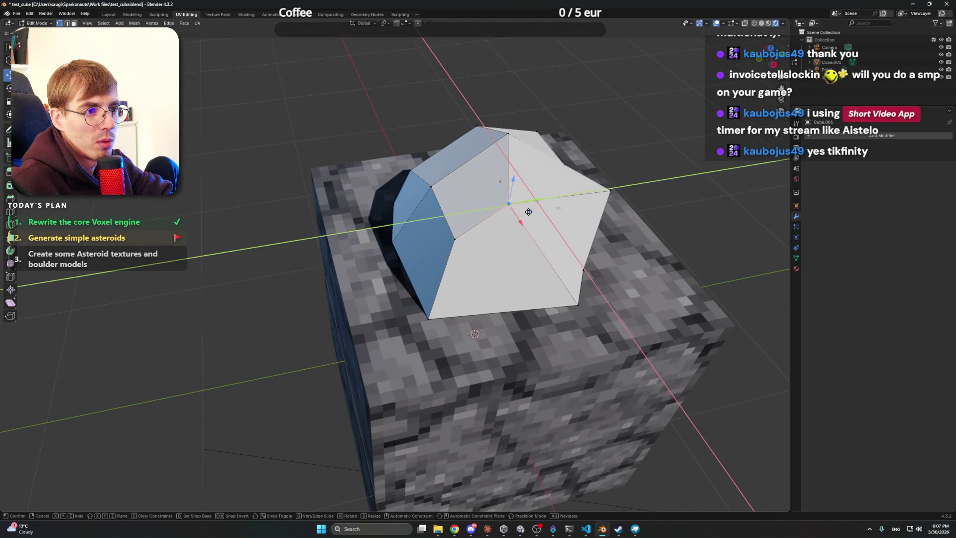
{"action": "left_click", "coordinate": [528, 199]}
- Move an edge of the asteroid outward, then return to Object Mode
{"action": "mouse_move", "coordinate": [438, 191]}
{"action": "left_mouse_down"}
{"action": "mouse_move", "coordinate": [417, 175]}
{"action": "mouse_move", "coordinate": [407, 283]}
{"action": "mouse_move", "coordinate": [422, 232]}
{"action": "mouse_move", "coordinate": [275, 194]}
{"action": "left_mouse_up"}
{"action": "left_click", "coordinate": [406, 287]}
{"action": "key", "text": "g"}
{"action": "left_click", "coordinate": [396, 299]}
{"action": "left_click", "coordinate": [246, 184]}
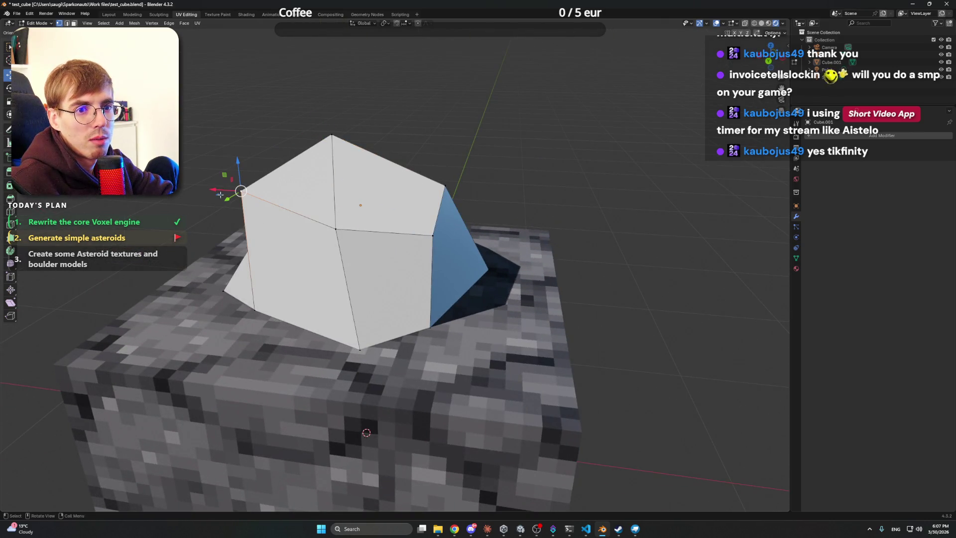
{"action": "scroll", "coordinate": [220, 195], "scroll_direction": "down", "scroll_amount": 5}
{"action": "mouse_move", "coordinate": [220, 195]}
{"action": "left_mouse_down"}
{"action": "mouse_move", "coordinate": [538, 187]}
{"action": "mouse_move", "coordinate": [514, 210]}
{"action": "left_mouse_up"}
{"action": "key", "text": "Tab"}
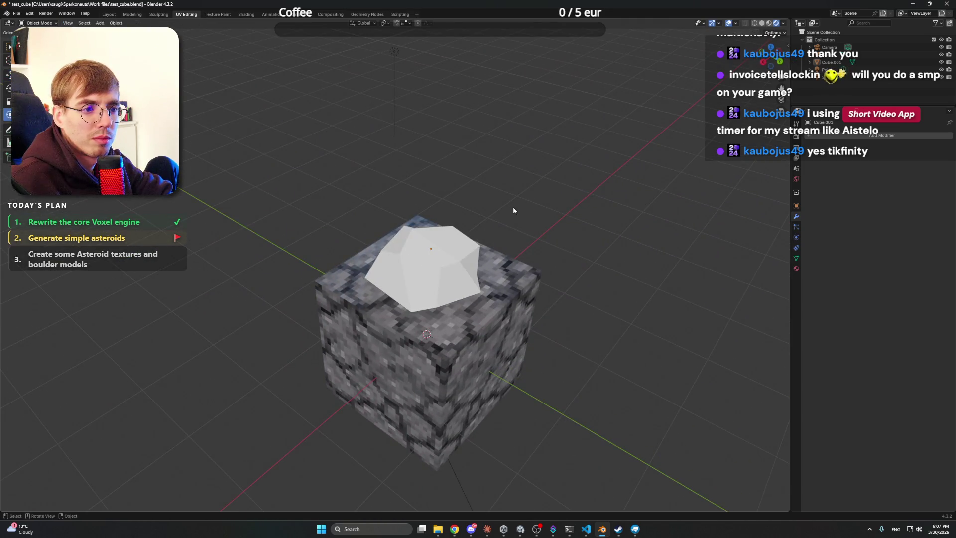
- Scale the asteroid down and raise it onto the top of the stone cube
{"action": "left_click", "coordinate": [460, 246]}
{"action": "mouse_move", "coordinate": [460, 246]}
{"action": "left_mouse_down"}
{"action": "mouse_move", "coordinate": [579, 199]}
{"action": "mouse_move", "coordinate": [491, 205]}
{"action": "mouse_move", "coordinate": [485, 240]}
{"action": "mouse_move", "coordinate": [452, 267]}
{"action": "mouse_move", "coordinate": [505, 285]}
{"action": "mouse_move", "coordinate": [503, 247]}
{"action": "left_mouse_up"}
{"action": "key", "text": "s"}
{"action": "left_click", "coordinate": [534, 203]}
{"action": "left_click", "coordinate": [9, 74]}
{"action": "left_click_drag", "start_coordinate": [440, 259], "coordinate": [440, 211]}
{"action": "left_click", "coordinate": [567, 215]}
- Rename the asteroid object from Cube.001 to 'boulder'
{"action": "mouse_move", "coordinate": [567, 215]}
{"action": "left_mouse_down"}
{"action": "mouse_move", "coordinate": [492, 199]}
{"action": "mouse_move", "coordinate": [444, 231]}
{"action": "left_mouse_up"}
{"action": "mouse_move", "coordinate": [572, 218]}
{"action": "left_mouse_down"}
{"action": "mouse_move", "coordinate": [508, 202]}
{"action": "mouse_move", "coordinate": [549, 208]}
{"action": "left_mouse_up"}
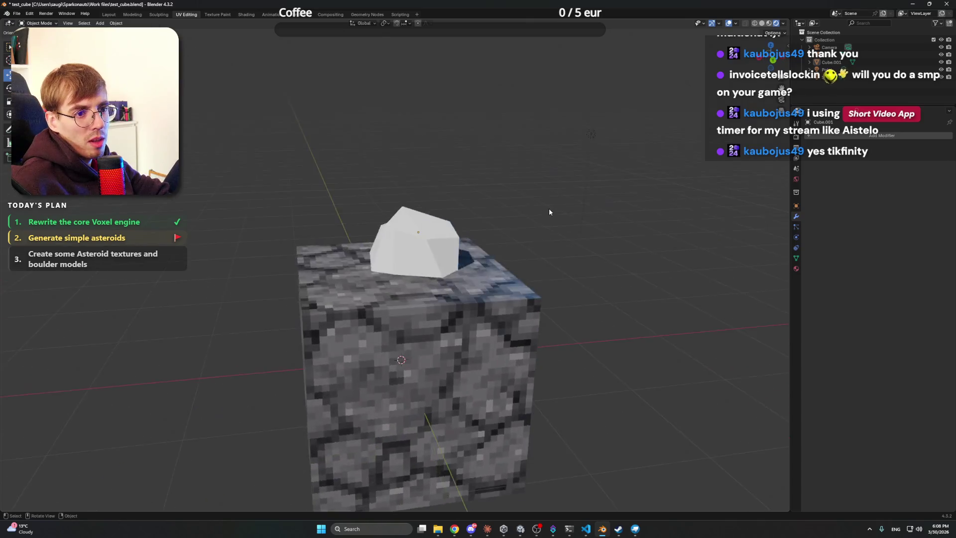
{"action": "scroll", "coordinate": [549, 208], "scroll_direction": "down", "scroll_amount": 5}
{"action": "scroll", "coordinate": [478, 217], "scroll_direction": "up", "scroll_amount": 5}
{"action": "left_click", "coordinate": [449, 254]}
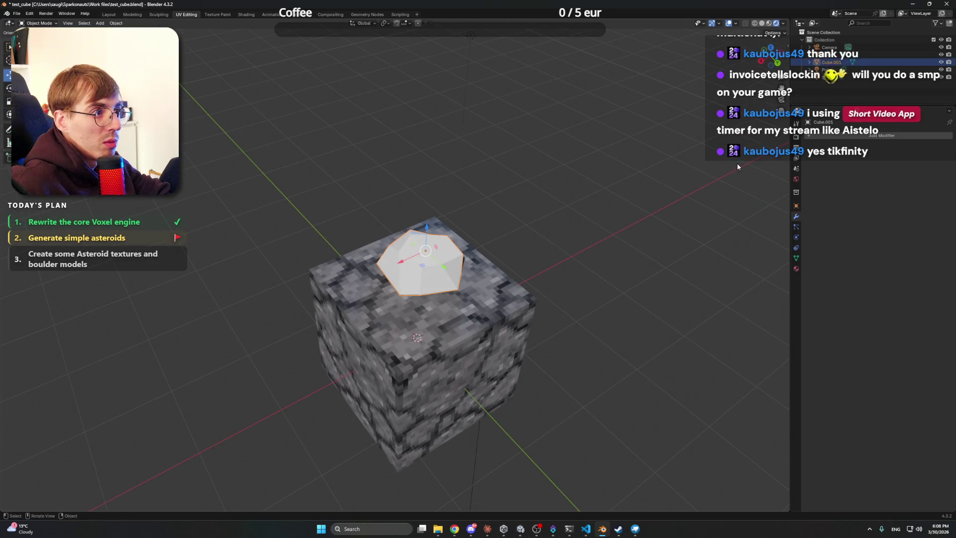
{"action": "key", "text": "F2"}
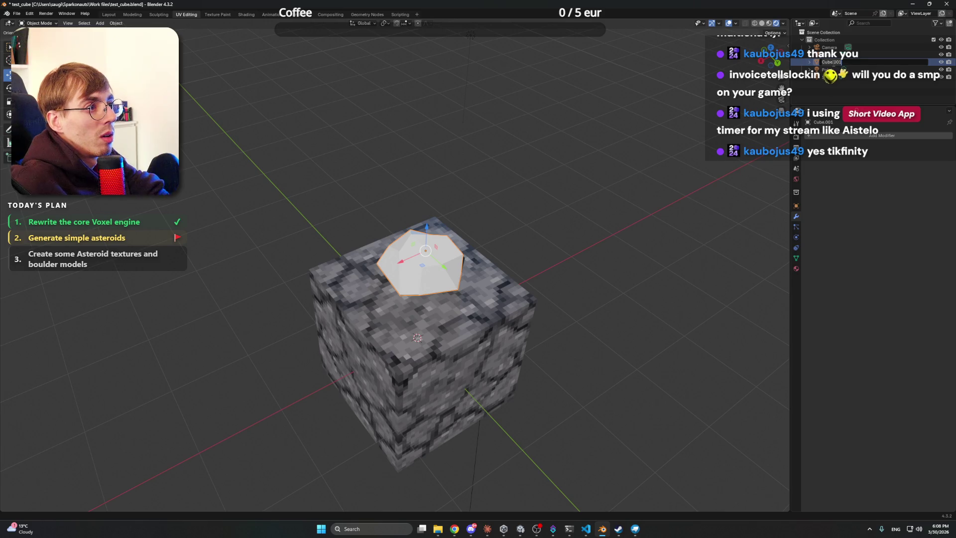
{"action": "type", "text": "boulder"}
{"action": "key", "text": "Return"}
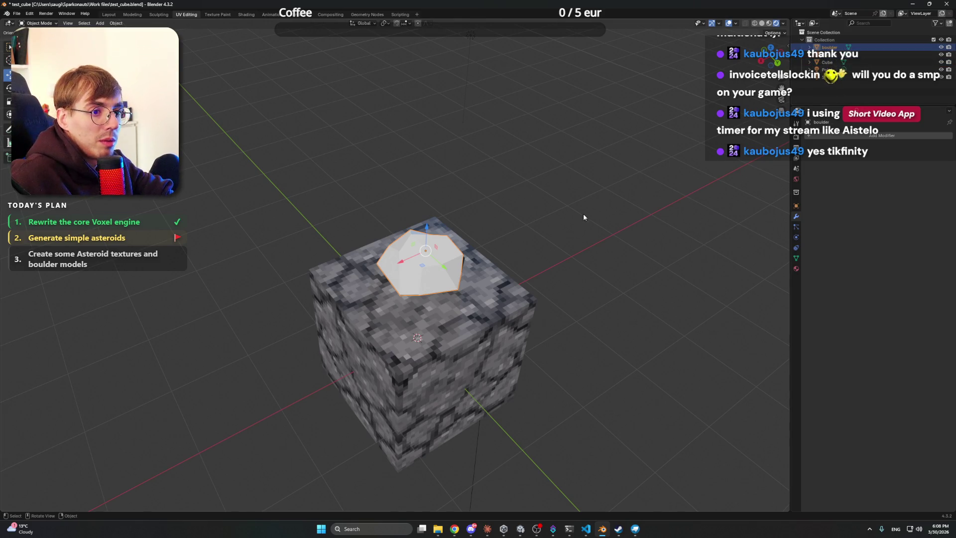
- Show the boulder's material properties, keeping its current size
{"action": "mouse_move", "coordinate": [455, 250]}
{"action": "left_mouse_down"}
{"action": "mouse_move", "coordinate": [557, 228]}
{"action": "mouse_move", "coordinate": [510, 218]}
{"action": "mouse_move", "coordinate": [553, 222]}
{"action": "left_mouse_up"}
{"action": "key", "text": "s"}
{"action": "right_click", "coordinate": [565, 221]}
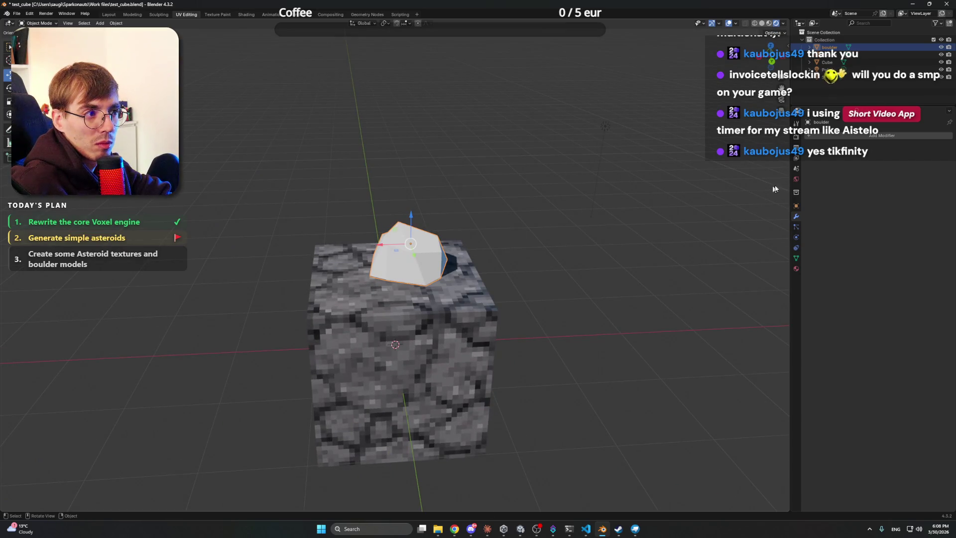
{"action": "left_click", "coordinate": [796, 269]}
{"action": "left_click", "coordinate": [853, 179]}
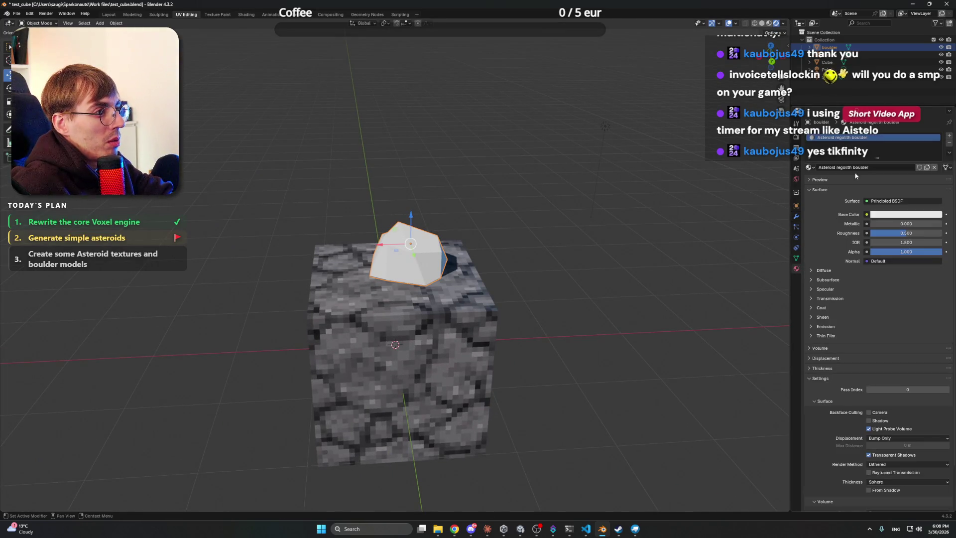
- Link an Image Texture loaded from Textures/Asteroid_regolith.png to the Base Color
{"action": "left_click", "coordinate": [866, 214]}
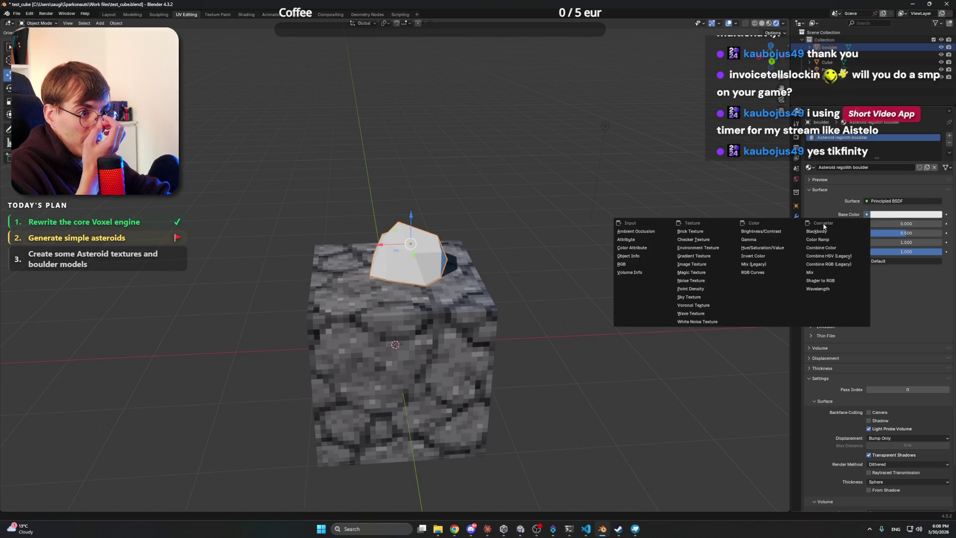
{"action": "left_click", "coordinate": [715, 268]}
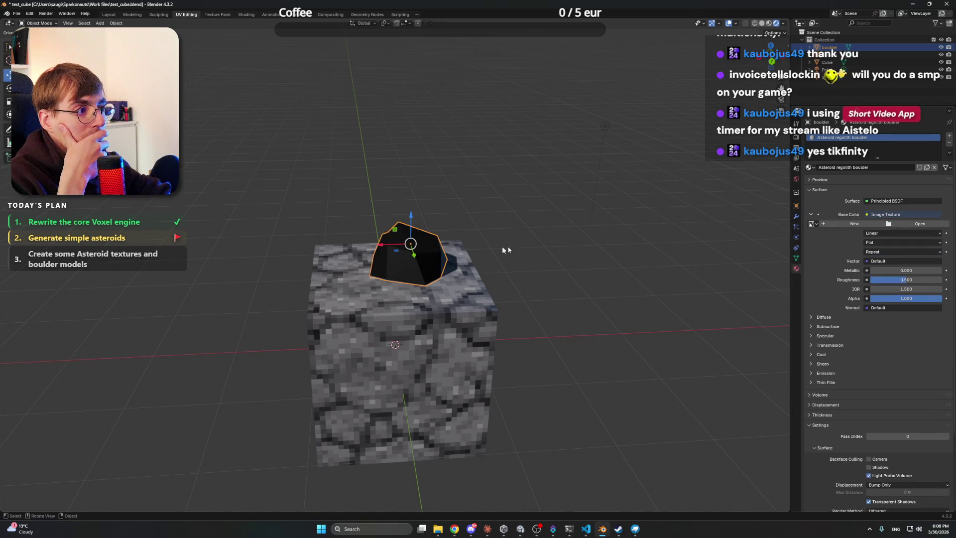
{"action": "left_click", "coordinate": [904, 224]}
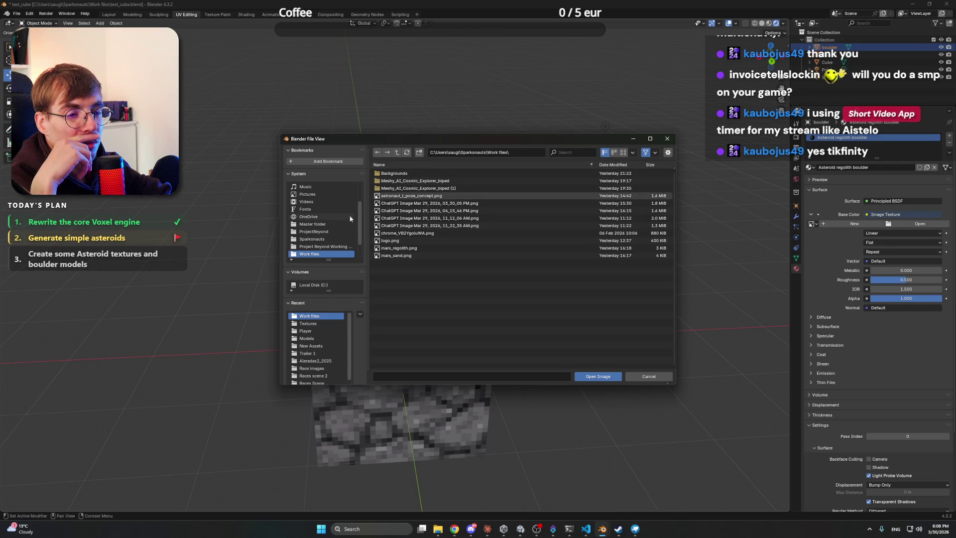
{"action": "left_click", "coordinate": [329, 246]}
{"action": "double_click", "coordinate": [406, 183]}
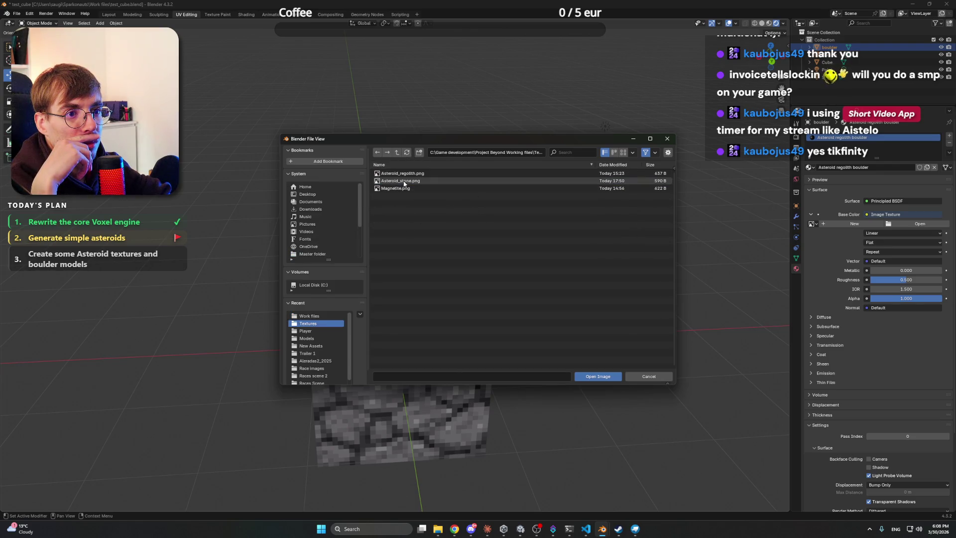
{"action": "double_click", "coordinate": [435, 173]}
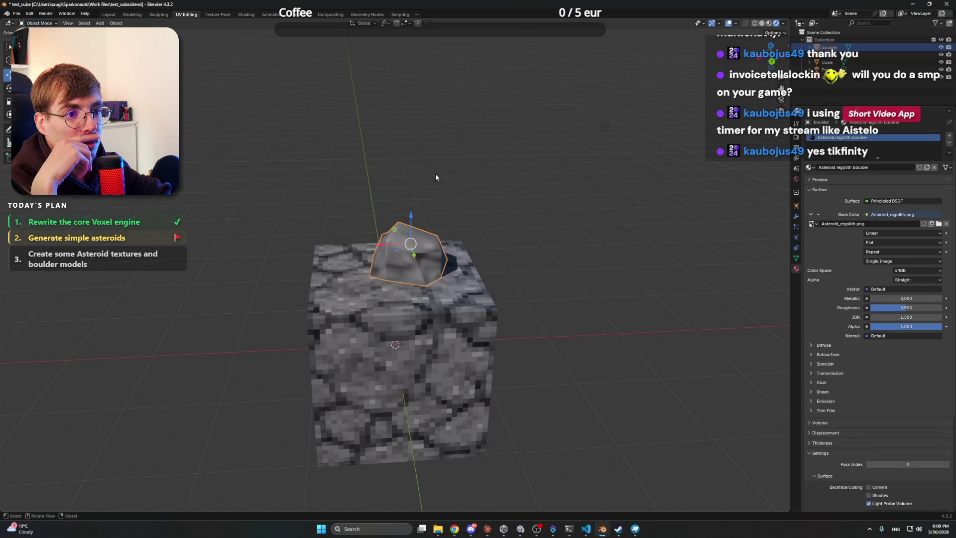
- Set the texture interpolation to Closest for a crisp pixelated look
{"action": "left_click", "coordinate": [882, 234]}
{"action": "left_click", "coordinate": [879, 258]}
{"action": "mouse_move", "coordinate": [438, 199]}
{"action": "left_mouse_down"}
{"action": "mouse_move", "coordinate": [511, 196]}
{"action": "mouse_move", "coordinate": [461, 186]}
{"action": "mouse_move", "coordinate": [403, 198]}
{"action": "mouse_move", "coordinate": [561, 199]}
{"action": "mouse_move", "coordinate": [404, 211]}
{"action": "left_mouse_up"}
{"action": "scroll", "coordinate": [407, 198], "scroll_direction": "down", "scroll_amount": 5}
{"action": "scroll", "coordinate": [487, 192], "scroll_direction": "up", "scroll_amount": 7}
{"action": "scroll", "coordinate": [529, 209], "scroll_direction": "down", "scroll_amount": 5}
{"action": "scroll", "coordinate": [457, 204], "scroll_direction": "up", "scroll_amount": 5}
{"action": "scroll", "coordinate": [448, 184], "scroll_direction": "down", "scroll_amount": 6}
{"action": "mouse_move", "coordinate": [448, 185]}
{"action": "left_mouse_down"}
{"action": "mouse_move", "coordinate": [437, 174]}
{"action": "mouse_move", "coordinate": [382, 183]}
{"action": "mouse_move", "coordinate": [449, 262]}
{"action": "left_mouse_up"}
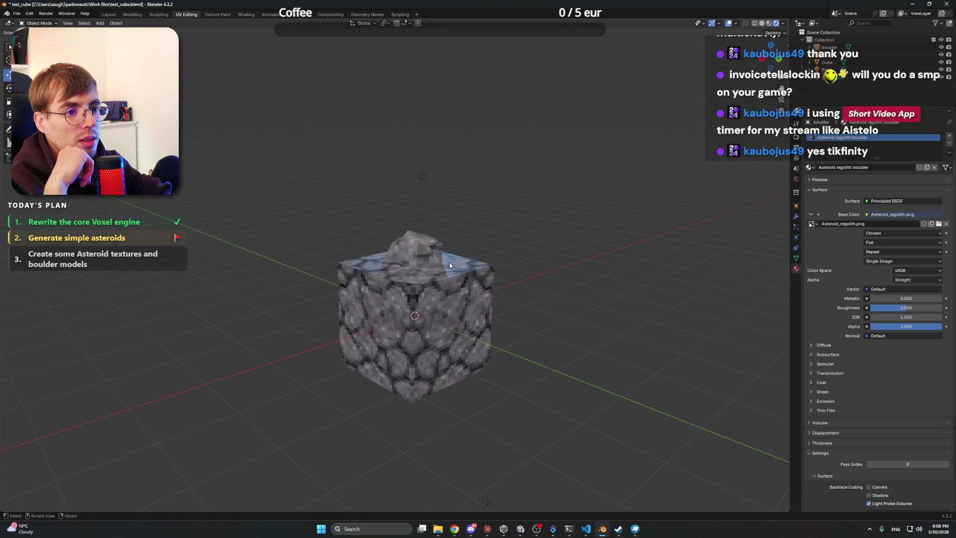
- Apply Shade Smooth to the boulder
{"action": "mouse_move", "coordinate": [523, 241]}
{"action": "left_mouse_down"}
{"action": "mouse_move", "coordinate": [482, 207]}
{"action": "mouse_move", "coordinate": [470, 233]}
{"action": "left_mouse_up"}
{"action": "scroll", "coordinate": [483, 207], "scroll_direction": "up", "scroll_amount": 2}
{"action": "mouse_move", "coordinate": [559, 203]}
{"action": "left_mouse_down"}
{"action": "mouse_move", "coordinate": [508, 177]}
{"action": "mouse_move", "coordinate": [436, 173]}
{"action": "mouse_move", "coordinate": [511, 181]}
{"action": "mouse_move", "coordinate": [494, 175]}
{"action": "left_mouse_up"}
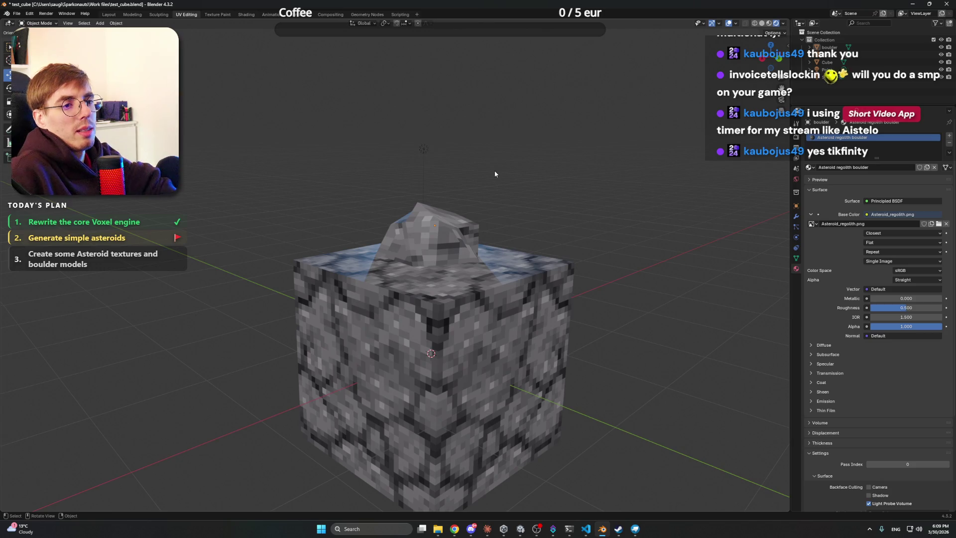
{"action": "mouse_move", "coordinate": [452, 239]}
{"action": "left_mouse_down"}
{"action": "mouse_move", "coordinate": [501, 213]}
{"action": "mouse_move", "coordinate": [438, 252]}
{"action": "mouse_move", "coordinate": [416, 204]}
{"action": "mouse_move", "coordinate": [389, 213]}
{"action": "mouse_move", "coordinate": [482, 219]}
{"action": "mouse_move", "coordinate": [500, 212]}
{"action": "mouse_move", "coordinate": [495, 203]}
{"action": "mouse_move", "coordinate": [522, 209]}
{"action": "mouse_move", "coordinate": [474, 211]}
{"action": "mouse_move", "coordinate": [508, 199]}
{"action": "mouse_move", "coordinate": [485, 293]}
{"action": "mouse_move", "coordinate": [498, 291]}
{"action": "mouse_move", "coordinate": [545, 189]}
{"action": "mouse_move", "coordinate": [465, 223]}
{"action": "mouse_move", "coordinate": [573, 204]}
{"action": "mouse_move", "coordinate": [526, 217]}
{"action": "mouse_move", "coordinate": [492, 209]}
{"action": "mouse_move", "coordinate": [575, 183]}
{"action": "mouse_move", "coordinate": [611, 182]}
{"action": "mouse_move", "coordinate": [620, 214]}
{"action": "mouse_move", "coordinate": [619, 148]}
{"action": "left_mouse_up"}
{"action": "right_click", "coordinate": [491, 209]}
{"action": "left_click", "coordinate": [491, 209]}
{"action": "left_click", "coordinate": [619, 148]}
- Move the boulder across the cube's top so it sits partly sunk in
{"action": "mouse_move", "coordinate": [502, 208]}
{"action": "left_mouse_down"}
{"action": "mouse_move", "coordinate": [556, 125]}
{"action": "mouse_move", "coordinate": [510, 121]}
{"action": "mouse_move", "coordinate": [378, 217]}
{"action": "left_mouse_up"}
{"action": "mouse_move", "coordinate": [449, 283]}
{"action": "left_mouse_down"}
{"action": "mouse_move", "coordinate": [545, 243]}
{"action": "mouse_move", "coordinate": [416, 248]}
{"action": "mouse_move", "coordinate": [390, 289]}
{"action": "mouse_move", "coordinate": [309, 259]}
{"action": "mouse_move", "coordinate": [319, 239]}
{"action": "mouse_move", "coordinate": [559, 205]}
{"action": "left_mouse_up"}
{"action": "scroll", "coordinate": [558, 190], "scroll_direction": "down", "scroll_amount": 6}
{"action": "mouse_move", "coordinate": [479, 208]}
{"action": "left_mouse_down"}
{"action": "mouse_move", "coordinate": [416, 207]}
{"action": "mouse_move", "coordinate": [457, 196]}
{"action": "mouse_move", "coordinate": [475, 204]}
{"action": "left_mouse_up"}
{"action": "scroll", "coordinate": [475, 207], "scroll_direction": "up", "scroll_amount": 4}
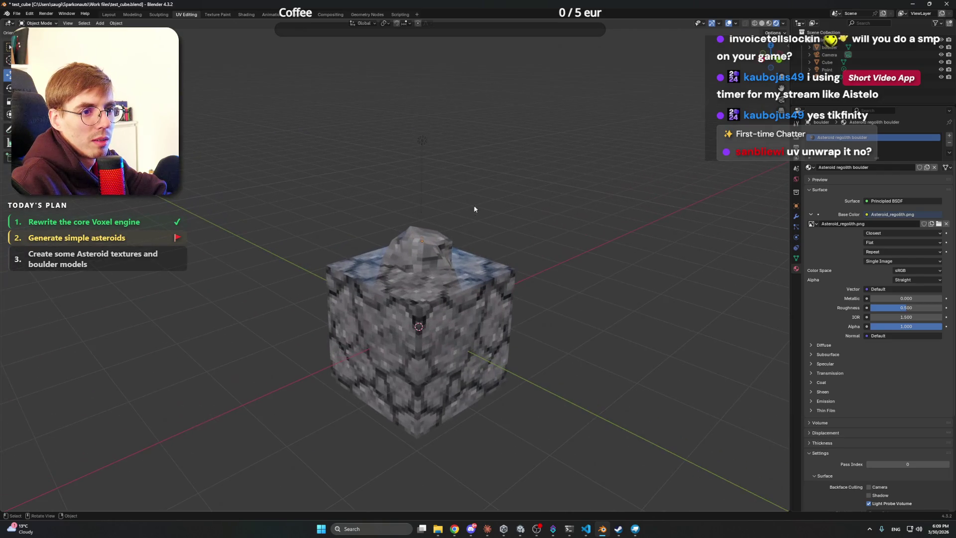
{"action": "left_click", "coordinate": [449, 251]}
{"action": "mouse_move", "coordinate": [449, 251]}
{"action": "left_mouse_down"}
{"action": "mouse_move", "coordinate": [518, 206]}
{"action": "mouse_move", "coordinate": [520, 245]}
{"action": "left_mouse_up"}
{"action": "mouse_move", "coordinate": [429, 284]}
{"action": "left_mouse_down"}
{"action": "mouse_move", "coordinate": [425, 275]}
{"action": "mouse_move", "coordinate": [512, 225]}
{"action": "mouse_move", "coordinate": [434, 192]}
{"action": "mouse_move", "coordinate": [440, 178]}
{"action": "mouse_move", "coordinate": [404, 196]}
{"action": "mouse_move", "coordinate": [418, 216]}
{"action": "mouse_move", "coordinate": [305, 226]}
{"action": "mouse_move", "coordinate": [512, 217]}
{"action": "left_mouse_up"}
{"action": "scroll", "coordinate": [440, 180], "scroll_direction": "down", "scroll_amount": 5}
{"action": "scroll", "coordinate": [405, 207], "scroll_direction": "up", "scroll_amount": 5}
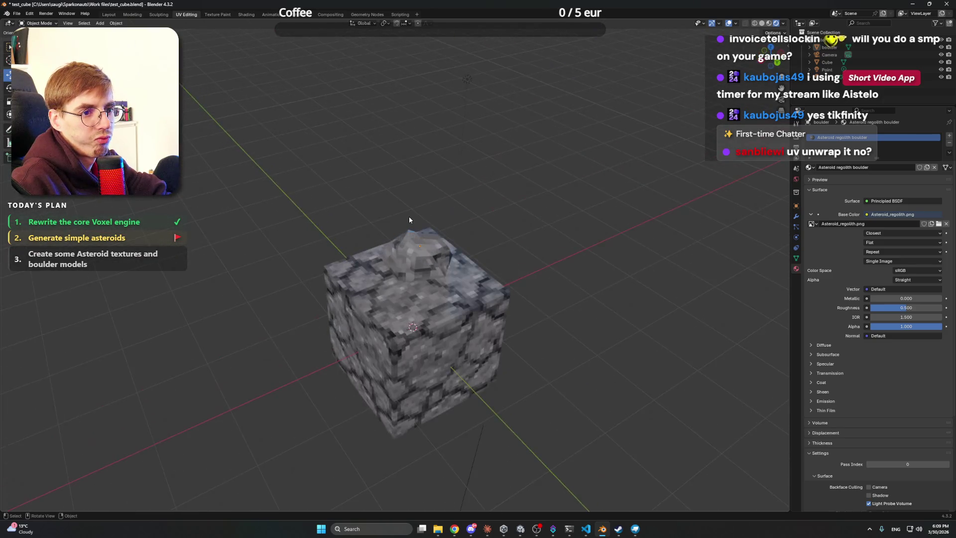
- Reposition the boulder within the horizontal plane (Shift+Z) on the cube's top face
{"action": "left_click", "coordinate": [410, 217]}
{"action": "mouse_move", "coordinate": [410, 217]}
{"action": "left_mouse_down"}
{"action": "mouse_move", "coordinate": [496, 242]}
{"action": "mouse_move", "coordinate": [486, 254]}
{"action": "left_mouse_up"}
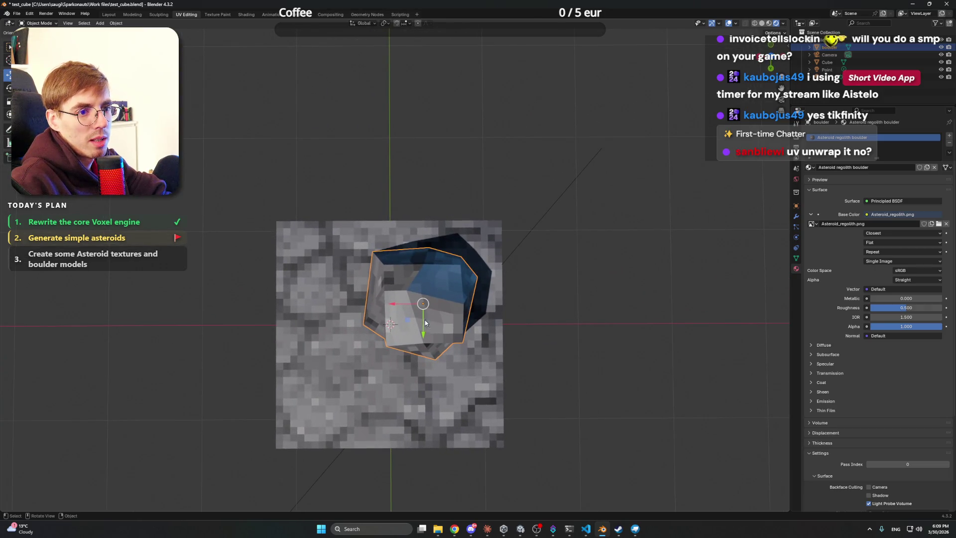
{"action": "key", "text": "g"}
{"action": "key", "text": "shift+z"}
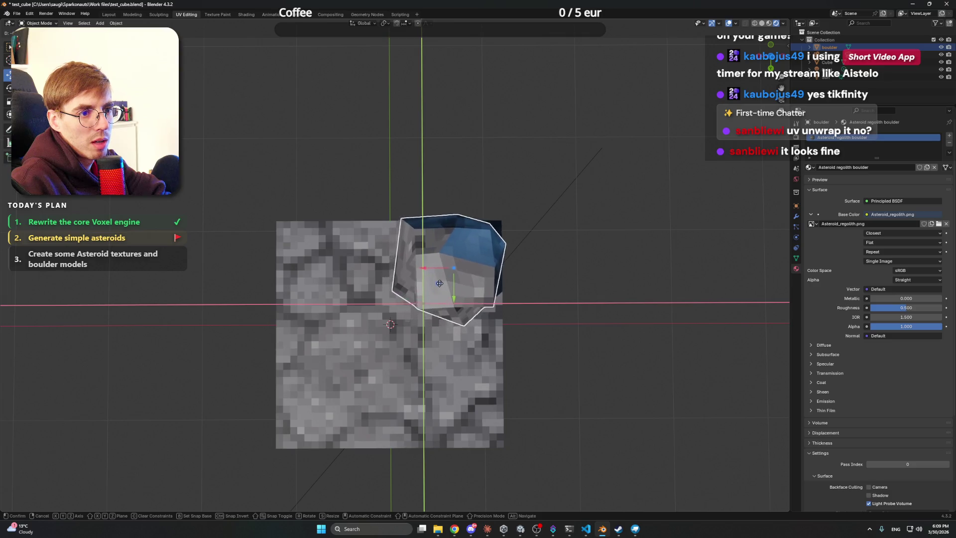
{"action": "left_click", "coordinate": [435, 273]}
{"action": "mouse_move", "coordinate": [436, 273]}
{"action": "left_mouse_down"}
{"action": "mouse_move", "coordinate": [459, 214]}
{"action": "mouse_move", "coordinate": [452, 170]}
{"action": "left_mouse_up"}
{"action": "scroll", "coordinate": [443, 172], "scroll_direction": "up", "scroll_amount": 5}
{"action": "mouse_move", "coordinate": [555, 169]}
{"action": "left_mouse_down"}
{"action": "mouse_move", "coordinate": [303, 142]}
{"action": "mouse_move", "coordinate": [399, 180]}
{"action": "left_mouse_up"}
{"action": "scroll", "coordinate": [399, 180], "scroll_direction": "down", "scroll_amount": 4}
{"action": "left_click_drag", "start_coordinate": [491, 210], "coordinate": [426, 213]}
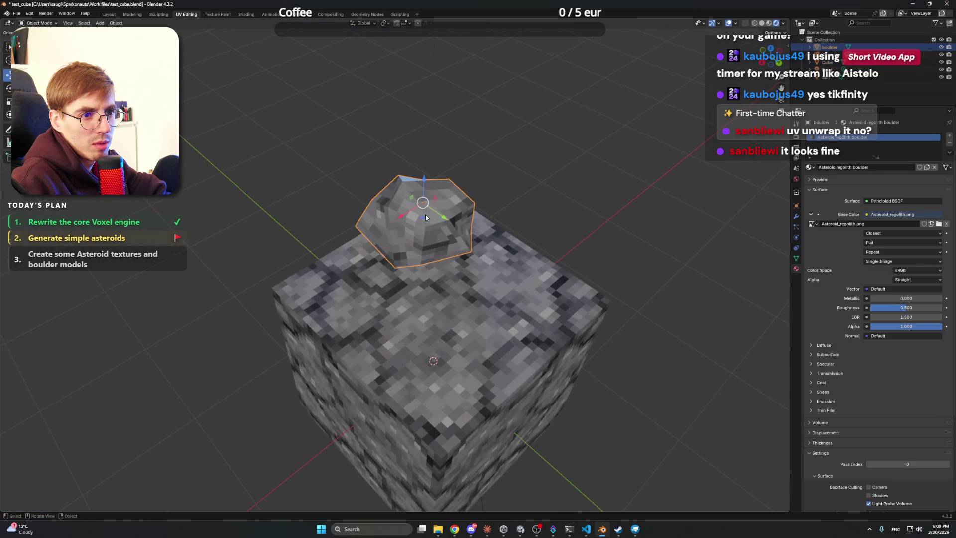
{"action": "key", "text": "g"}
{"action": "key", "text": "shift+z"}
{"action": "left_click", "coordinate": [440, 247]}
- Fine-tune the boulder's horizontal placement, dropping it slightly down-left
{"action": "mouse_move", "coordinate": [439, 247]}
{"action": "left_mouse_down"}
{"action": "mouse_move", "coordinate": [408, 201]}
{"action": "mouse_move", "coordinate": [463, 229]}
{"action": "mouse_move", "coordinate": [414, 202]}
{"action": "left_mouse_up"}
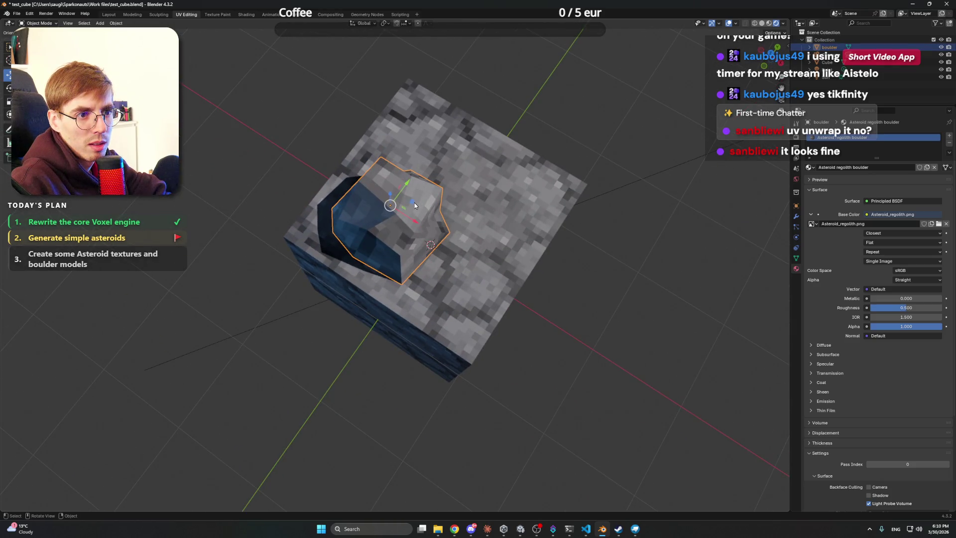
{"action": "key", "text": "g"}
{"action": "key", "text": "shift+z"}
{"action": "mouse_move", "coordinate": [525, 180]}
{"action": "left_mouse_down"}
{"action": "mouse_move", "coordinate": [497, 298]}
{"action": "mouse_move", "coordinate": [437, 304]}
{"action": "mouse_move", "coordinate": [425, 290]}
{"action": "left_mouse_up"}
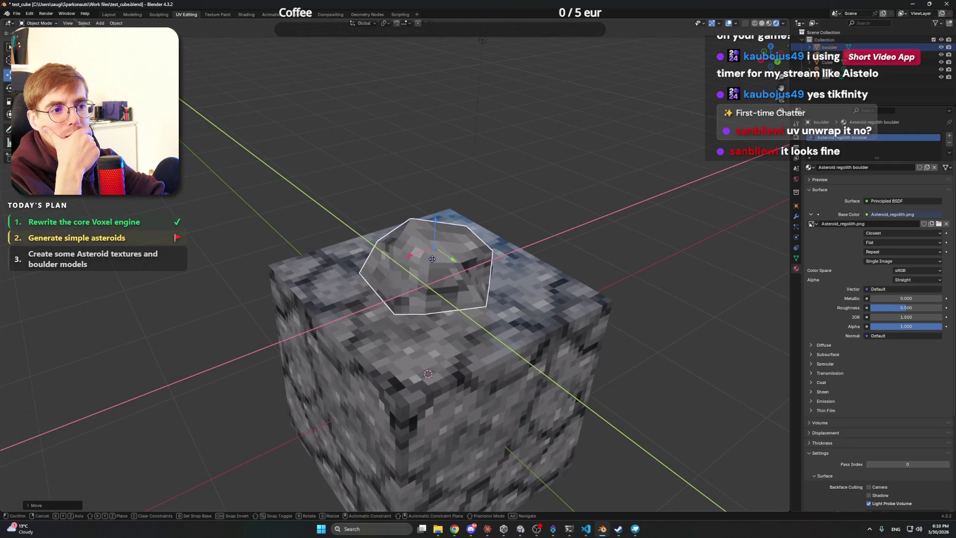
{"action": "left_click", "coordinate": [435, 263]}
{"action": "mouse_move", "coordinate": [601, 222]}
{"action": "left_mouse_down"}
{"action": "mouse_move", "coordinate": [572, 203]}
{"action": "mouse_move", "coordinate": [500, 205]}
{"action": "left_mouse_up"}
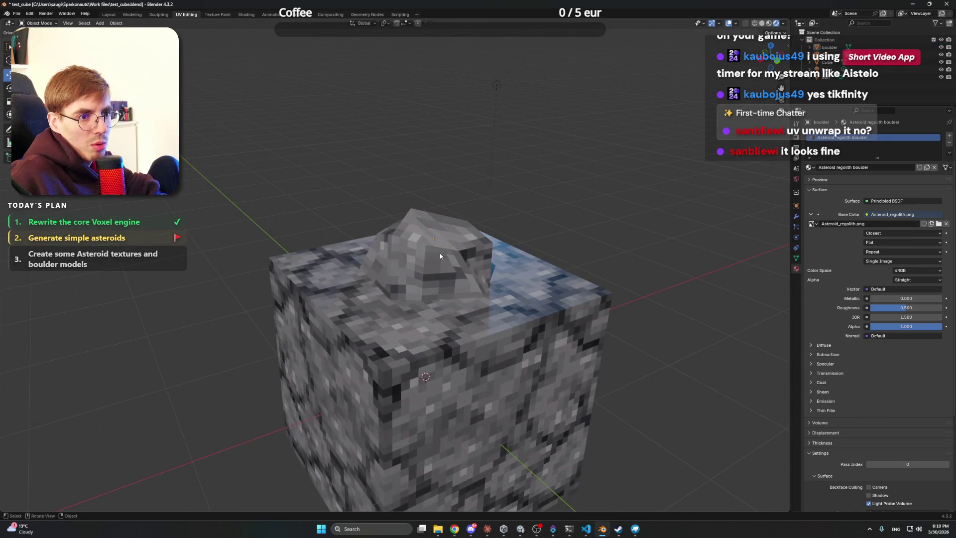
{"action": "mouse_move", "coordinate": [432, 199]}
{"action": "left_mouse_down"}
{"action": "mouse_move", "coordinate": [437, 215]}
{"action": "mouse_move", "coordinate": [442, 180]}
{"action": "mouse_move", "coordinate": [440, 260]}
{"action": "mouse_move", "coordinate": [498, 197]}
{"action": "mouse_move", "coordinate": [405, 214]}
{"action": "mouse_move", "coordinate": [339, 250]}
{"action": "mouse_move", "coordinate": [477, 214]}
{"action": "mouse_move", "coordinate": [488, 222]}
{"action": "mouse_move", "coordinate": [446, 217]}
{"action": "mouse_move", "coordinate": [459, 273]}
{"action": "left_mouse_up"}
{"action": "scroll", "coordinate": [446, 214], "scroll_direction": "up", "scroll_amount": 3}
{"action": "scroll", "coordinate": [446, 215], "scroll_direction": "up", "scroll_amount": 3}
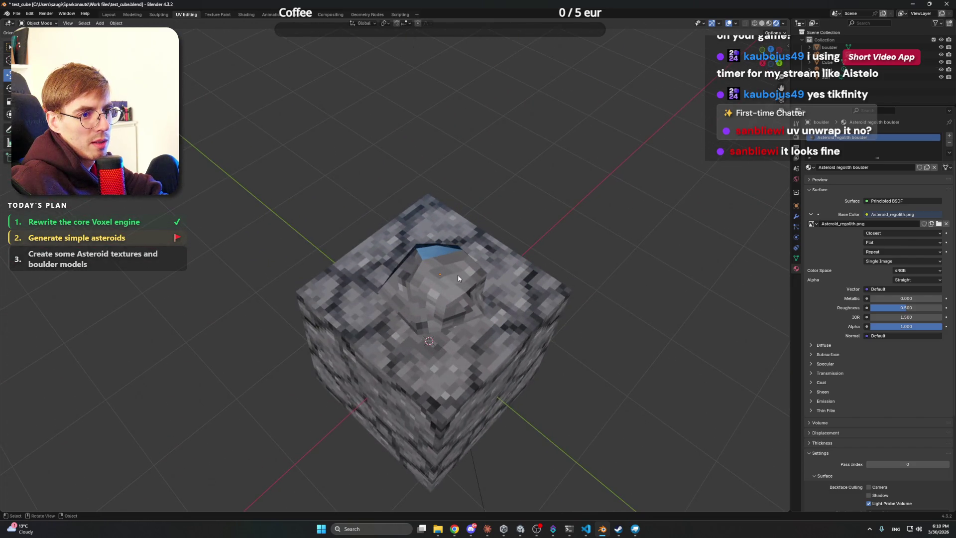
{"action": "key", "text": "g"}
{"action": "key", "text": "shift+z"}
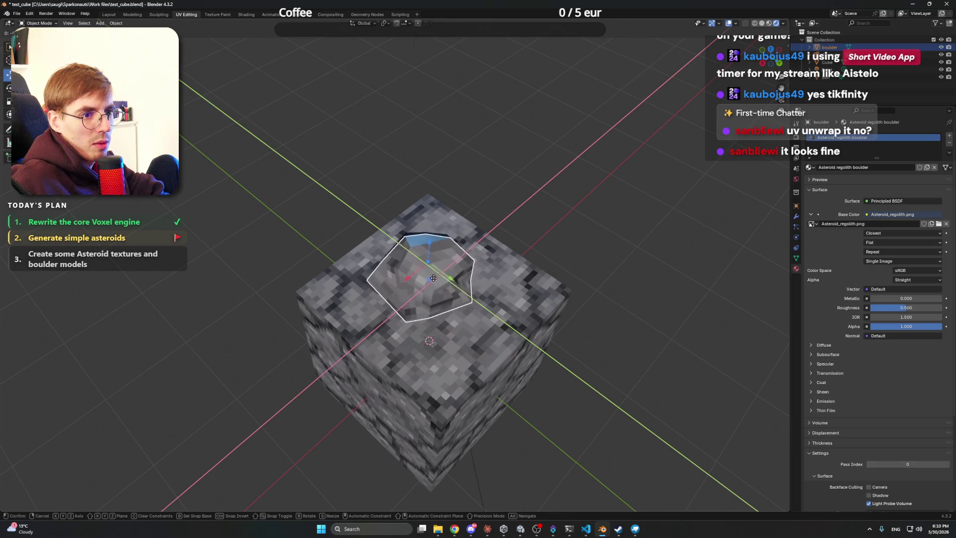
{"action": "left_click", "coordinate": [438, 283]}
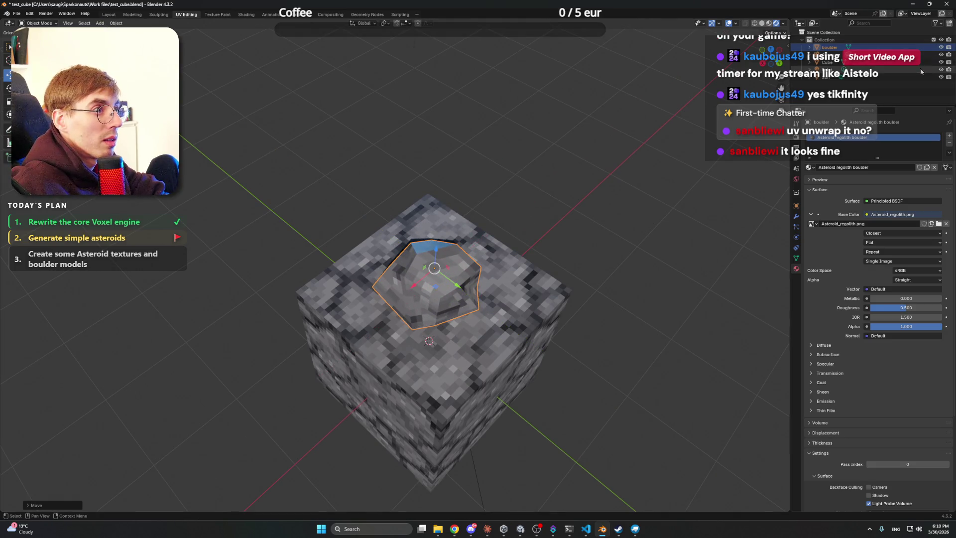
- Hide the boulder in the outliner and select the stone cube
{"action": "left_click", "coordinate": [941, 47]}
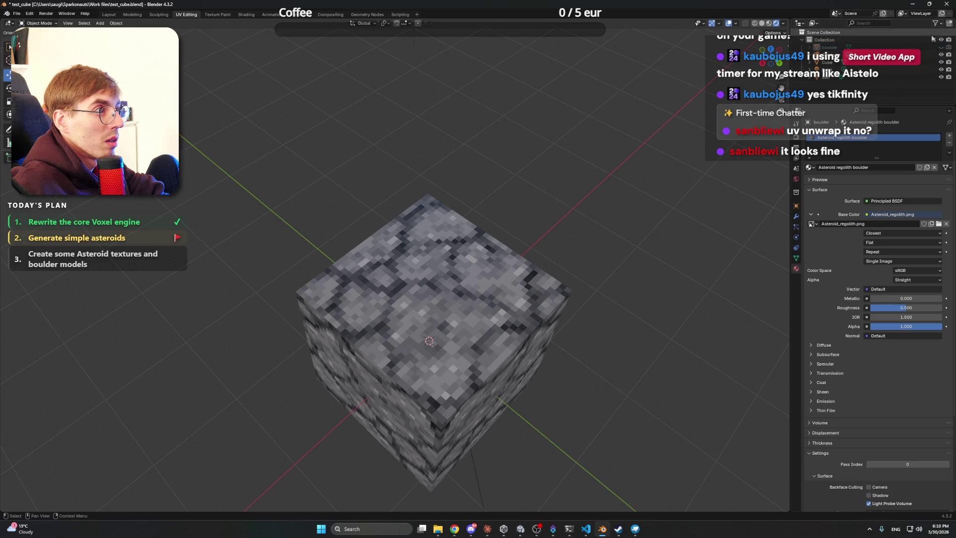
{"action": "left_click", "coordinate": [443, 282]}
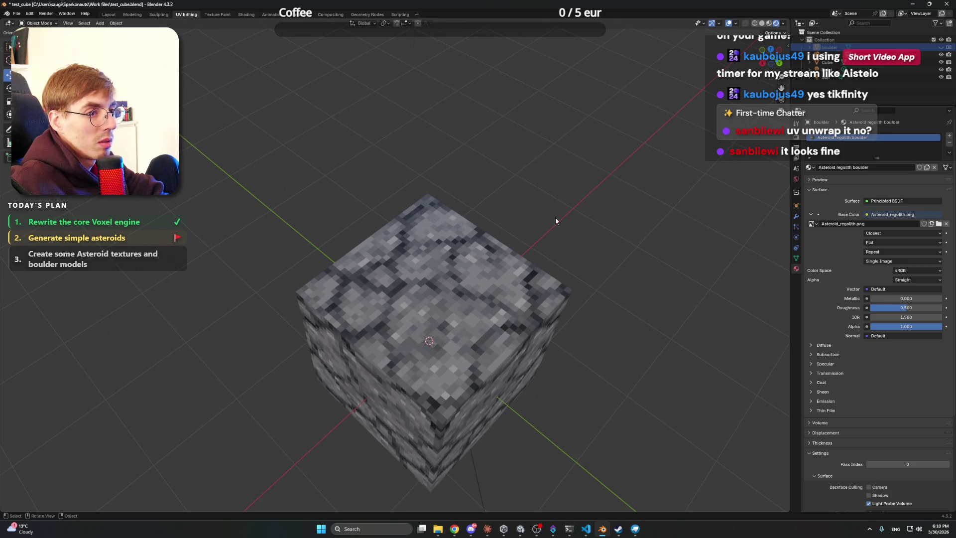
{"action": "key", "text": "shift+a"}
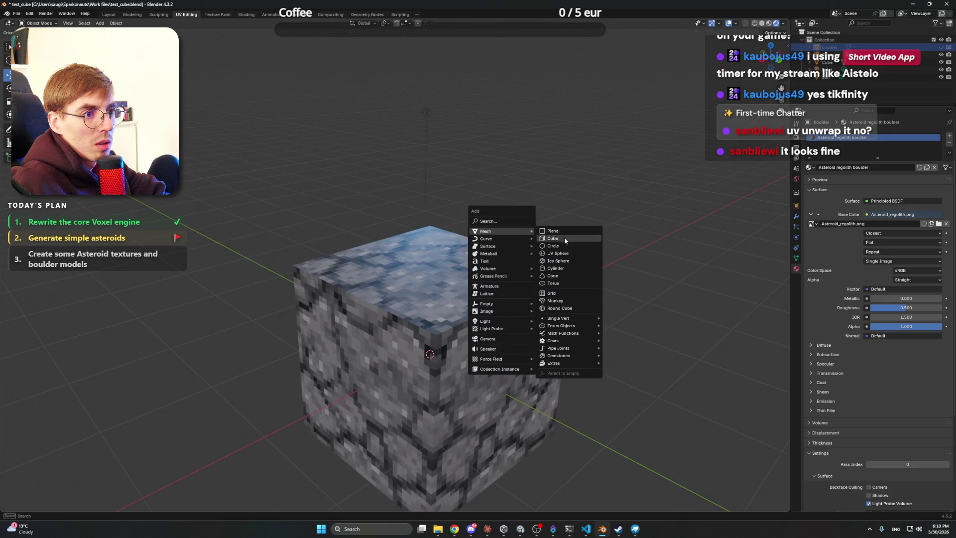
- Add a new cube, raise it along Z and scale it down onto the stone cube
{"action": "left_click", "coordinate": [565, 239]}
{"action": "key", "text": "g"}
{"action": "key", "text": "z"}
{"action": "left_click", "coordinate": [438, 239]}
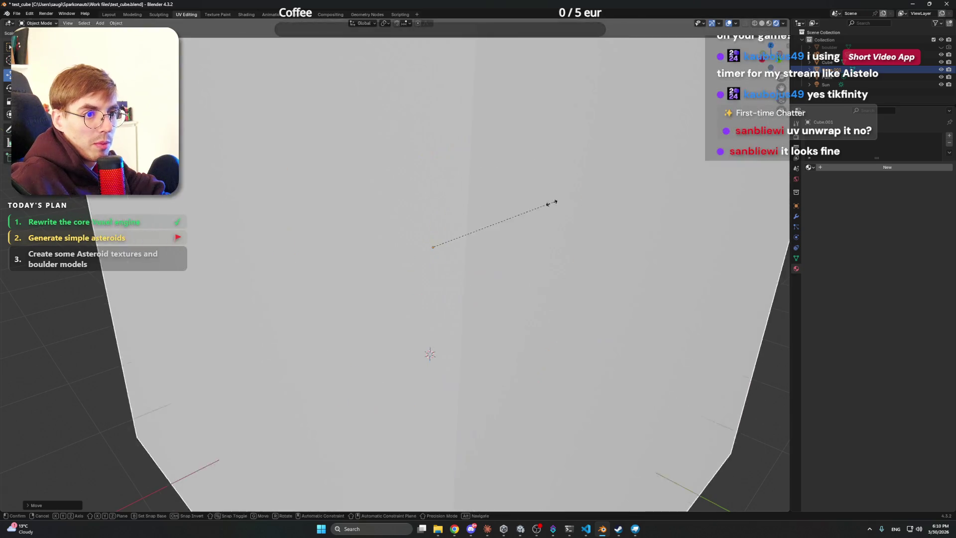
{"action": "key", "text": "s"}
{"action": "left_click", "coordinate": [443, 243]}
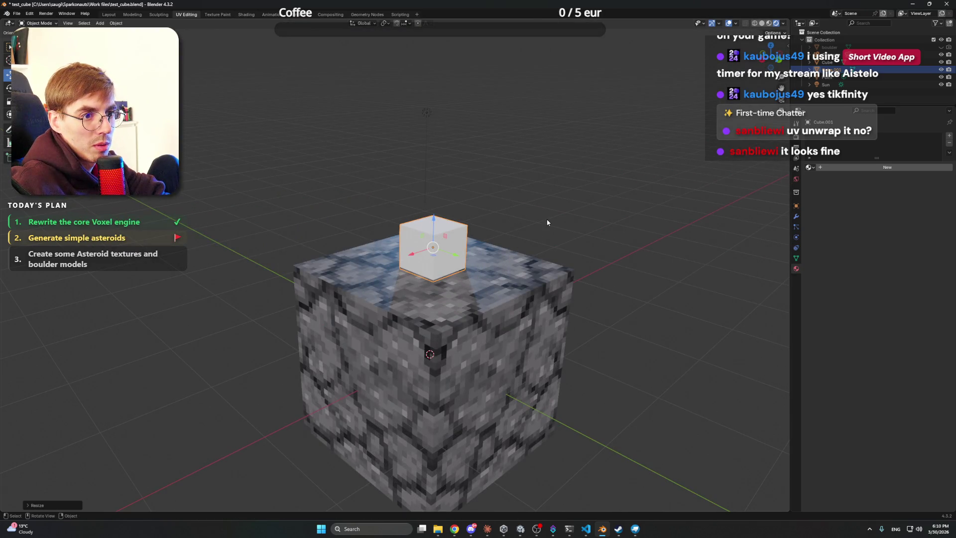
- Give the small cube the Asteroid regolith boulder material and enter Edit Mode with nothing selected
{"action": "left_click", "coordinate": [808, 167]}
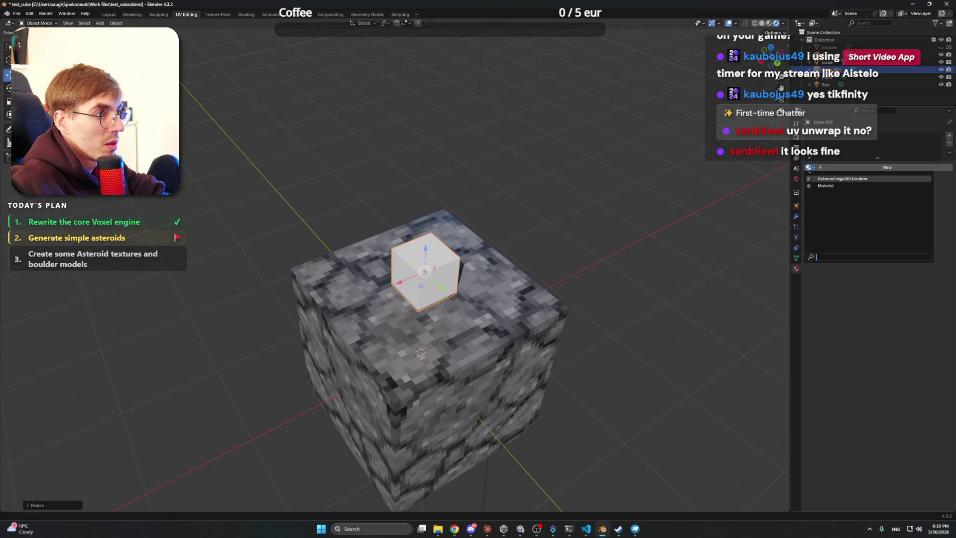
{"action": "left_click", "coordinate": [826, 179]}
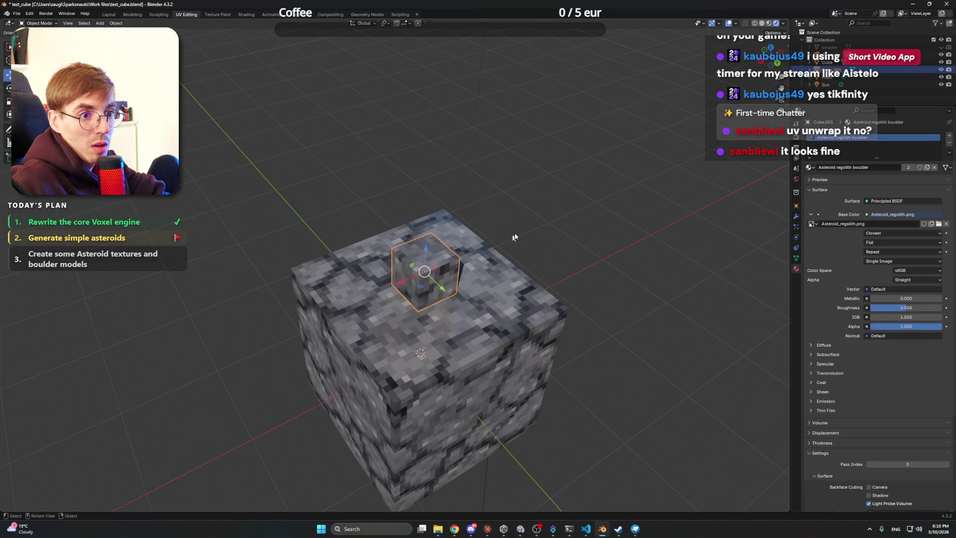
{"action": "key", "text": "Tab"}
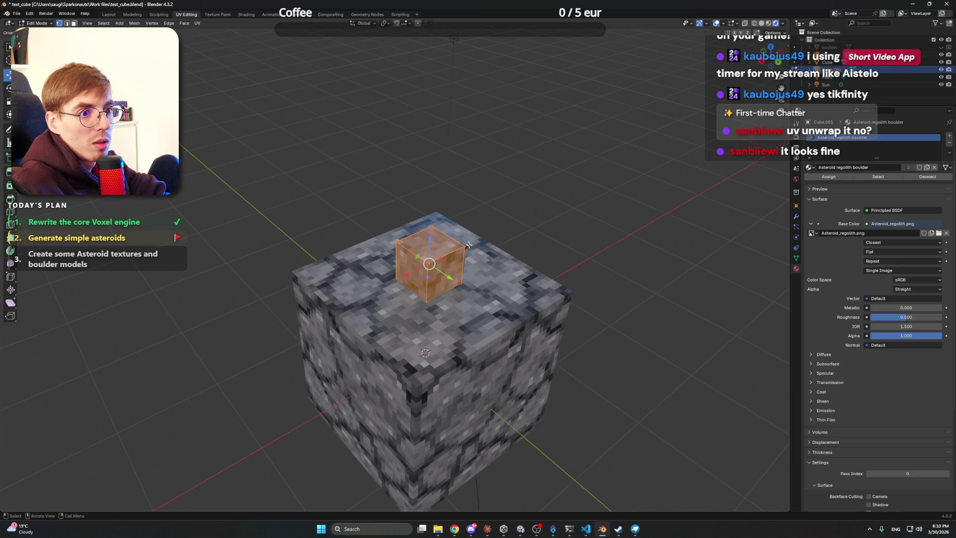
{"action": "left_click", "coordinate": [521, 254]}
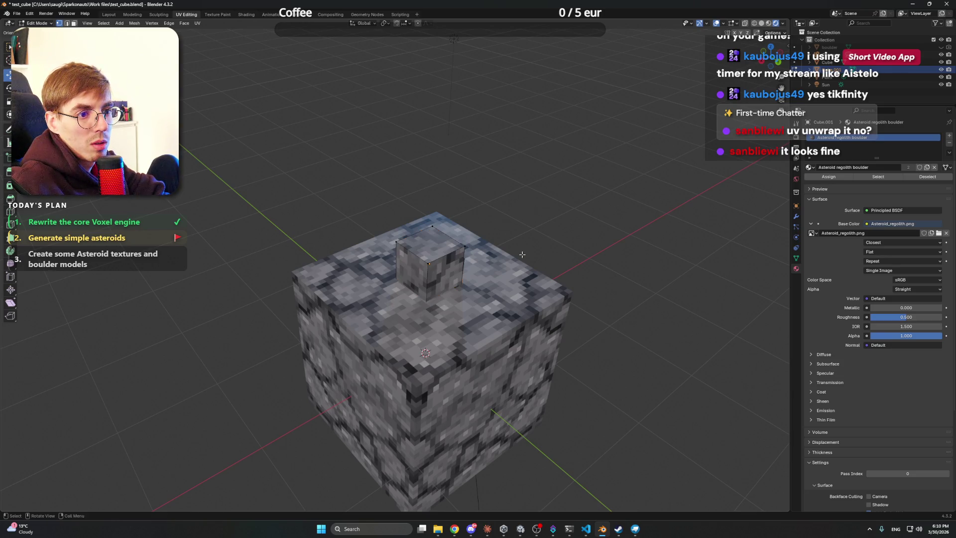
- Sink the small cube partly into the stone cube's top and push a few corners sideways
{"action": "left_click_drag", "start_coordinate": [425, 318], "coordinate": [414, 330]}
{"action": "mouse_move", "coordinate": [396, 295]}
{"action": "left_mouse_down"}
{"action": "mouse_move", "coordinate": [380, 311]}
{"action": "mouse_move", "coordinate": [425, 276]}
{"action": "mouse_move", "coordinate": [373, 291]}
{"action": "mouse_move", "coordinate": [397, 276]}
{"action": "left_mouse_up"}
{"action": "mouse_move", "coordinate": [437, 229]}
{"action": "left_mouse_down"}
{"action": "mouse_move", "coordinate": [497, 222]}
{"action": "mouse_move", "coordinate": [393, 257]}
{"action": "mouse_move", "coordinate": [399, 249]}
{"action": "mouse_move", "coordinate": [416, 266]}
{"action": "mouse_move", "coordinate": [438, 269]}
{"action": "mouse_move", "coordinate": [376, 227]}
{"action": "mouse_move", "coordinate": [428, 239]}
{"action": "mouse_move", "coordinate": [449, 228]}
{"action": "mouse_move", "coordinate": [435, 231]}
{"action": "mouse_move", "coordinate": [385, 175]}
{"action": "mouse_move", "coordinate": [351, 167]}
{"action": "left_mouse_up"}
{"action": "left_click", "coordinate": [343, 180]}
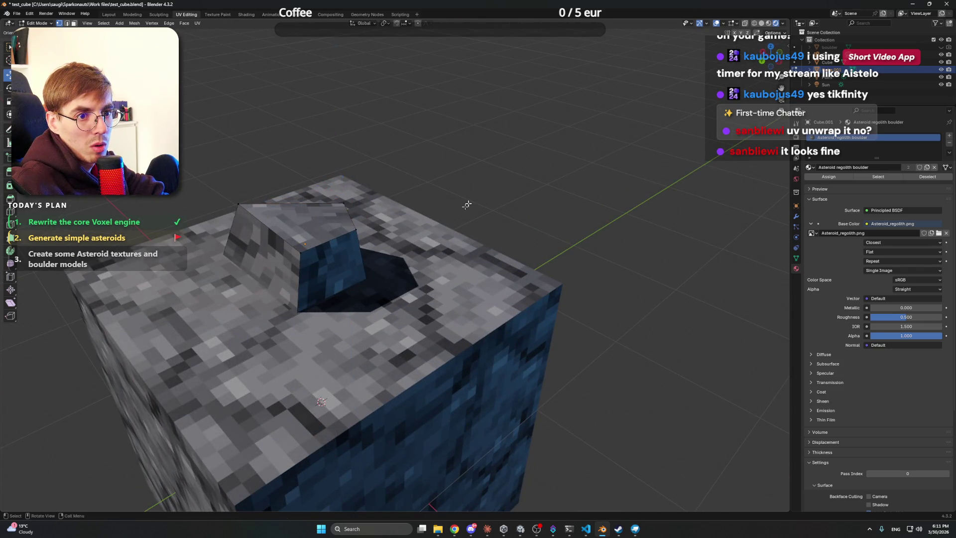
{"action": "mouse_move", "coordinate": [345, 282]}
{"action": "left_mouse_down"}
{"action": "mouse_move", "coordinate": [369, 286]}
{"action": "mouse_move", "coordinate": [316, 301]}
{"action": "left_mouse_up"}
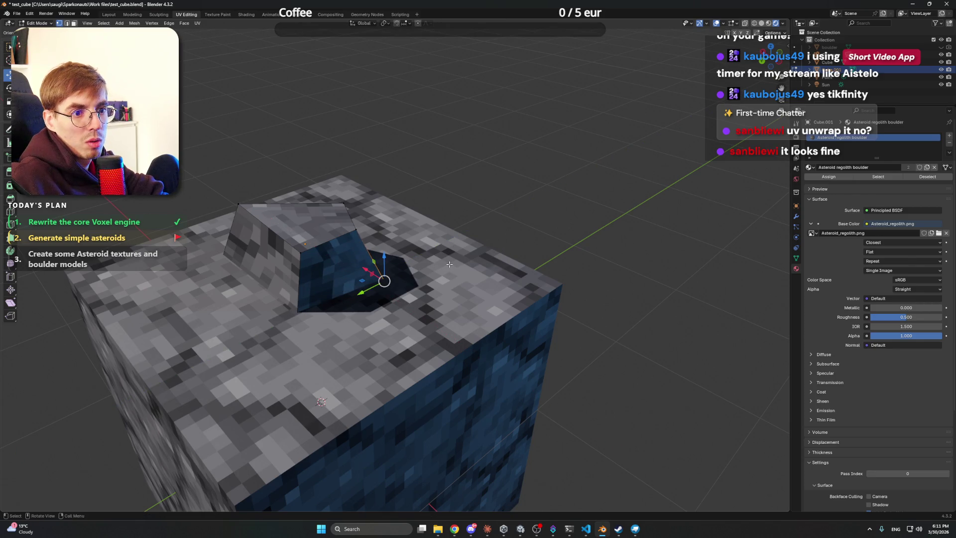
{"action": "left_click_drag", "start_coordinate": [281, 311], "coordinate": [281, 325]}
{"action": "mouse_move", "coordinate": [418, 186]}
{"action": "left_mouse_down"}
{"action": "mouse_move", "coordinate": [292, 179]}
{"action": "mouse_move", "coordinate": [513, 153]}
{"action": "mouse_move", "coordinate": [576, 205]}
{"action": "mouse_move", "coordinate": [380, 340]}
{"action": "mouse_move", "coordinate": [487, 192]}
{"action": "mouse_move", "coordinate": [532, 253]}
{"action": "mouse_move", "coordinate": [450, 373]}
{"action": "left_mouse_up"}
- Reshape individual vertices, sliding one in the horizontal plane and moving another along Y and up Z
{"action": "key", "text": "g"}
{"action": "key", "text": "c"}
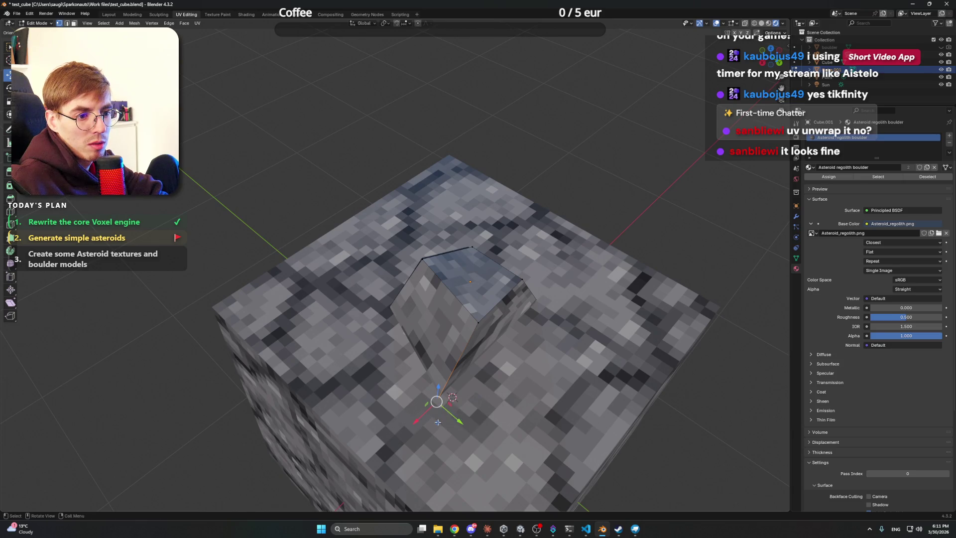
{"action": "key", "text": "g"}
{"action": "key", "text": "shift+z"}
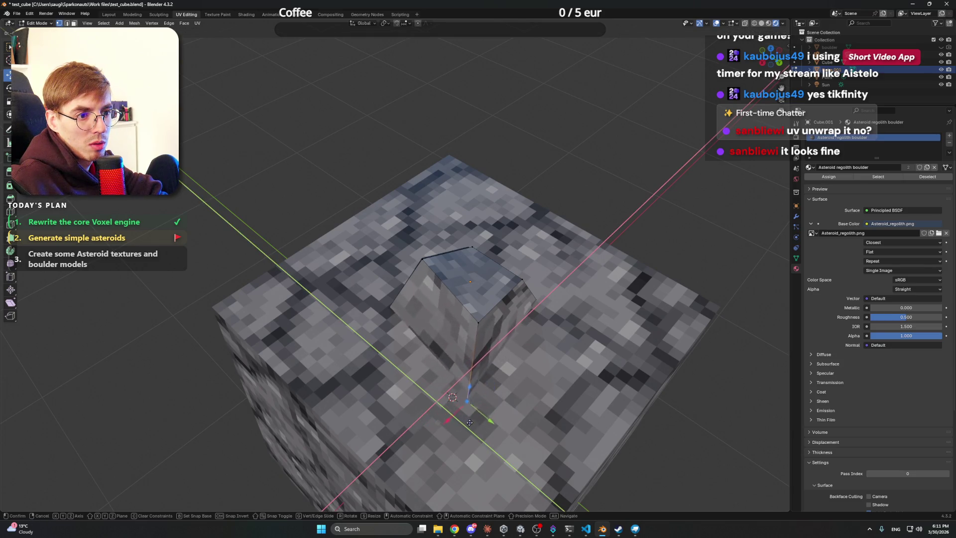
{"action": "left_click", "coordinate": [461, 429]}
{"action": "mouse_move", "coordinate": [460, 429]}
{"action": "left_mouse_down"}
{"action": "mouse_move", "coordinate": [605, 209]}
{"action": "mouse_move", "coordinate": [348, 181]}
{"action": "left_mouse_up"}
{"action": "key", "text": "c"}
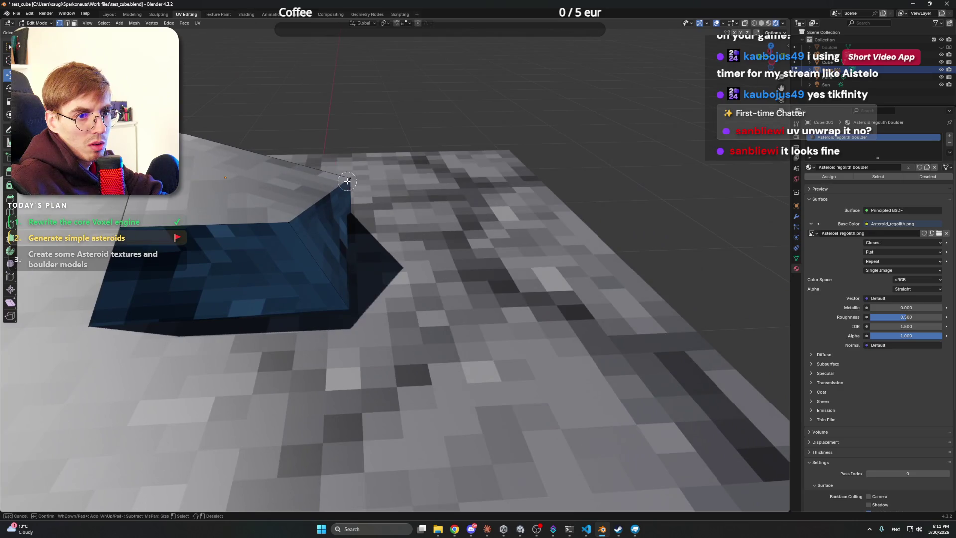
{"action": "key", "text": "g"}
{"action": "key", "text": "y"}
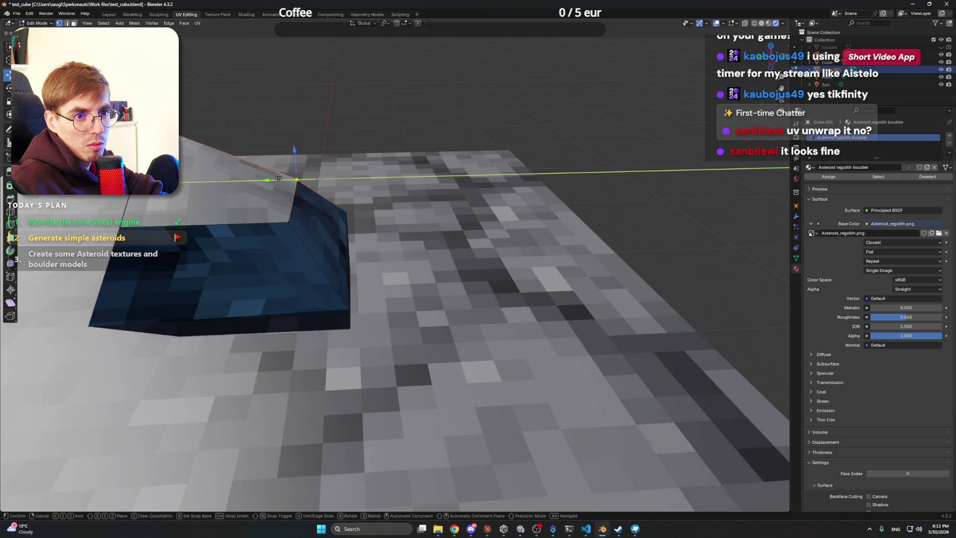
{"action": "left_click", "coordinate": [249, 181]}
{"action": "key", "text": "g"}
{"action": "key", "text": "z"}
{"action": "left_click", "coordinate": [370, 127]}
- Raise and slide more vertices into an angular pointed rock, then return to Object Mode
{"action": "scroll", "coordinate": [369, 128], "scroll_direction": "down", "scroll_amount": 6}
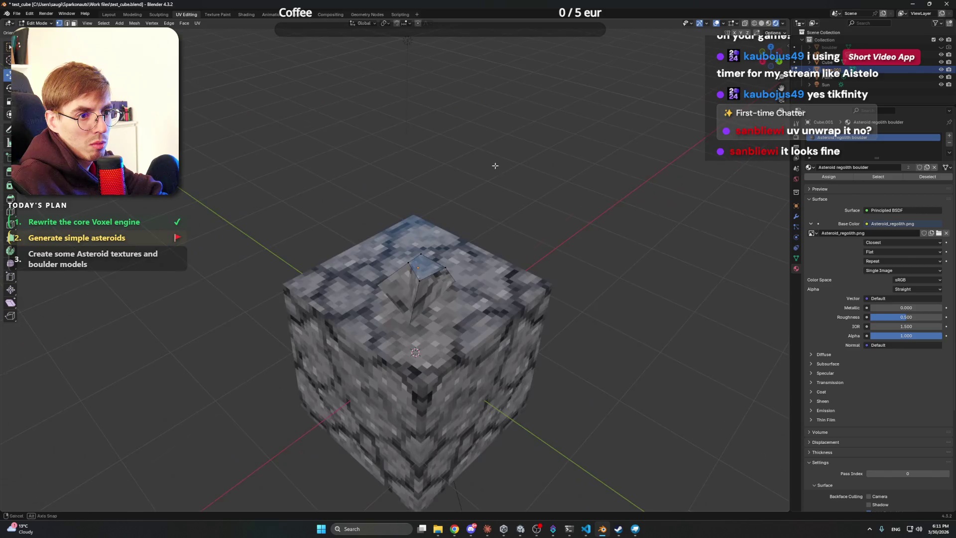
{"action": "left_click_drag", "start_coordinate": [559, 161], "coordinate": [472, 218]}
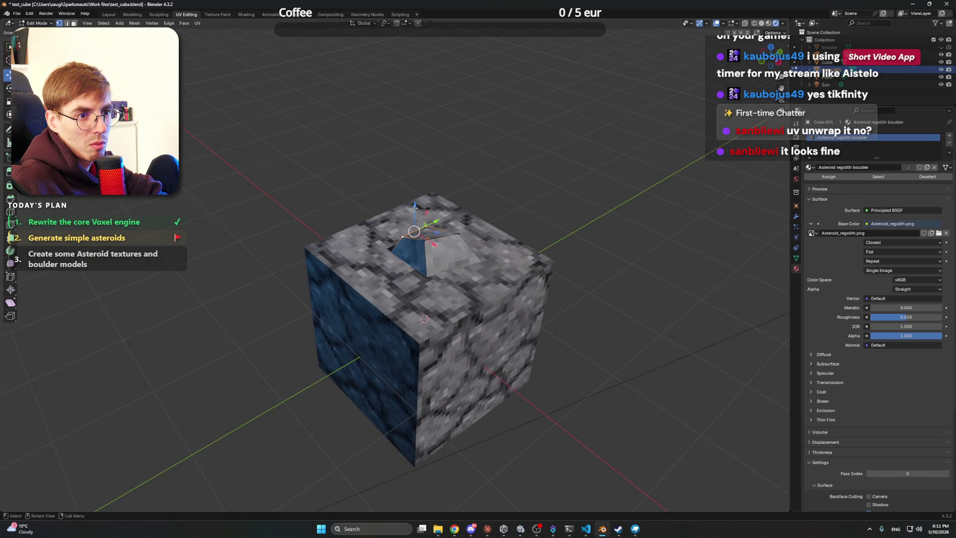
{"action": "key", "text": "g"}
{"action": "key", "text": "z"}
{"action": "left_click", "coordinate": [414, 200]}
{"action": "mouse_move", "coordinate": [415, 200]}
{"action": "left_mouse_down"}
{"action": "mouse_move", "coordinate": [348, 161]}
{"action": "mouse_move", "coordinate": [423, 165]}
{"action": "left_mouse_up"}
{"action": "scroll", "coordinate": [420, 245], "scroll_direction": "up", "scroll_amount": 3}
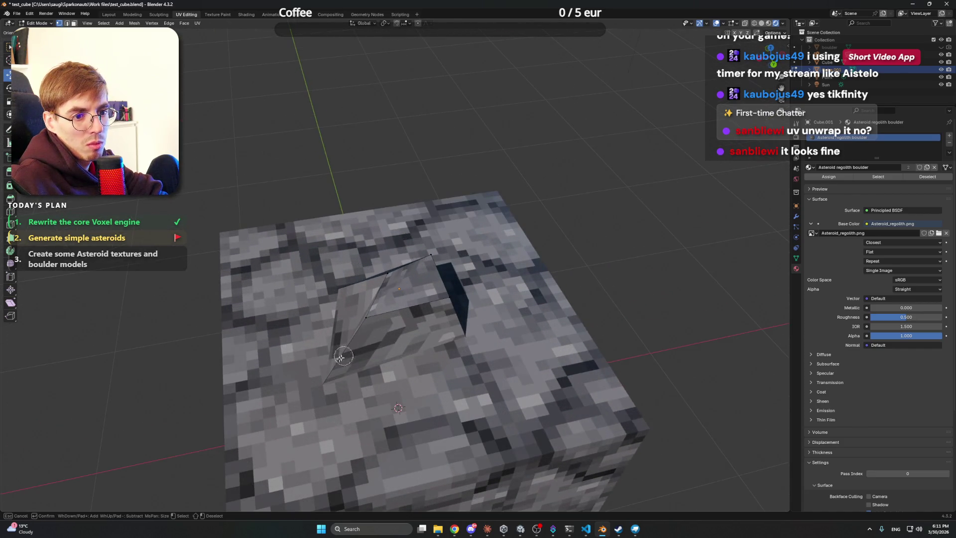
{"action": "mouse_move", "coordinate": [307, 403]}
{"action": "left_mouse_down"}
{"action": "mouse_move", "coordinate": [323, 396]}
{"action": "mouse_move", "coordinate": [333, 267]}
{"action": "mouse_move", "coordinate": [357, 268]}
{"action": "left_mouse_up"}
{"action": "left_click", "coordinate": [324, 385]}
{"action": "left_click_drag", "start_coordinate": [435, 279], "coordinate": [432, 284]}
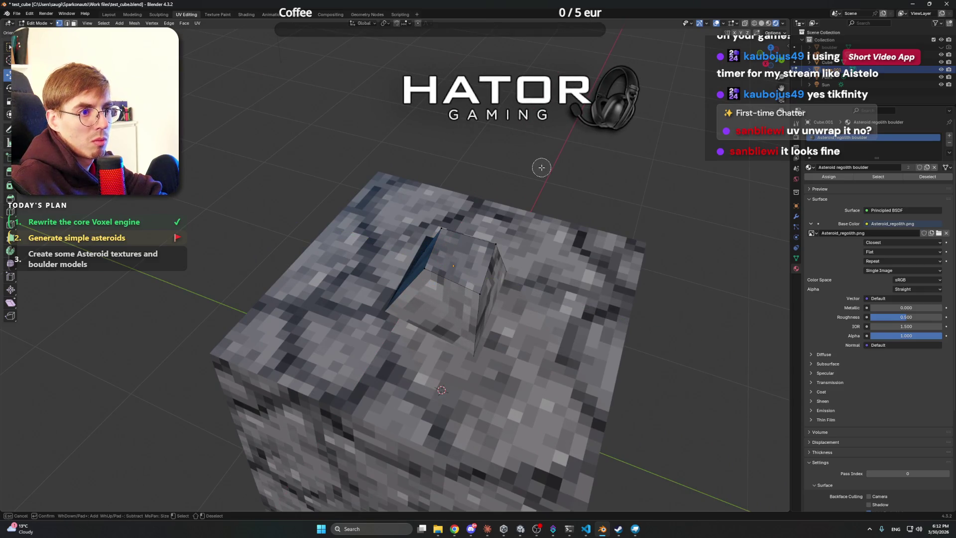
{"action": "left_click_drag", "start_coordinate": [527, 167], "coordinate": [494, 167]}
{"action": "key", "text": "Tab"}
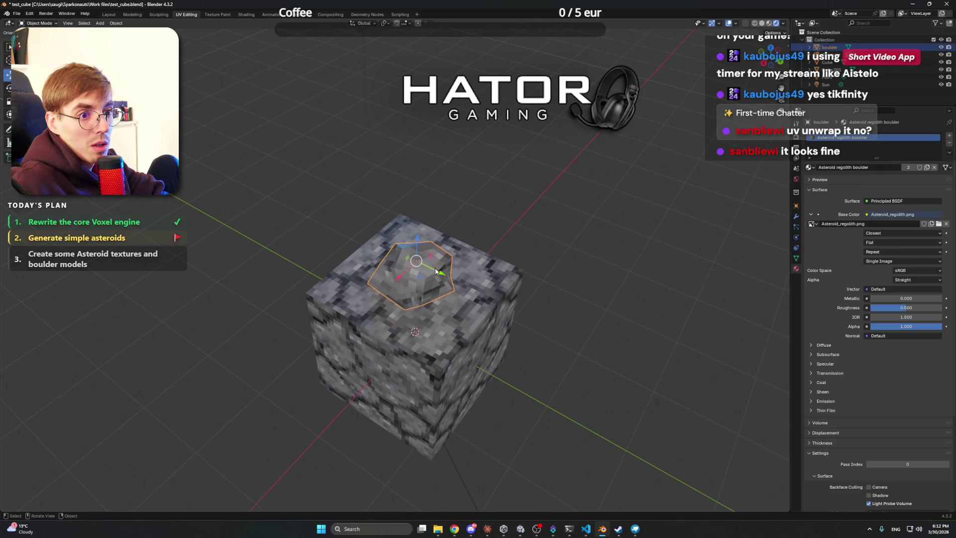
- Duplicate the rock, sink the copy into the cube's far top corner, and save test_cube.blend
{"action": "left_click", "coordinate": [427, 286]}
{"action": "key", "text": "g"}
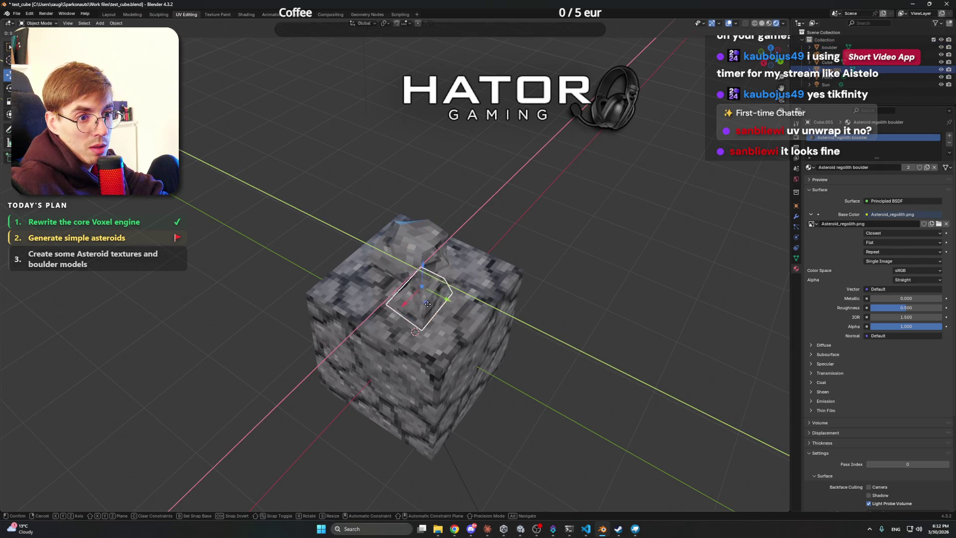
{"action": "left_click", "coordinate": [515, 244]}
{"action": "mouse_move", "coordinate": [514, 244]}
{"action": "left_mouse_down"}
{"action": "mouse_move", "coordinate": [466, 215]}
{"action": "mouse_move", "coordinate": [517, 226]}
{"action": "mouse_move", "coordinate": [414, 208]}
{"action": "mouse_move", "coordinate": [507, 203]}
{"action": "mouse_move", "coordinate": [484, 207]}
{"action": "mouse_move", "coordinate": [507, 194]}
{"action": "left_mouse_up"}
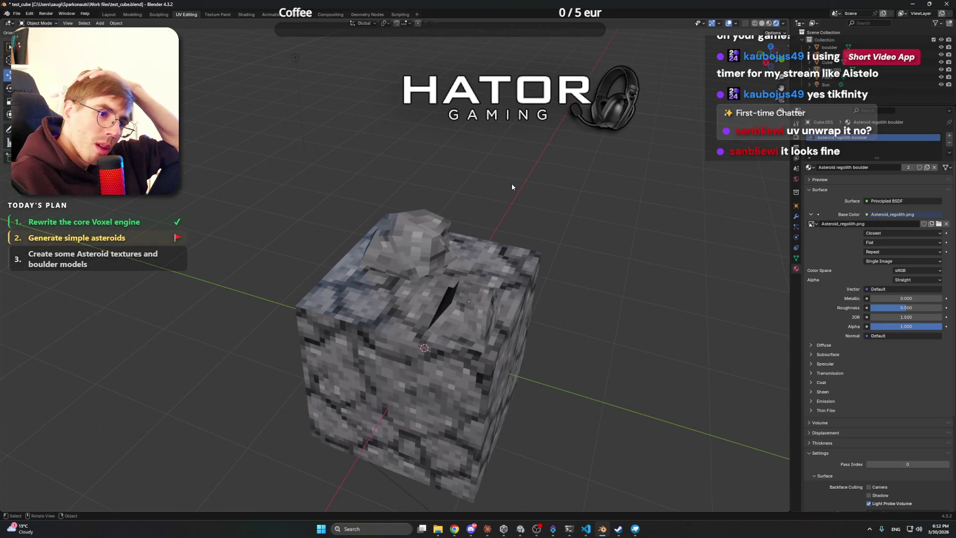
{"action": "key", "text": "ctrl+s"}
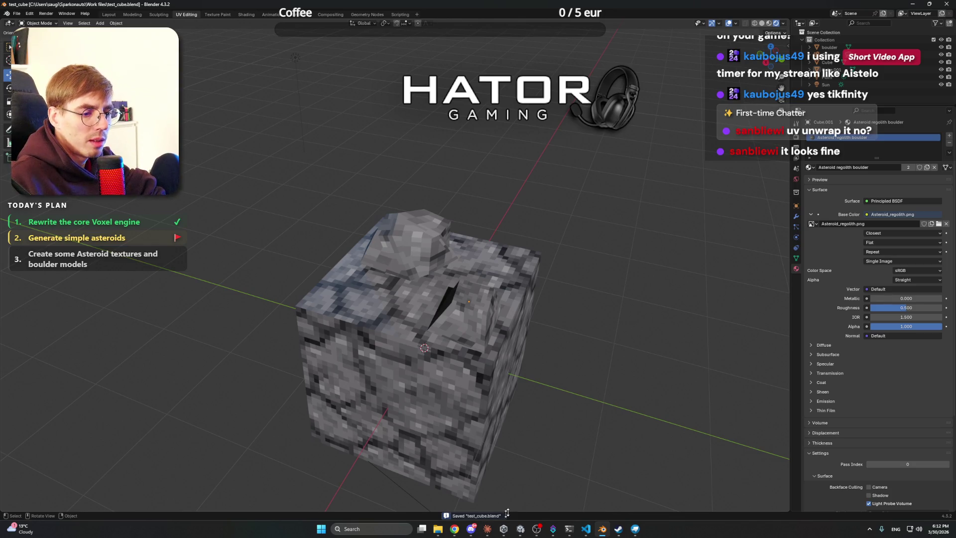
{"action": "left_click", "coordinate": [487, 528]}
- Close the Blender window and scroll Claude's summary of 15 new, 3 modified files to the Unity Editor next steps
{"action": "scroll", "coordinate": [422, 297], "scroll_direction": "up", "scroll_amount": 3}
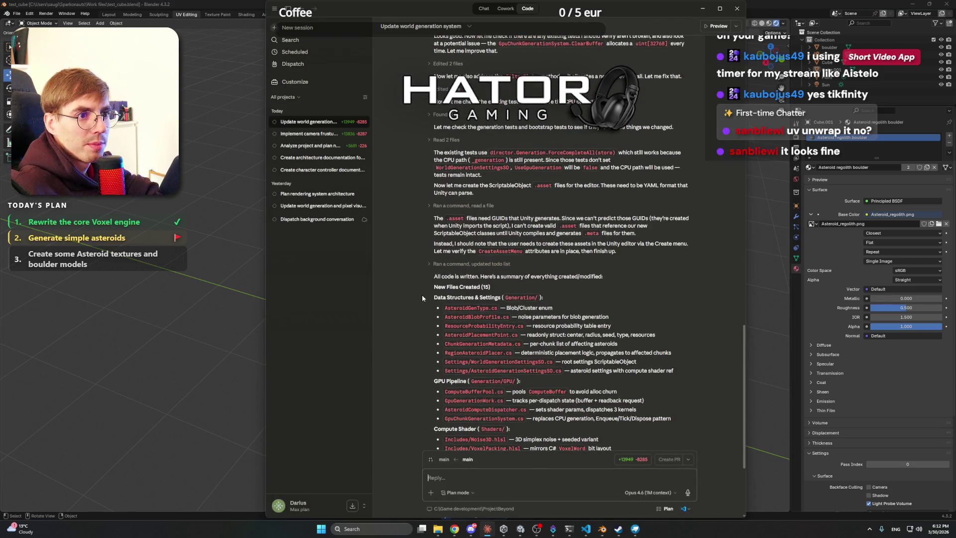
{"action": "scroll", "coordinate": [414, 278], "scroll_direction": "up", "scroll_amount": 2}
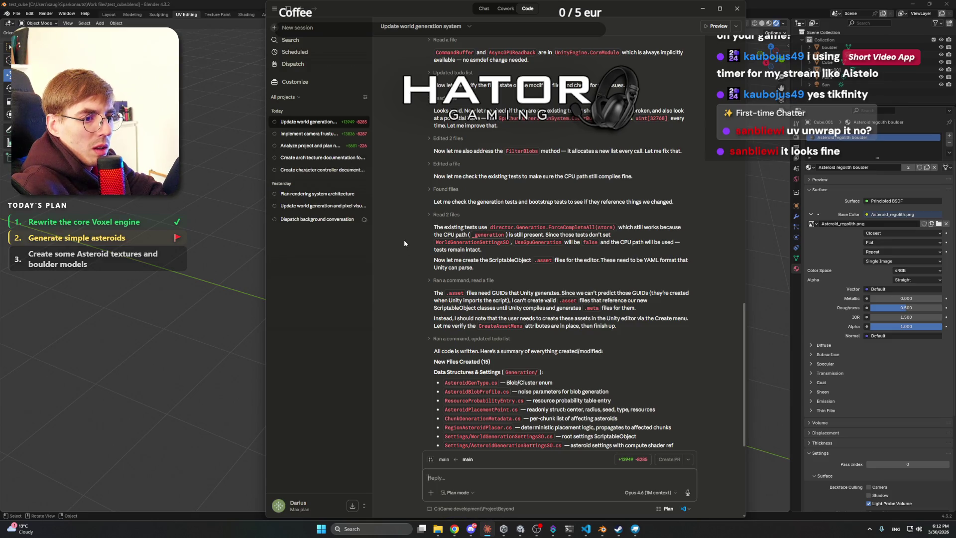
{"action": "scroll", "coordinate": [404, 240], "scroll_direction": "up", "scroll_amount": 3}
{"action": "scroll", "coordinate": [404, 238], "scroll_direction": "down", "scroll_amount": 5}
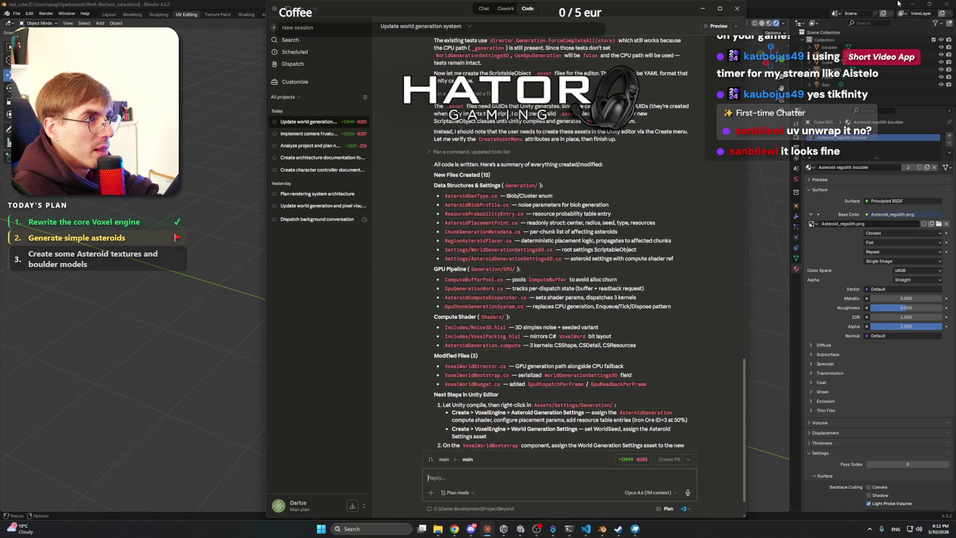
{"action": "left_click", "coordinate": [945, 4]}
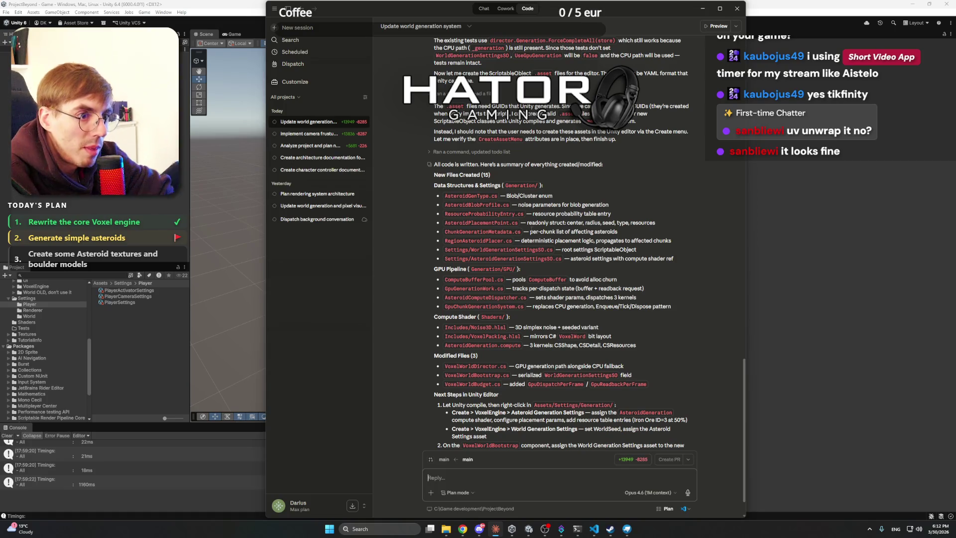
{"action": "scroll", "coordinate": [551, 203], "scroll_direction": "up", "scroll_amount": 1}
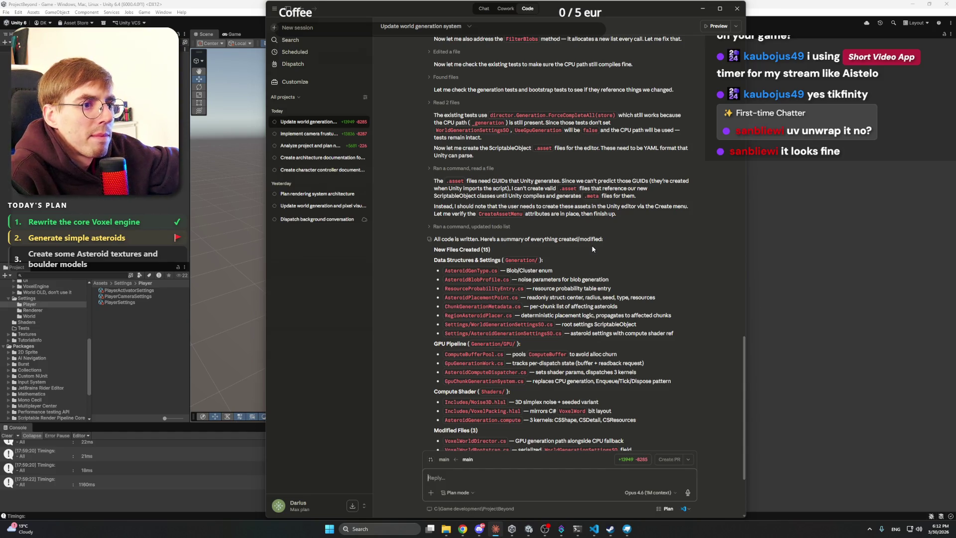
{"action": "scroll", "coordinate": [620, 278], "scroll_direction": "down", "scroll_amount": 3}
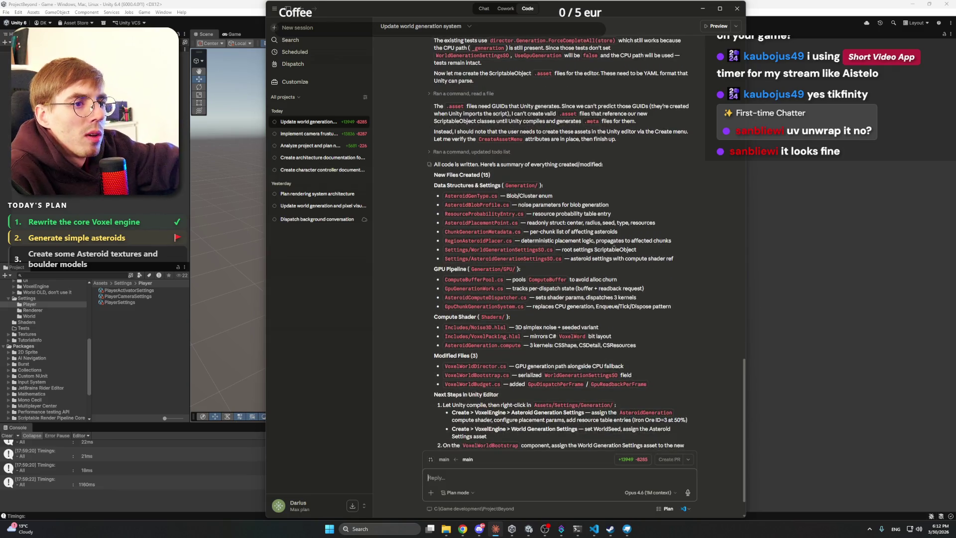
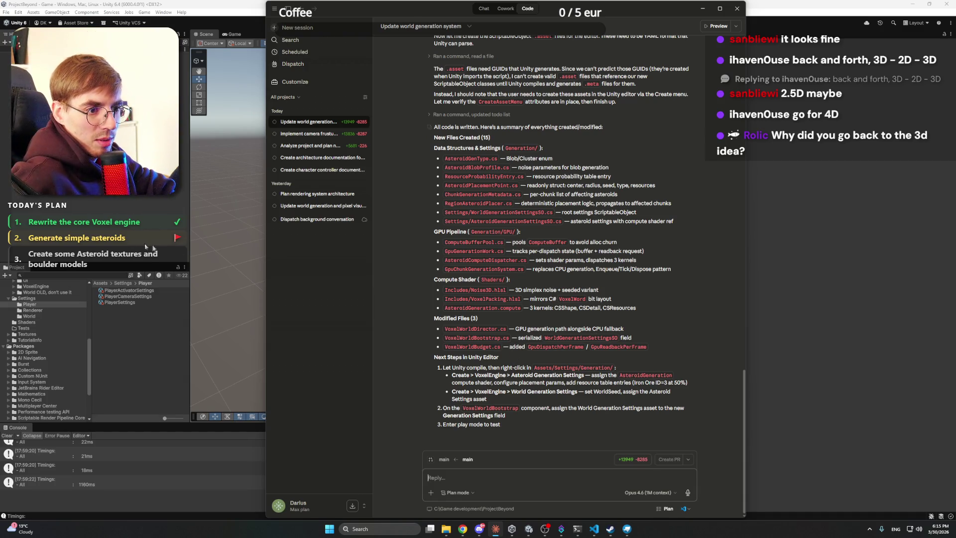
- Let Unity compile the new asteroid generation scripts, check Claude's summary, then open Settings/Generation
{"action": "left_click", "coordinate": [94, 203]}
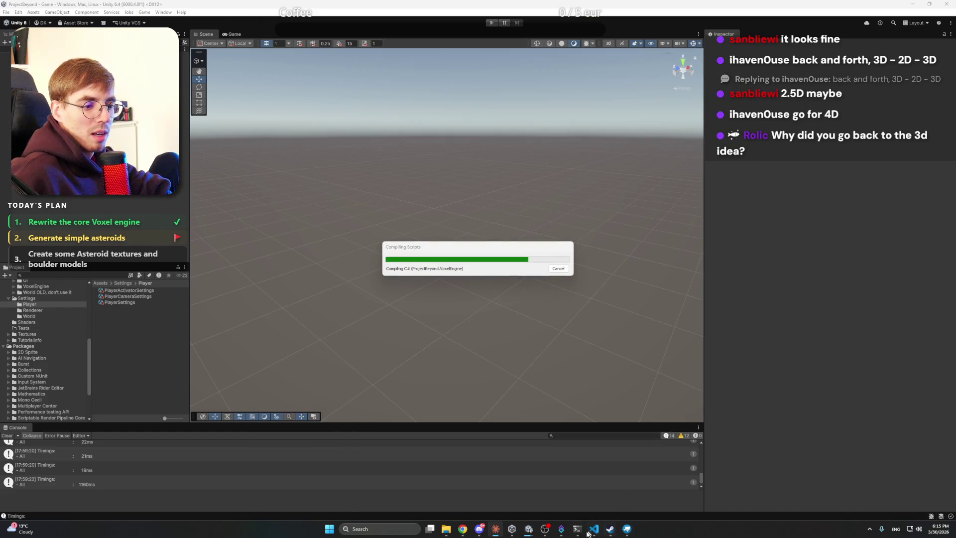
{"action": "left_click", "coordinate": [497, 532]}
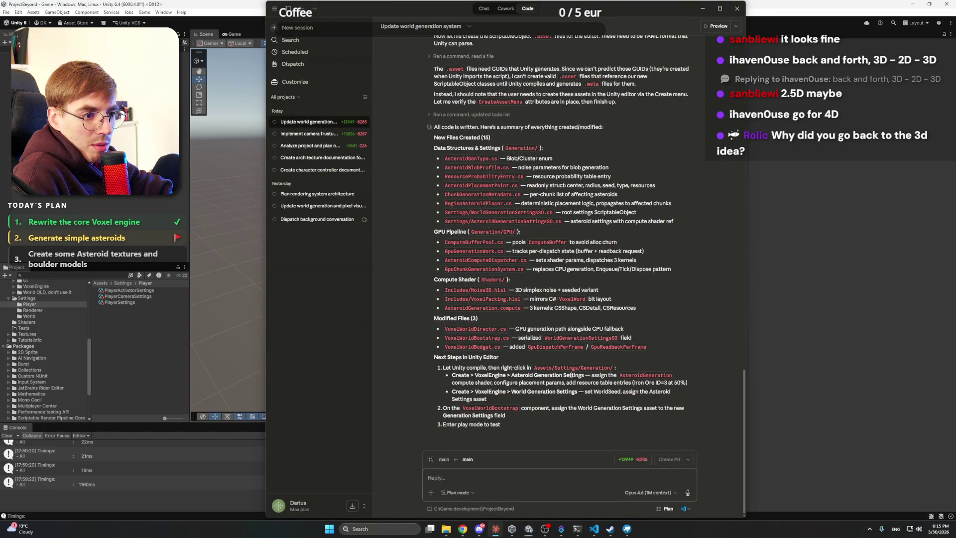
{"action": "left_click", "coordinate": [136, 244]}
{"action": "left_click", "coordinate": [28, 304]}
- Create a WorldGenerationSettings asset via Create > VoxelEngine > World Generation Settings
{"action": "right_click", "coordinate": [124, 301]}
{"action": "mouse_move", "coordinate": [234, 307]}
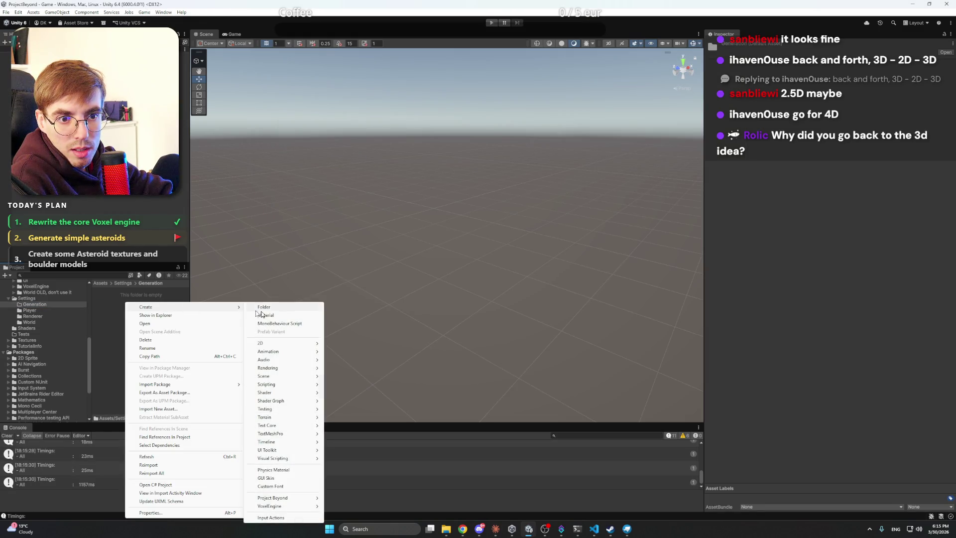
{"action": "mouse_move", "coordinate": [279, 505]}
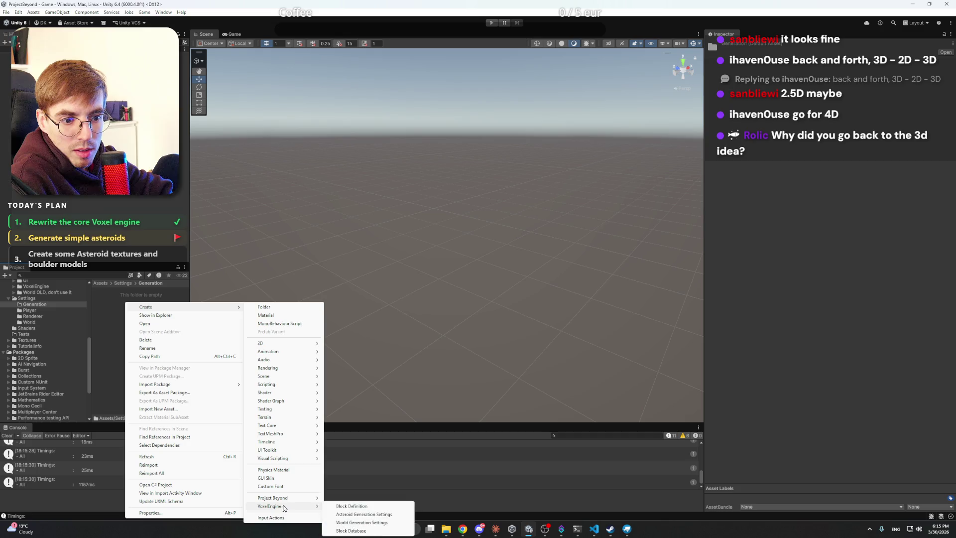
{"action": "left_click", "coordinate": [368, 522]}
{"action": "key", "text": "Return"}
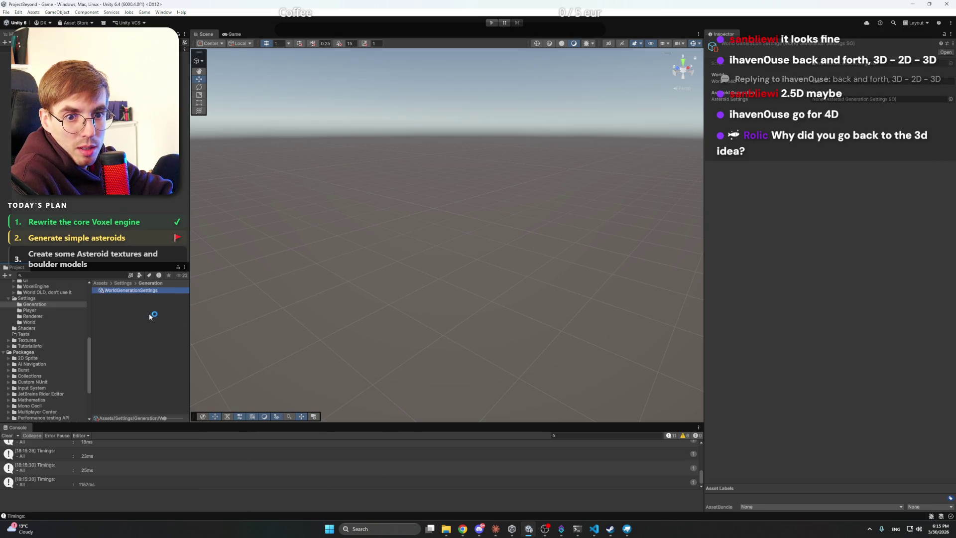
- Create an AsteroidGenerationSettings asset in the same Generation folder
{"action": "right_click", "coordinate": [151, 316]}
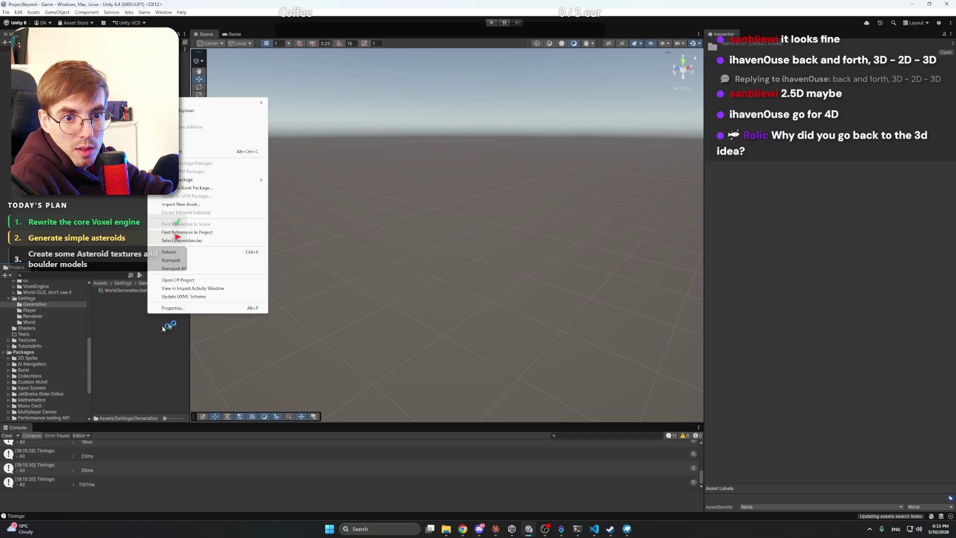
{"action": "right_click", "coordinate": [141, 316]}
{"action": "mouse_move", "coordinate": [234, 101]}
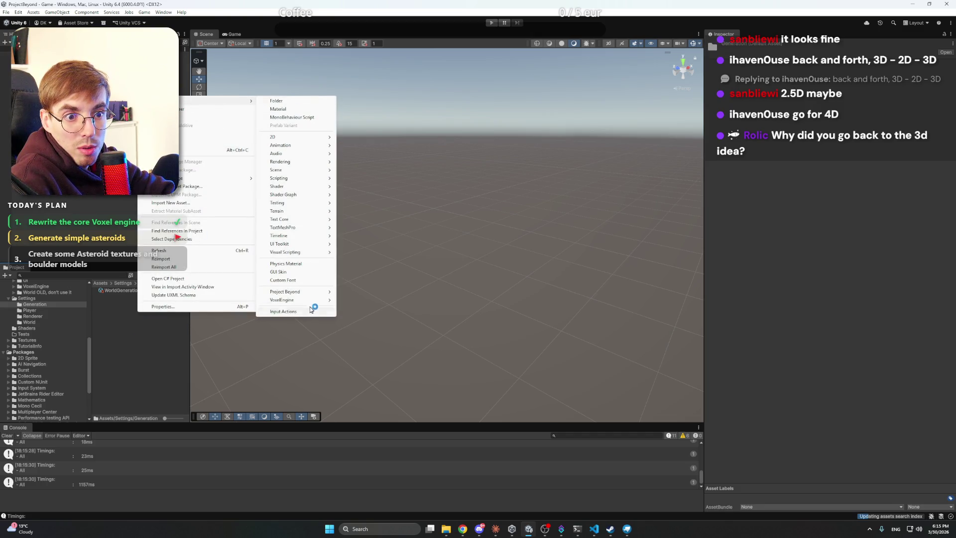
{"action": "mouse_move", "coordinate": [309, 300]}
{"action": "left_click", "coordinate": [386, 308]}
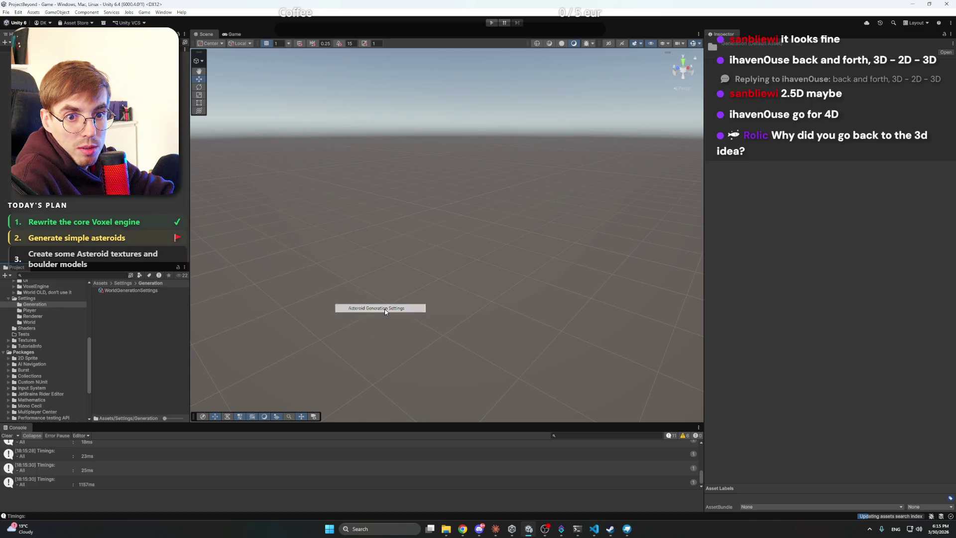
{"action": "key", "text": "Return"}
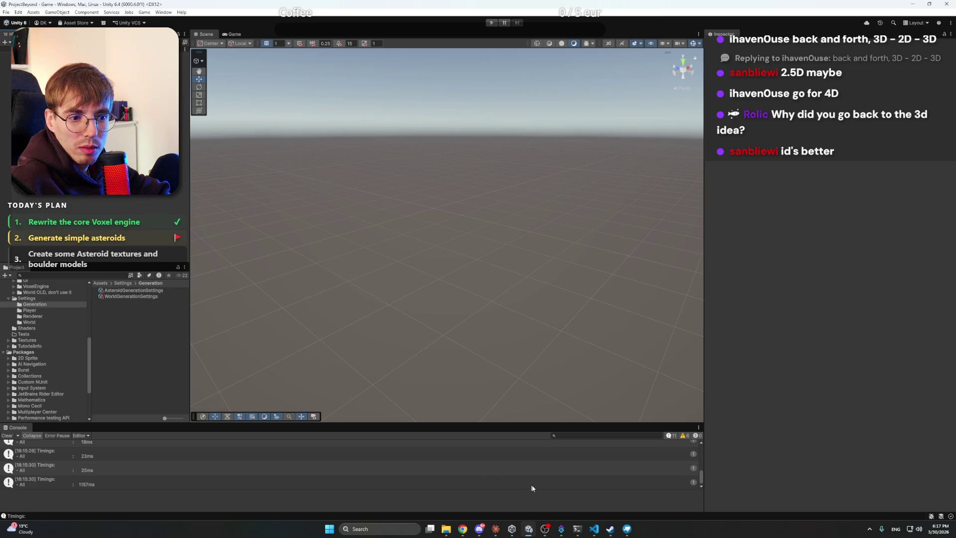
{"action": "left_click", "coordinate": [495, 529]}
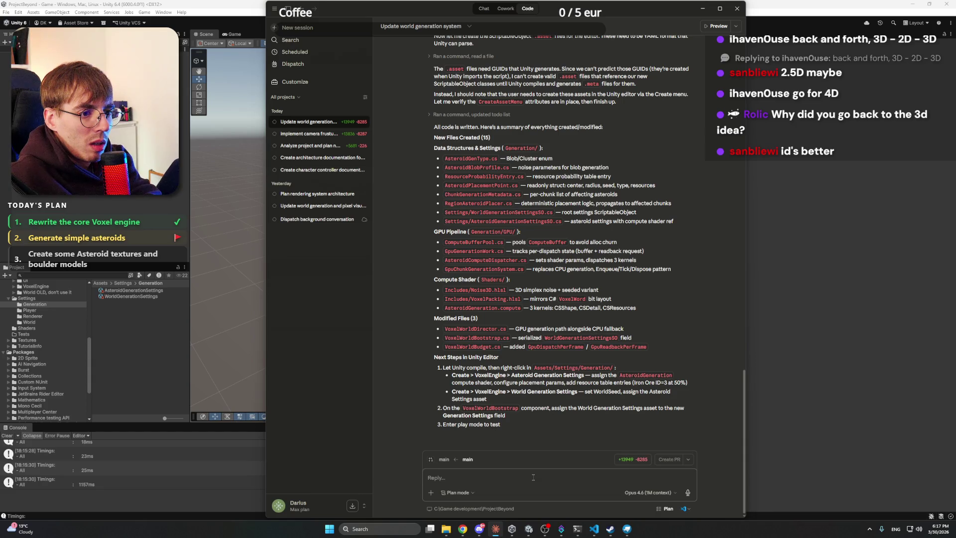
- Ask Claude to make Validate Block Definitions also write Blocks.md listing all block names and IDs
{"action": "type", "text": "Let's add something else now. W"}
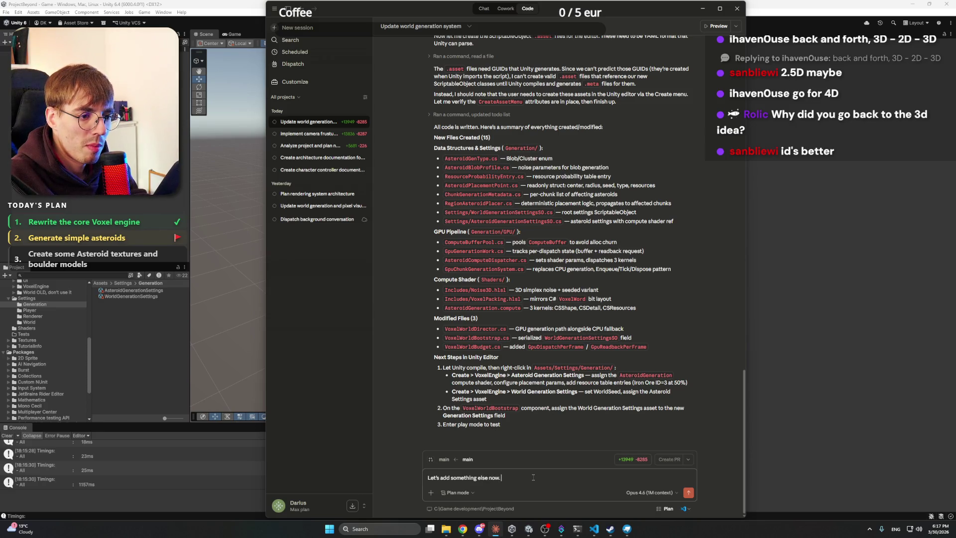
{"action": "type", "text": "hen I press to validate"}
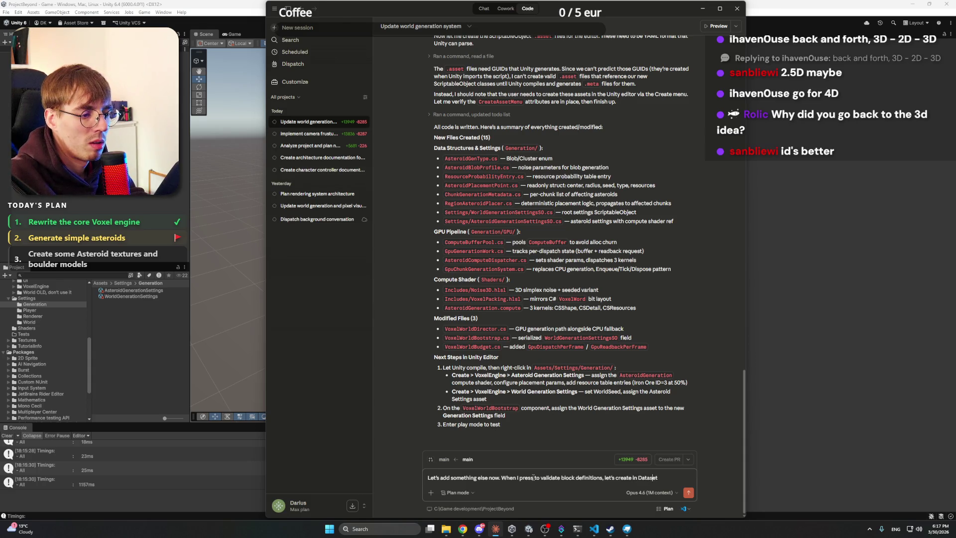
{"action": "type", "text": "block"}
{"action": "key", "text": "End"}
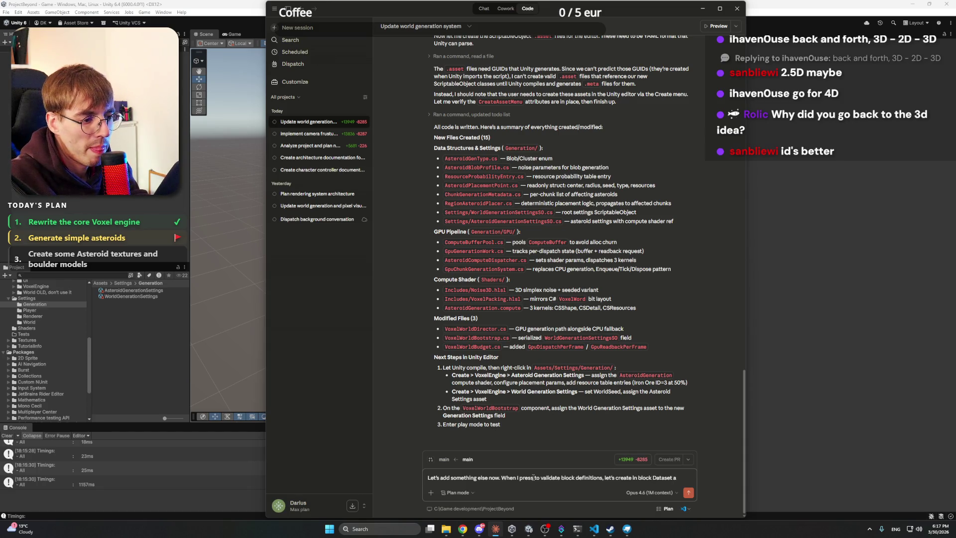
{"action": "type", "text": "cks."}
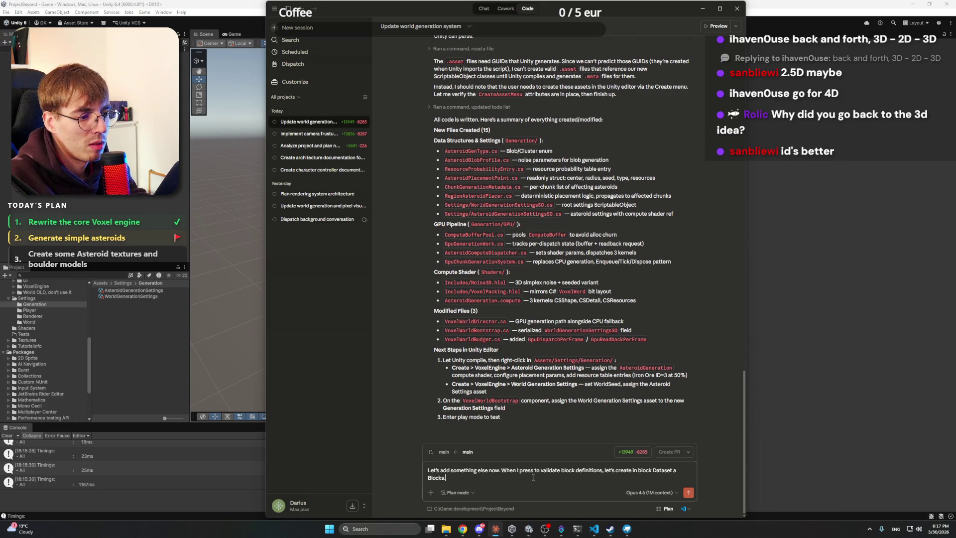
{"action": "type", "text": "md which contains all b"}
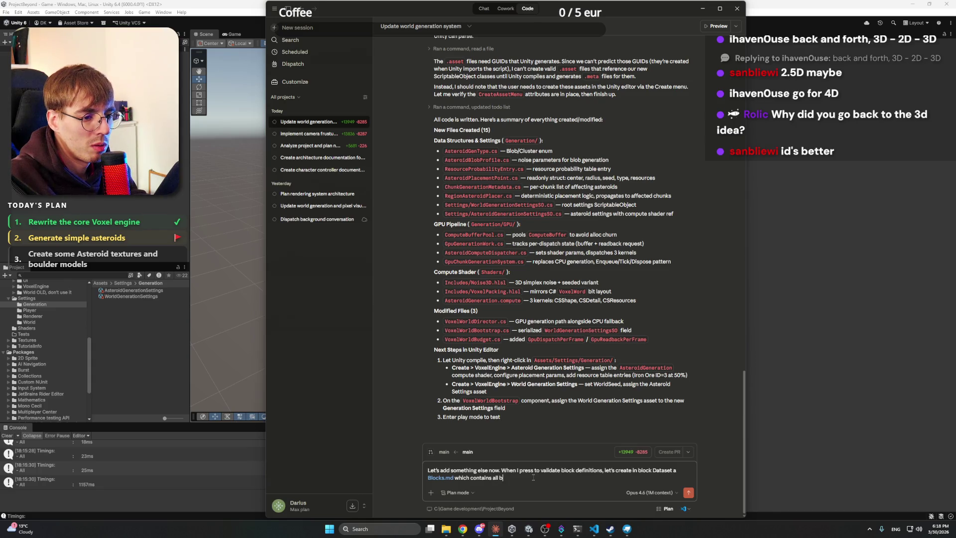
{"action": "type", "text": "lock names and their ID"}
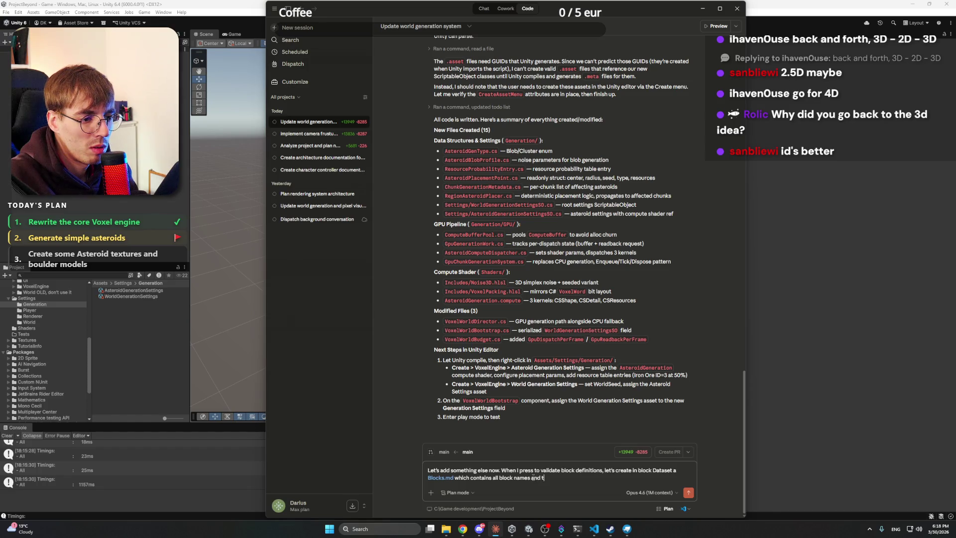
{"action": "type", "text": "s"}
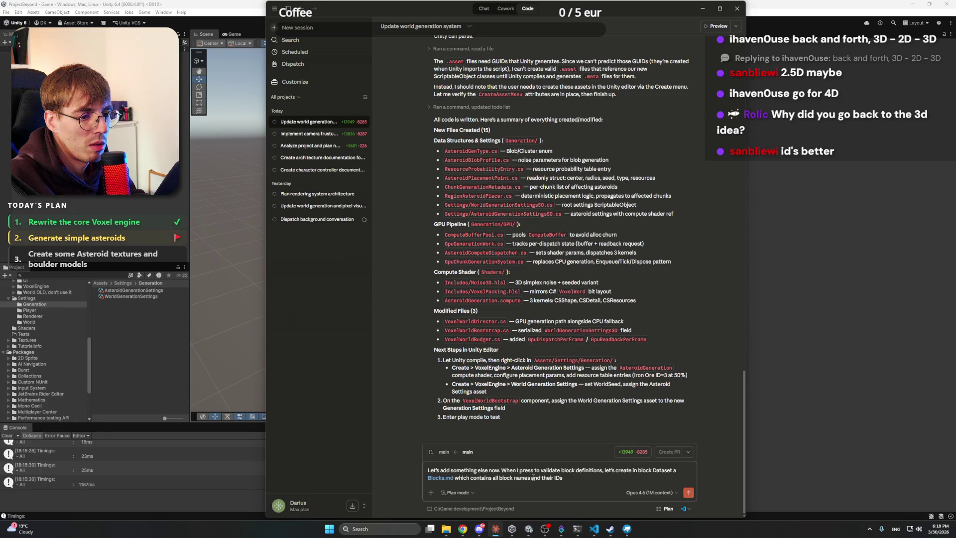
{"action": "key", "text": "Return"}
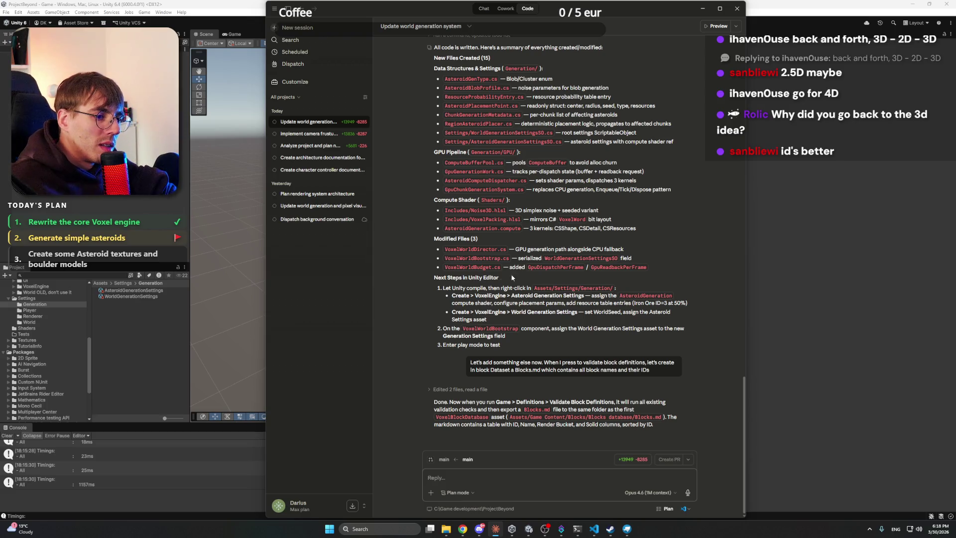
{"action": "left_click", "coordinate": [135, 13]}
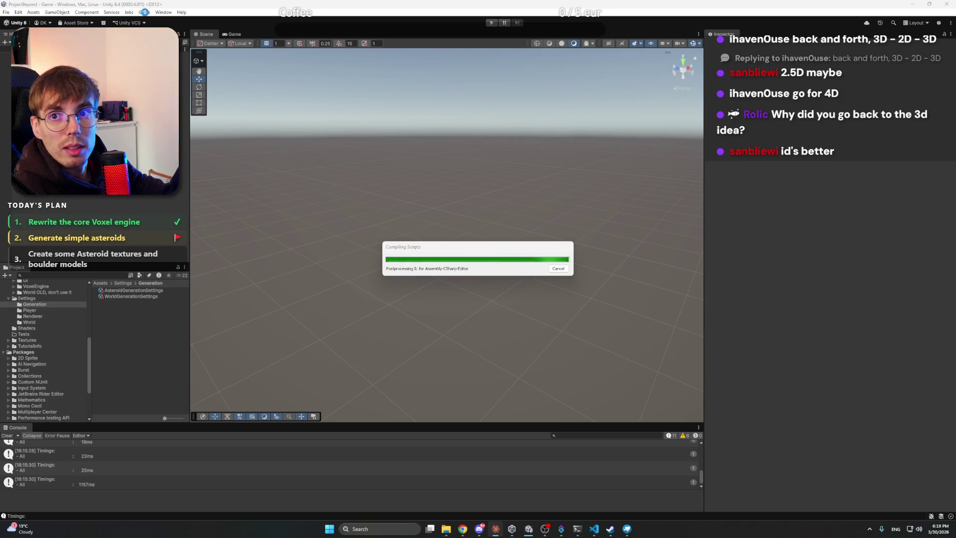
- Run Game > Definitions > Auto-assign Block IDs, then Validate Block Definitions to export Blocks.md
{"action": "left_click", "coordinate": [145, 13]}
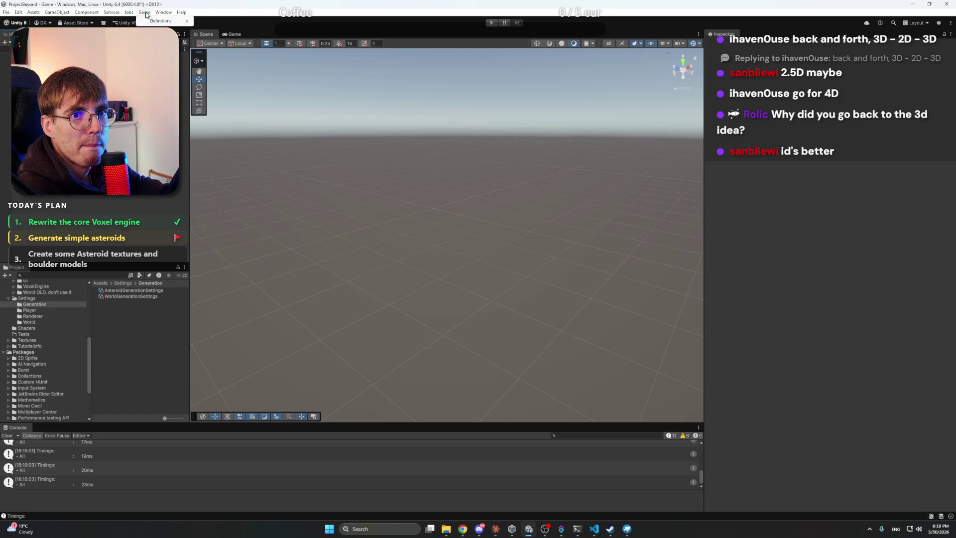
{"action": "mouse_move", "coordinate": [169, 21]}
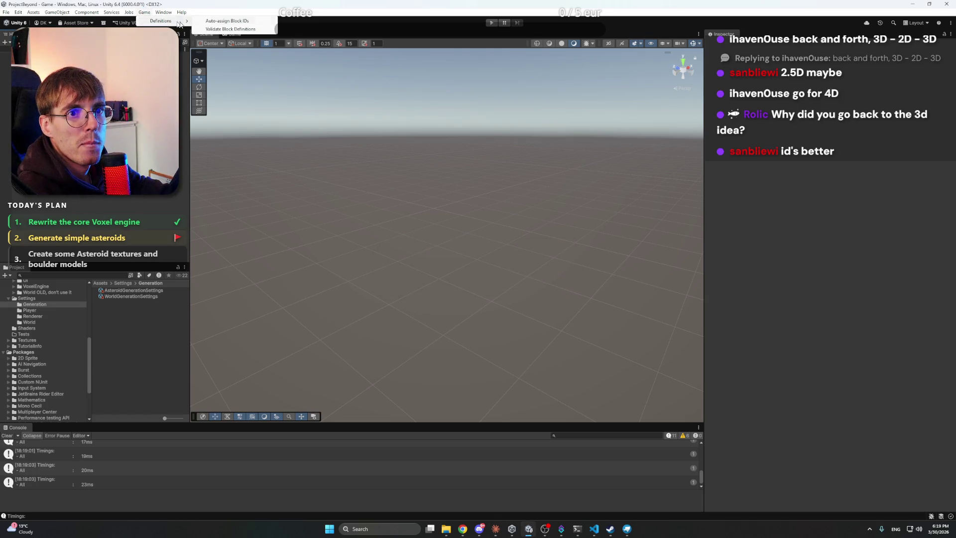
{"action": "left_click", "coordinate": [228, 21]}
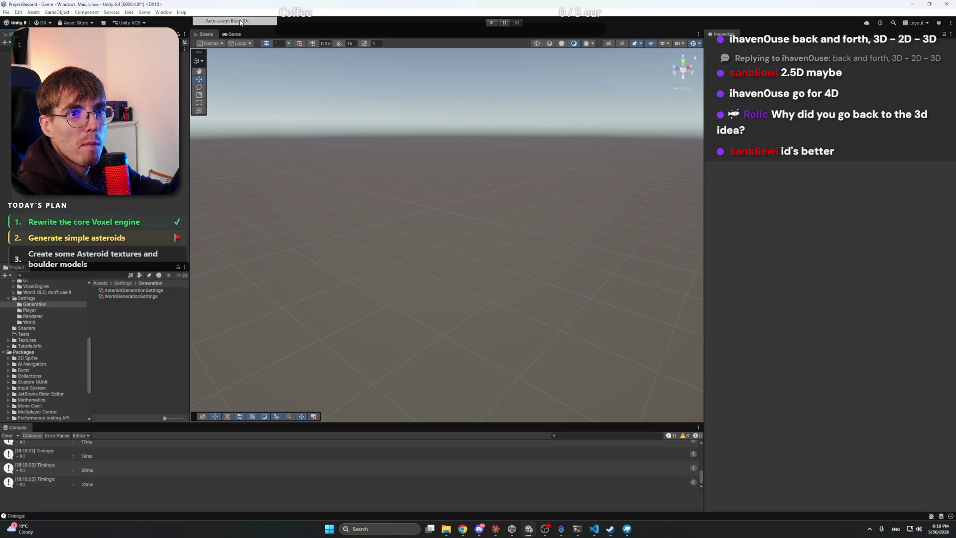
{"action": "left_click", "coordinate": [150, 15]}
{"action": "mouse_move", "coordinate": [164, 19]}
{"action": "left_click", "coordinate": [234, 31]}
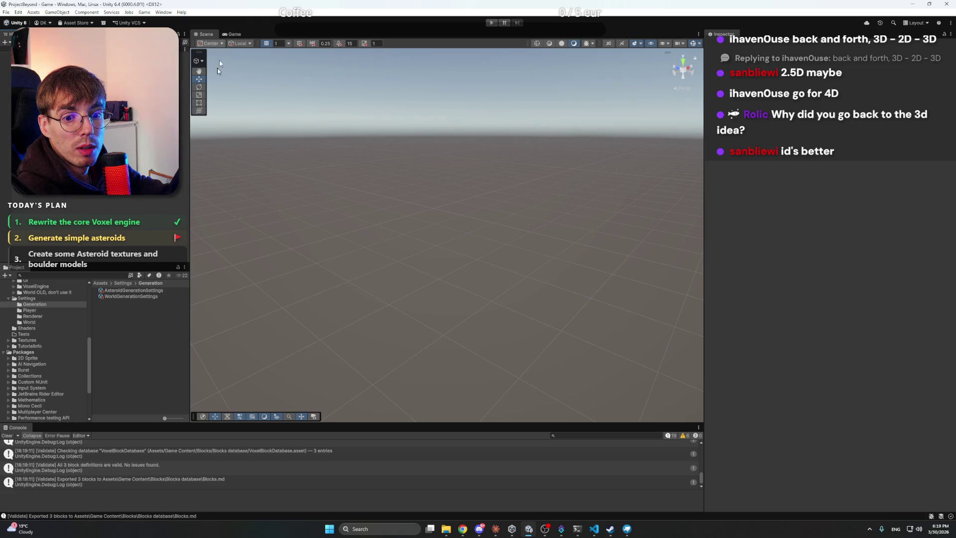
- Open the Blocks database folder and view the exported Blocks.md table
{"action": "scroll", "coordinate": [42, 315], "scroll_direction": "up", "scroll_amount": 2}
{"action": "scroll", "coordinate": [41, 316], "scroll_direction": "up", "scroll_amount": 8}
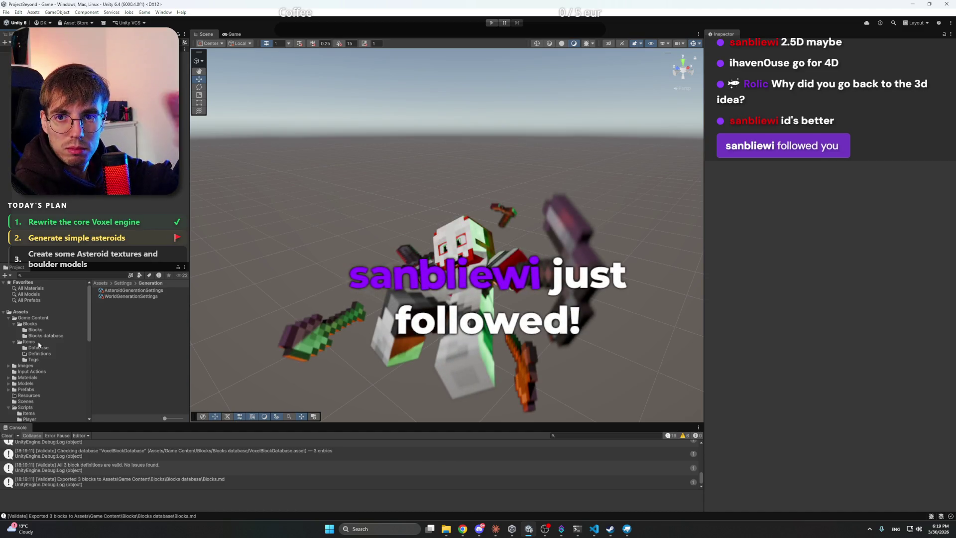
{"action": "left_click", "coordinate": [45, 335]}
{"action": "double_click", "coordinate": [120, 293]}
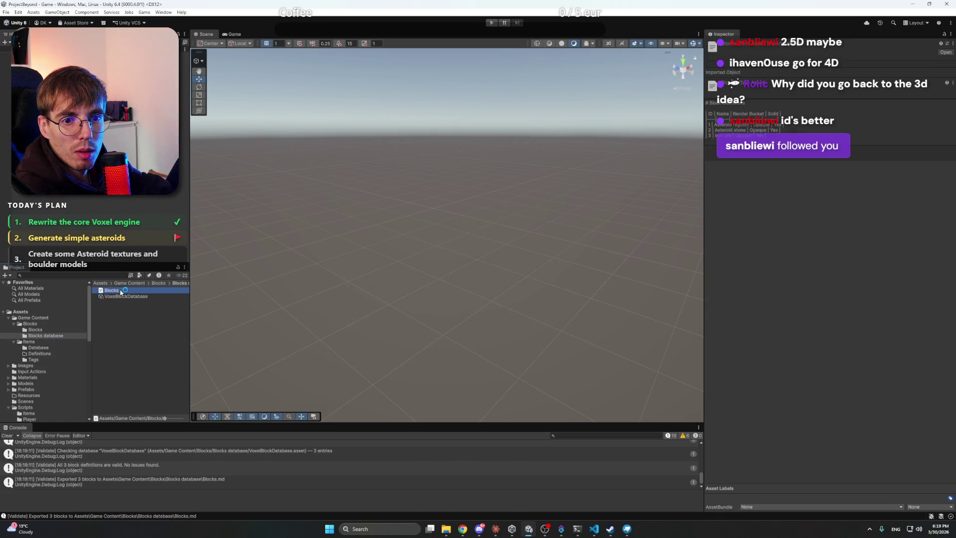
{"action": "left_click", "coordinate": [469, 106]}
{"action": "left_click", "coordinate": [473, 97]}
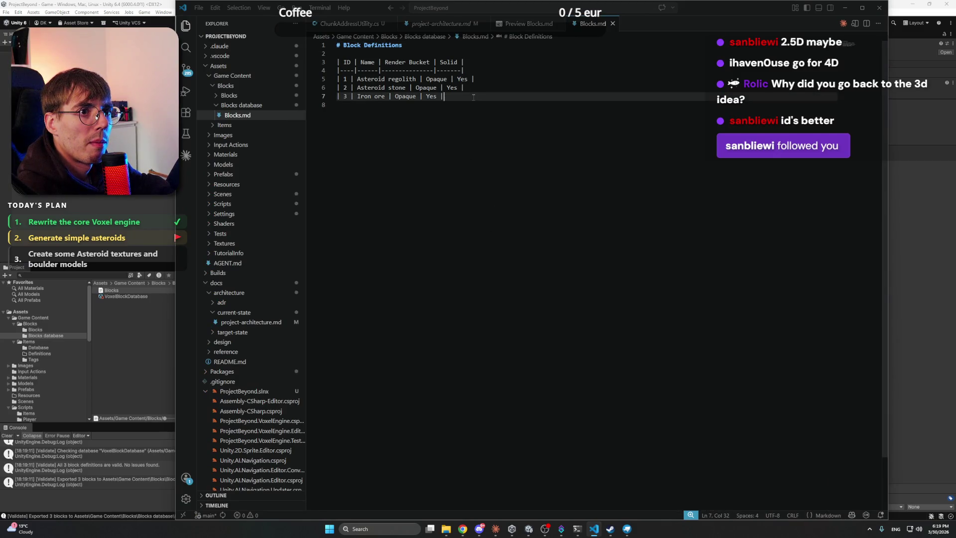
{"action": "left_click", "coordinate": [410, 79]}
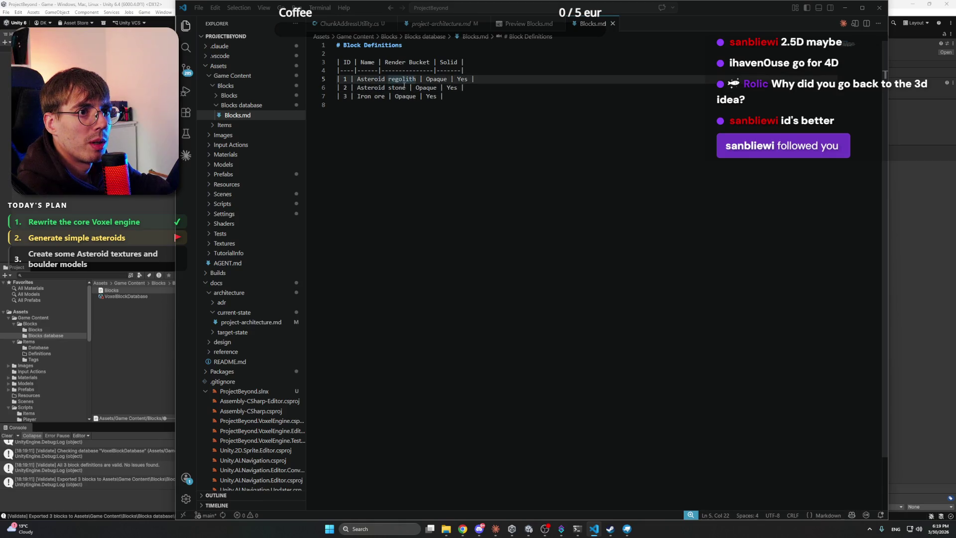
{"action": "key", "text": "Left"}
{"action": "key", "text": "Left"}
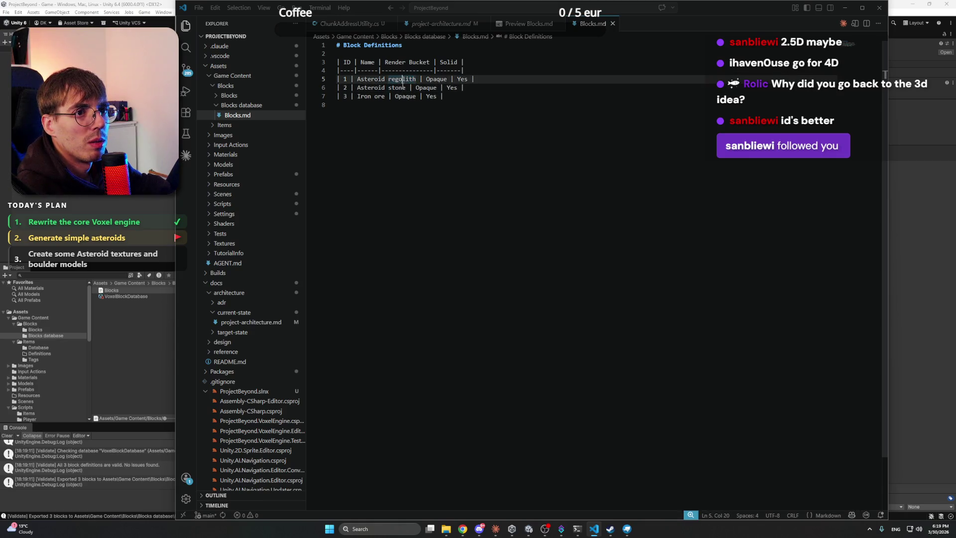
{"action": "left_click", "coordinate": [844, 13]}
- Open the AsteroidGenerationSettings asset in Settings/Generation
{"action": "scroll", "coordinate": [67, 368], "scroll_direction": "down", "scroll_amount": 4}
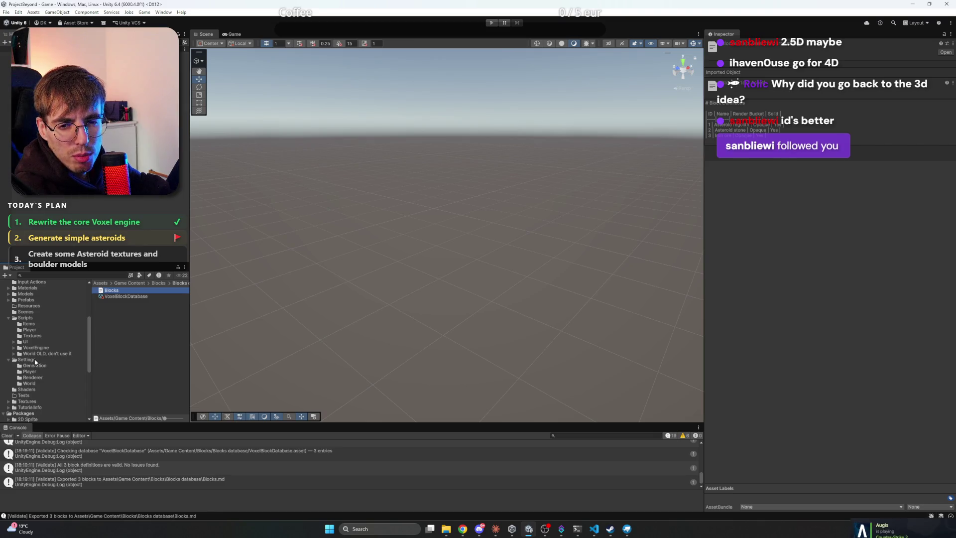
{"action": "scroll", "coordinate": [44, 343], "scroll_direction": "down", "scroll_amount": 2}
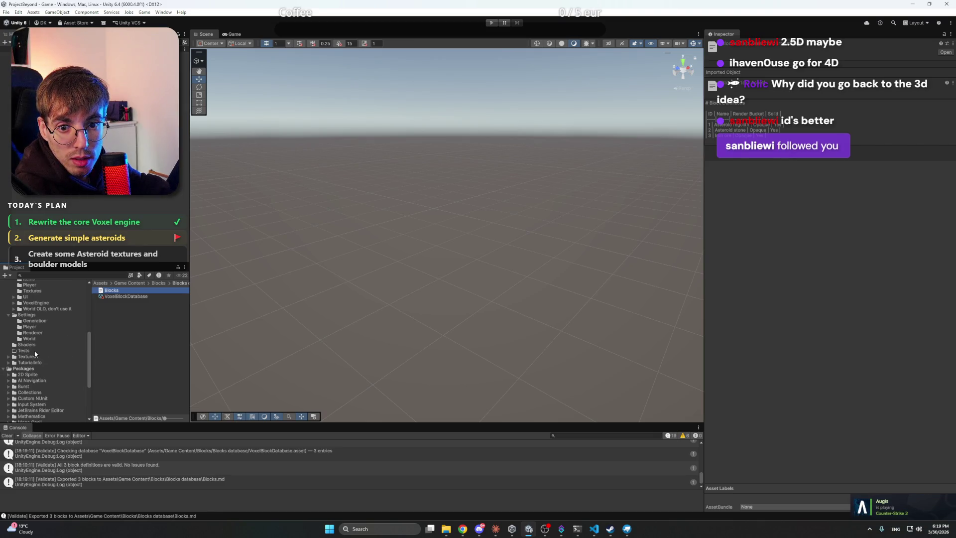
{"action": "left_click", "coordinate": [35, 321]}
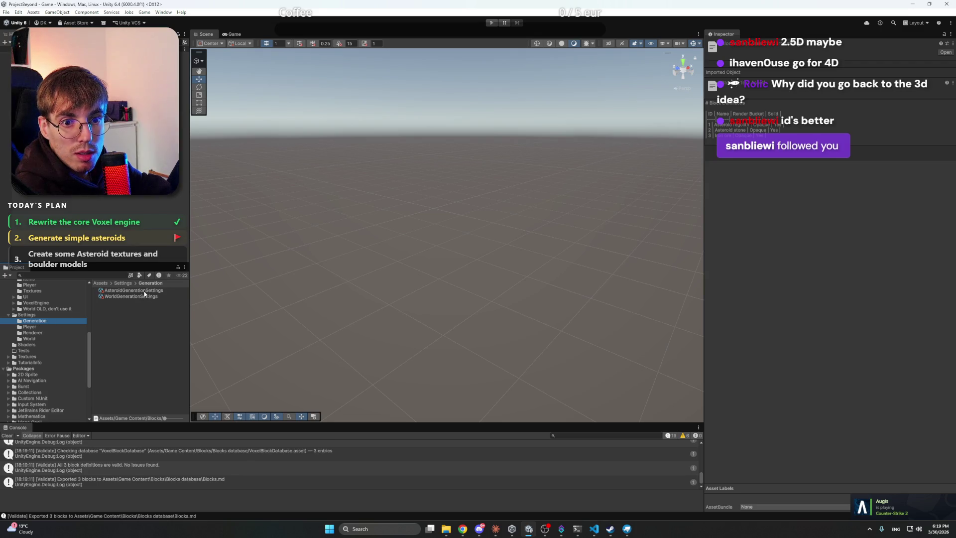
{"action": "left_click", "coordinate": [145, 292]}
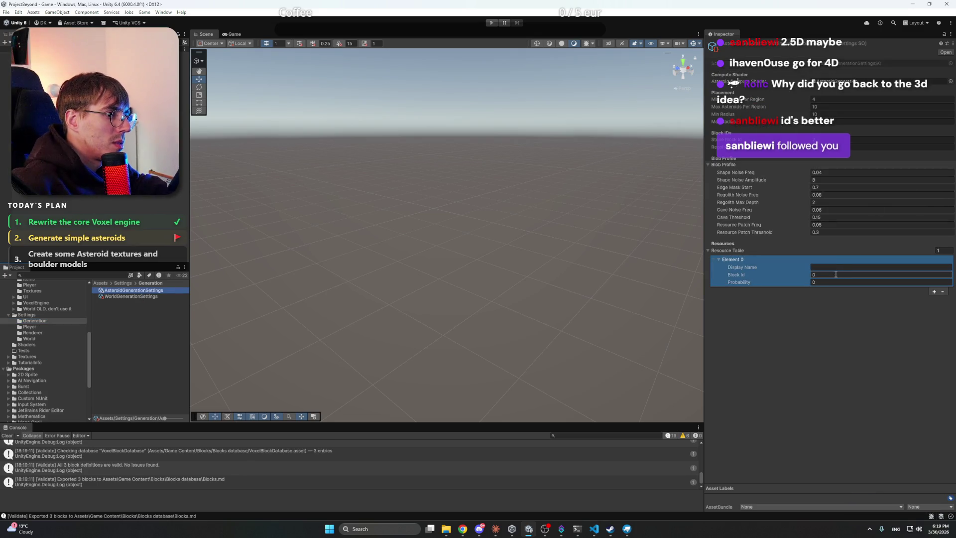
- Set resource Element 0 to Block Id 3, display name Magnetite ore, probability 1
{"action": "left_click", "coordinate": [820, 275]}
{"action": "left_click", "coordinate": [835, 269]}
{"action": "type", "text": "Iron ore"}
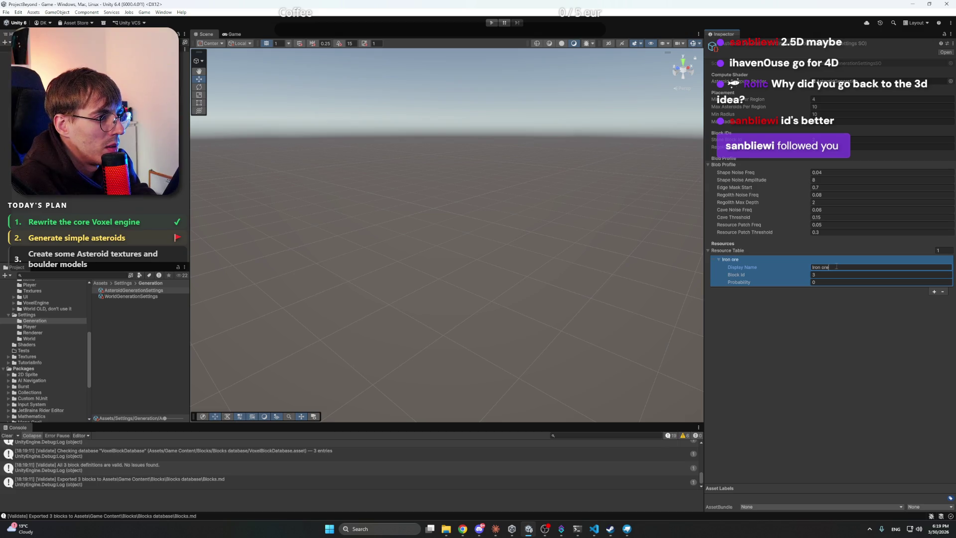
{"action": "left_click", "coordinate": [825, 322]}
{"action": "left_click", "coordinate": [832, 269]}
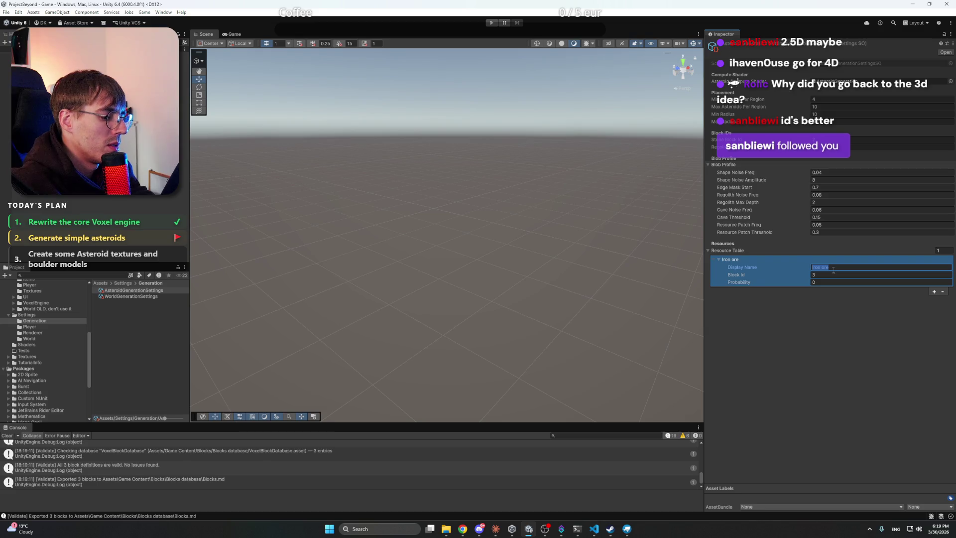
{"action": "type", "text": "Me"}
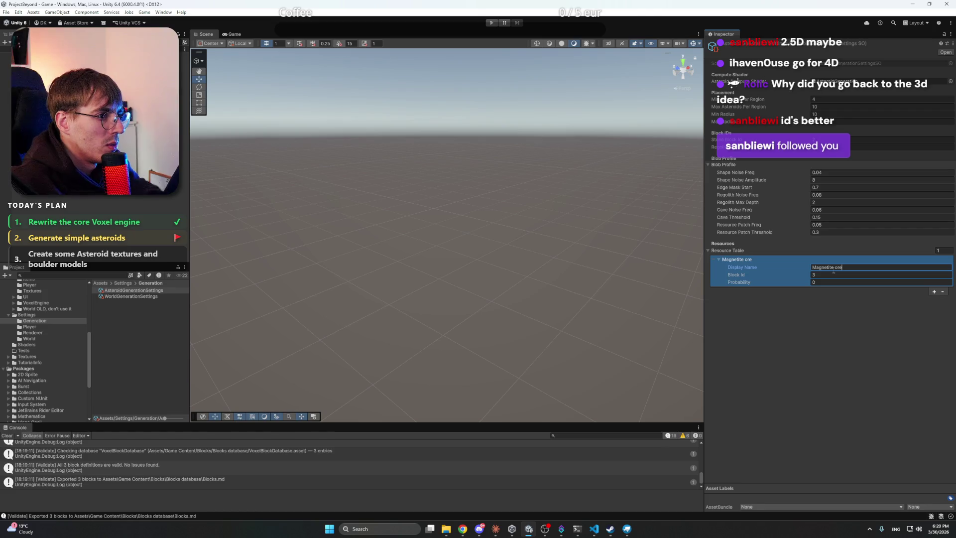
{"action": "key", "text": "Return"}
{"action": "left_click", "coordinate": [829, 282]}
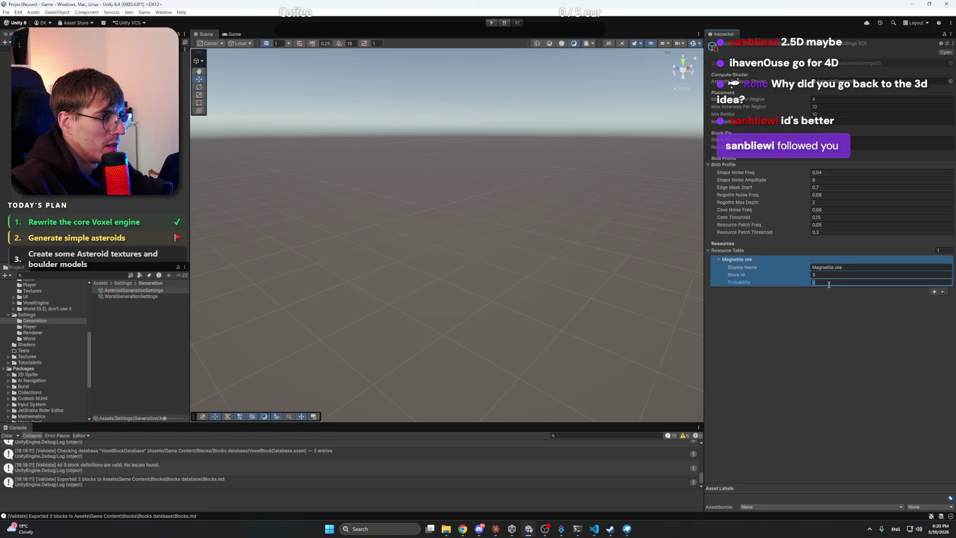
{"action": "type", "text": "1"}
{"action": "left_click", "coordinate": [832, 302]}
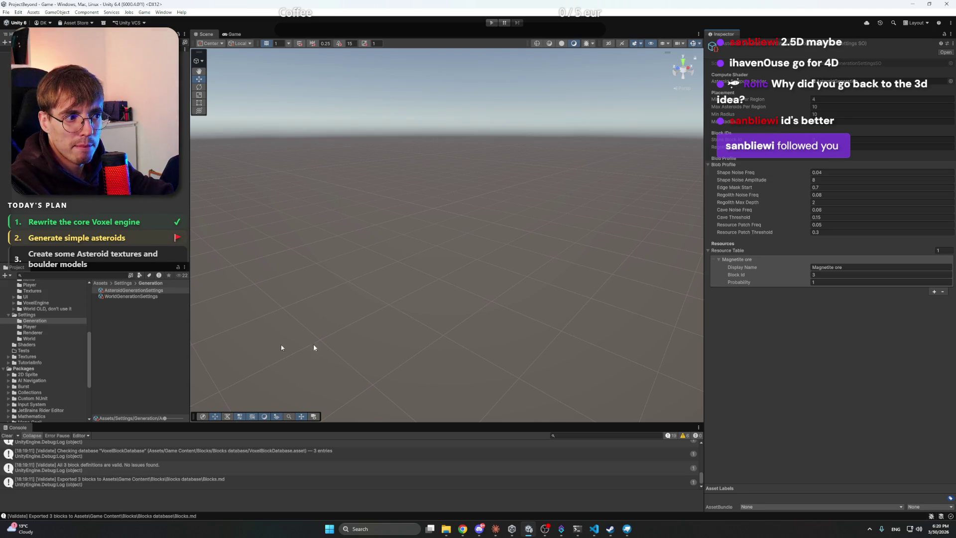
- Go to the game content's Blocks folder and bring up its Create menu
{"action": "scroll", "coordinate": [76, 324], "scroll_direction": "up", "scroll_amount": 5}
{"action": "left_click", "coordinate": [36, 329]}
{"action": "right_click", "coordinate": [146, 327]}
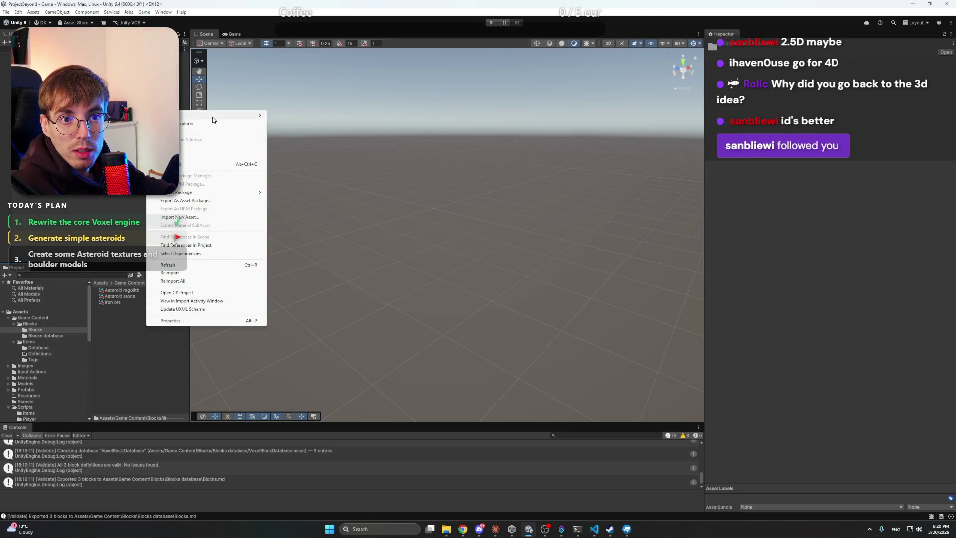
{"action": "mouse_move", "coordinate": [212, 117]}
{"action": "mouse_move", "coordinate": [310, 305]}
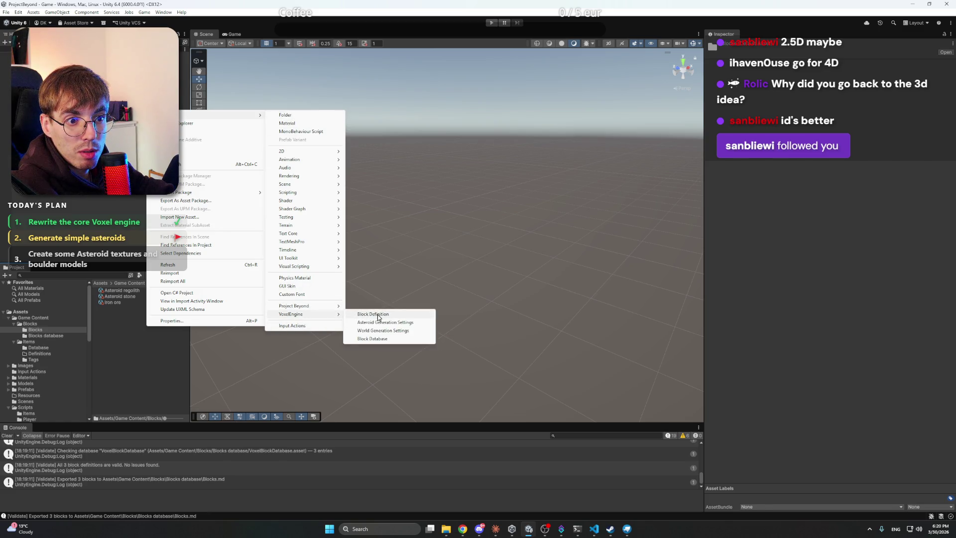
- Create a VoxelEngine Block Definition asset named Magnetite ore
{"action": "left_click", "coordinate": [378, 315]}
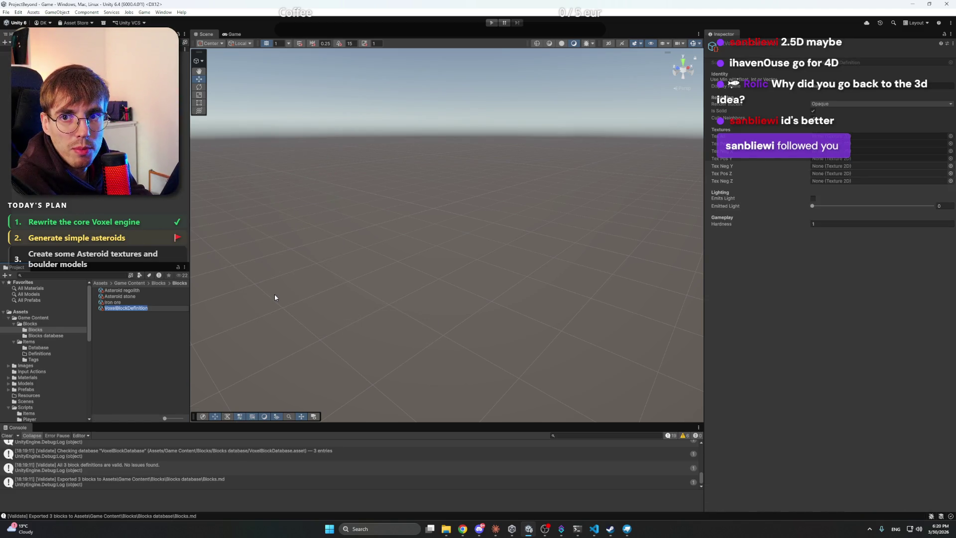
{"action": "type", "text": "Magnetite ore"}
{"action": "key", "text": "Return"}
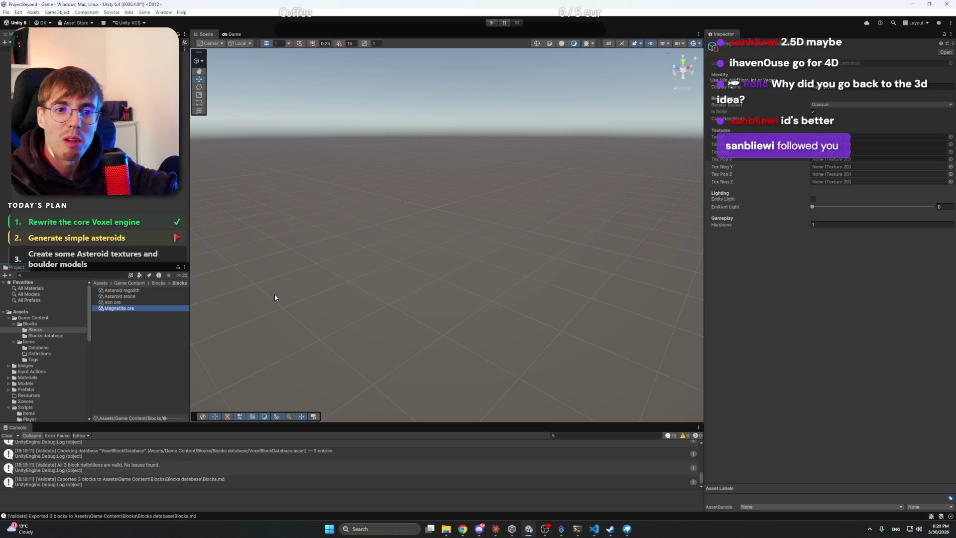
{"action": "left_click", "coordinate": [846, 87]}
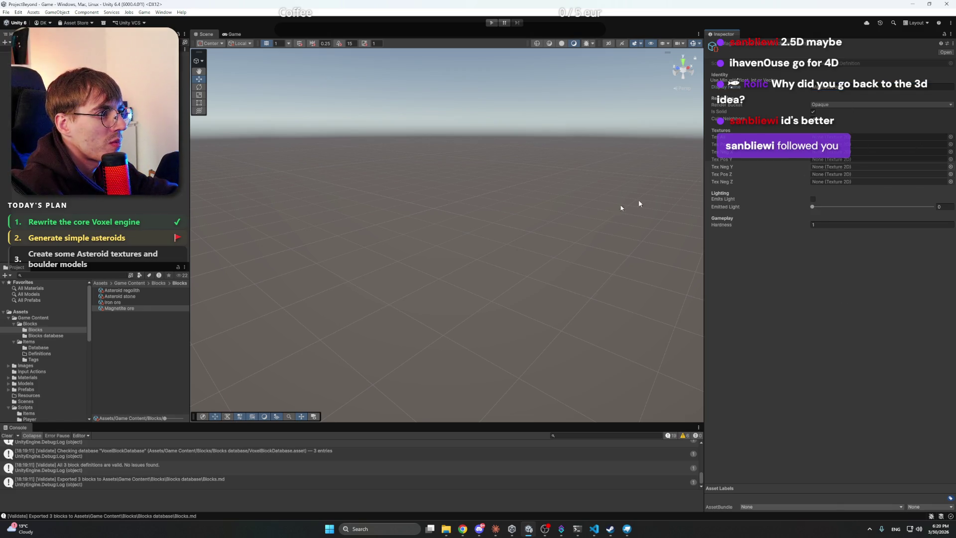
- Collapse the Scripts folder and open Textures/Blocks in the Project tree
{"action": "scroll", "coordinate": [37, 393], "scroll_direction": "down", "scroll_amount": 2}
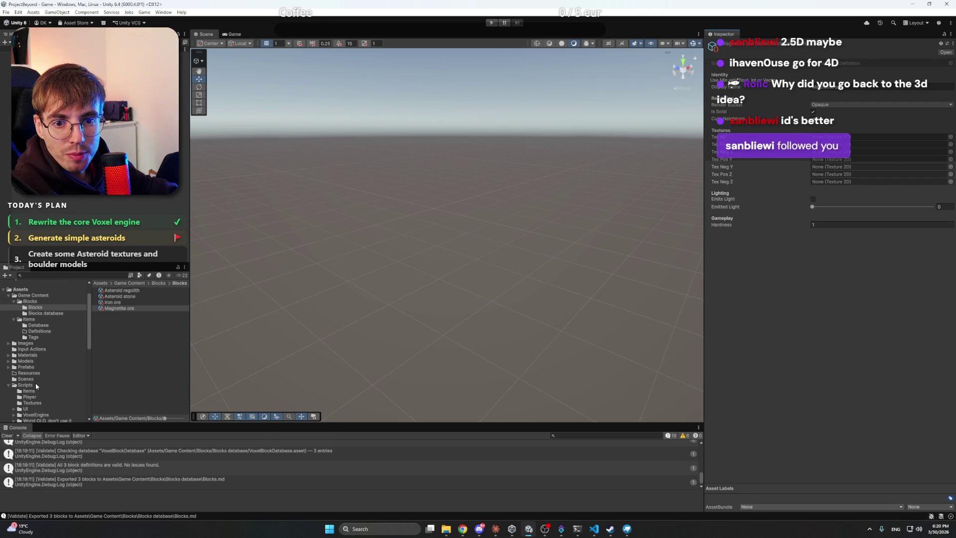
{"action": "scroll", "coordinate": [34, 374], "scroll_direction": "down", "scroll_amount": 8}
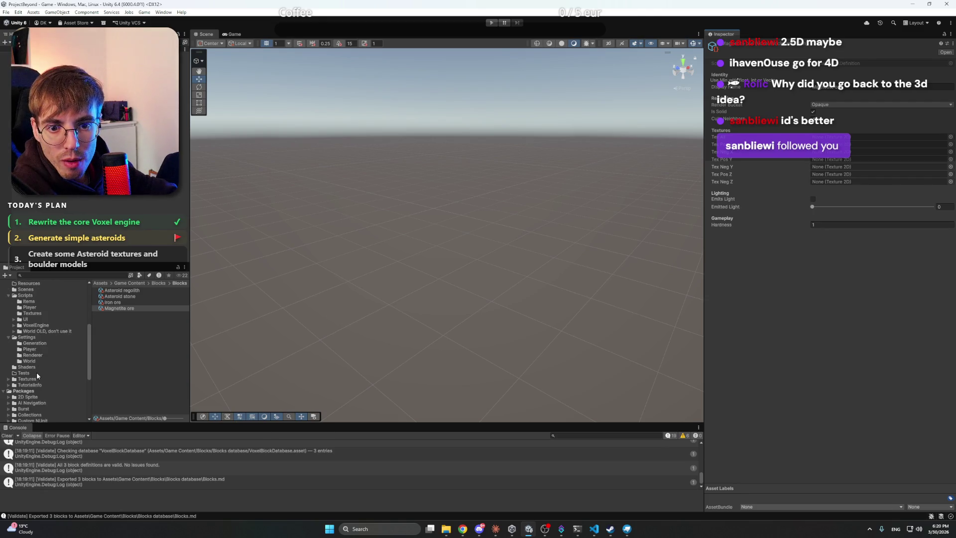
{"action": "left_click", "coordinate": [9, 296]}
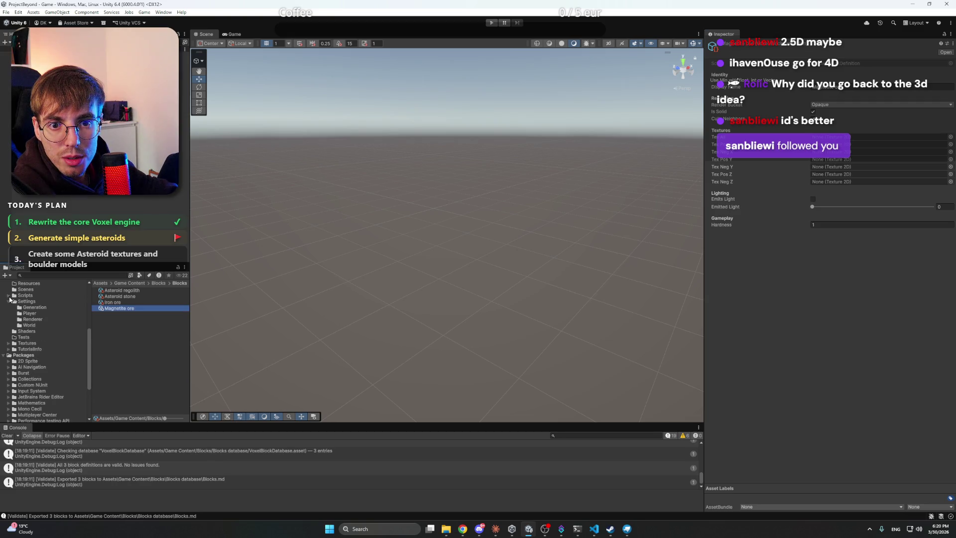
{"action": "left_click", "coordinate": [37, 345]}
{"action": "double_click", "coordinate": [113, 292]}
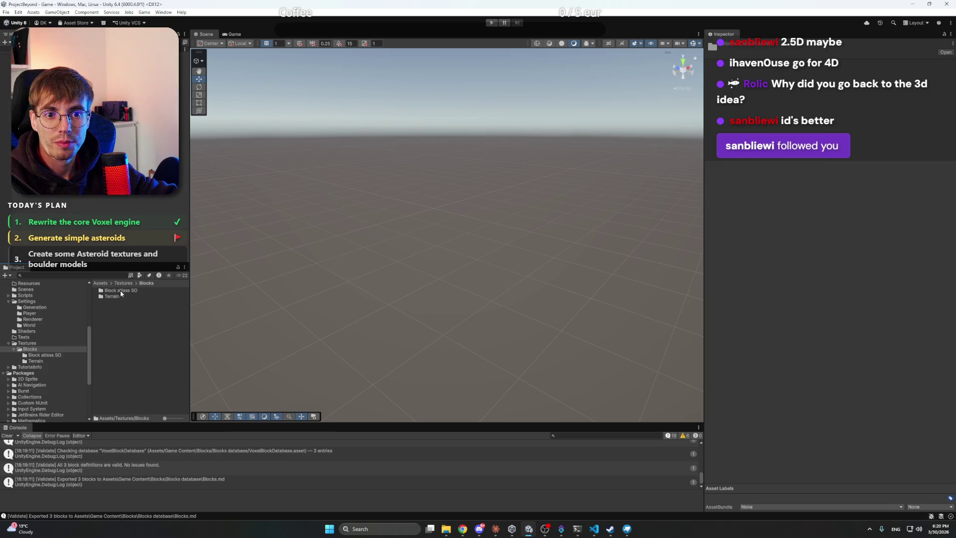
- Import Magnetite.png from the Project Beyond working Textures folder into Textures/Blocks/Terrain
{"action": "double_click", "coordinate": [120, 295]}
{"action": "right_click", "coordinate": [136, 332]}
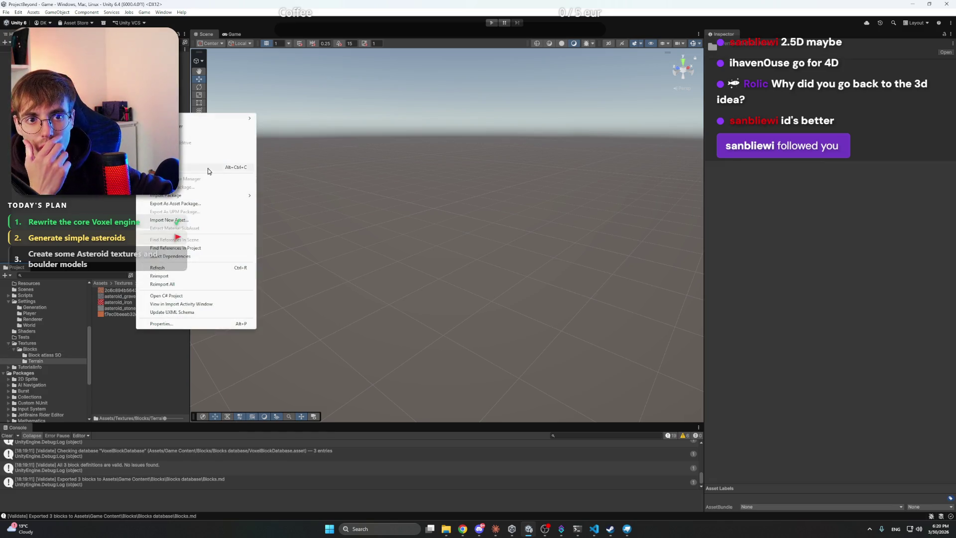
{"action": "left_click", "coordinate": [177, 220]}
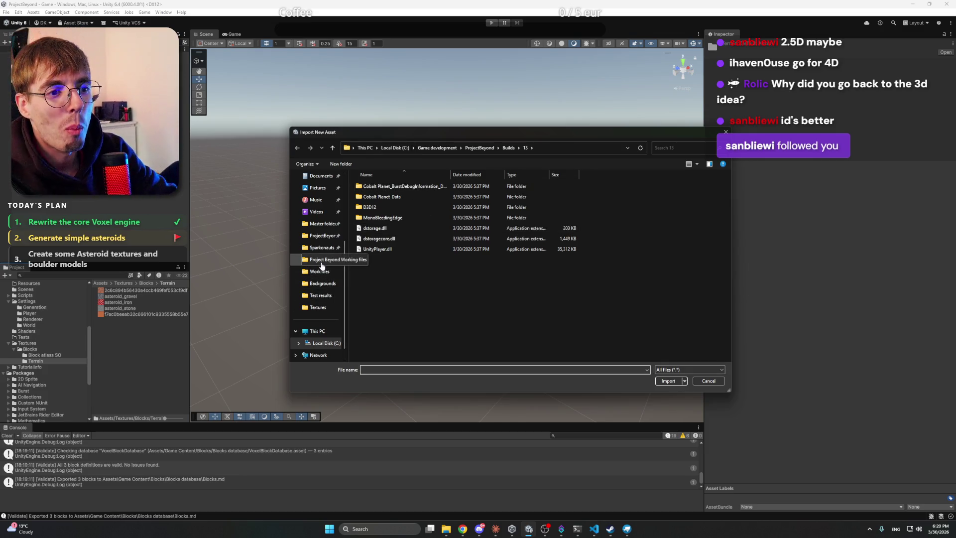
{"action": "left_click", "coordinate": [321, 262]}
{"action": "double_click", "coordinate": [413, 195]}
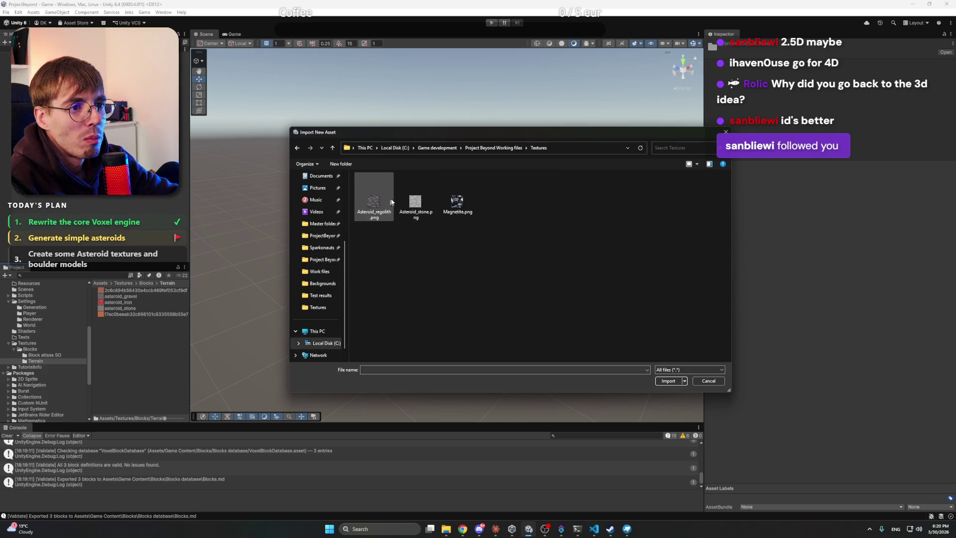
{"action": "left_click", "coordinate": [459, 209]}
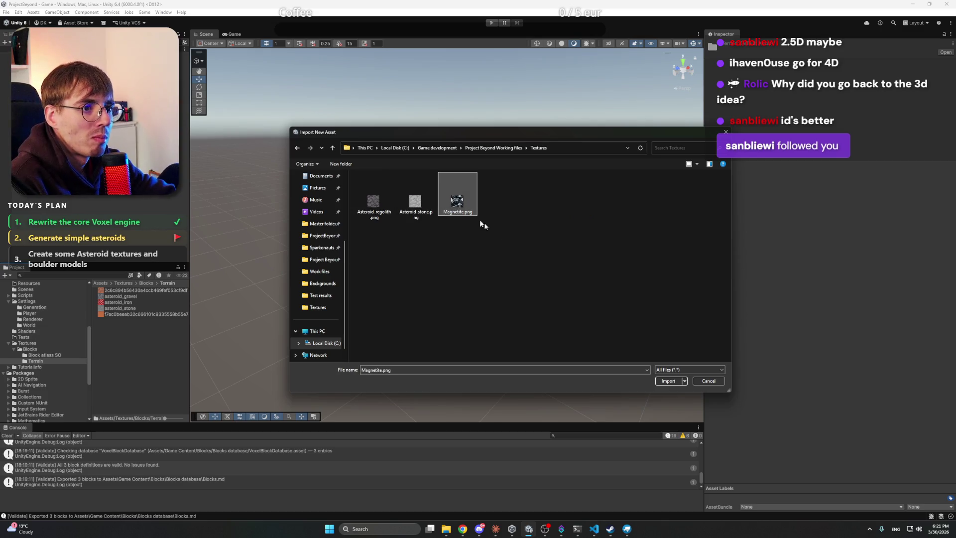
{"action": "left_click", "coordinate": [659, 380]}
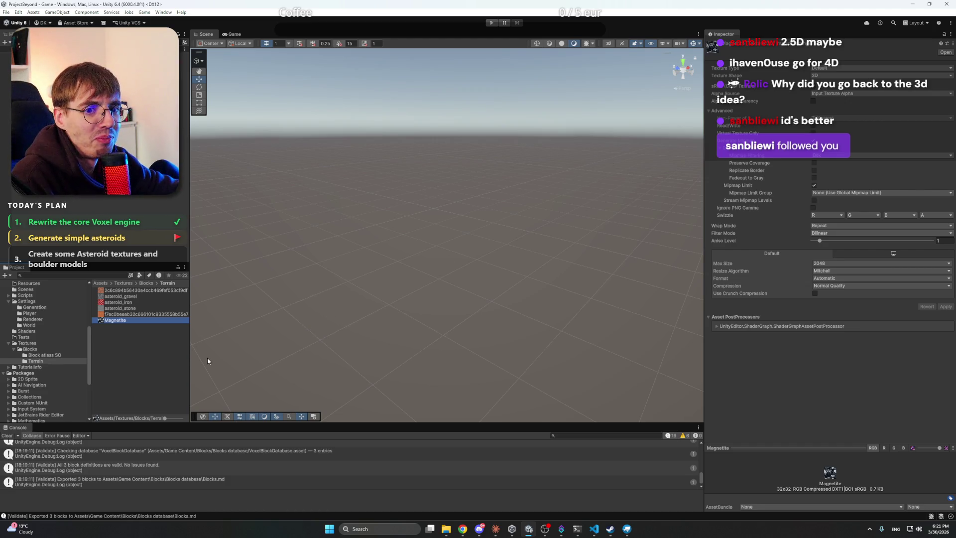
- Give the Magnetite texture Point (no filter) filtering and no compression, and apply
{"action": "left_click", "coordinate": [836, 69]}
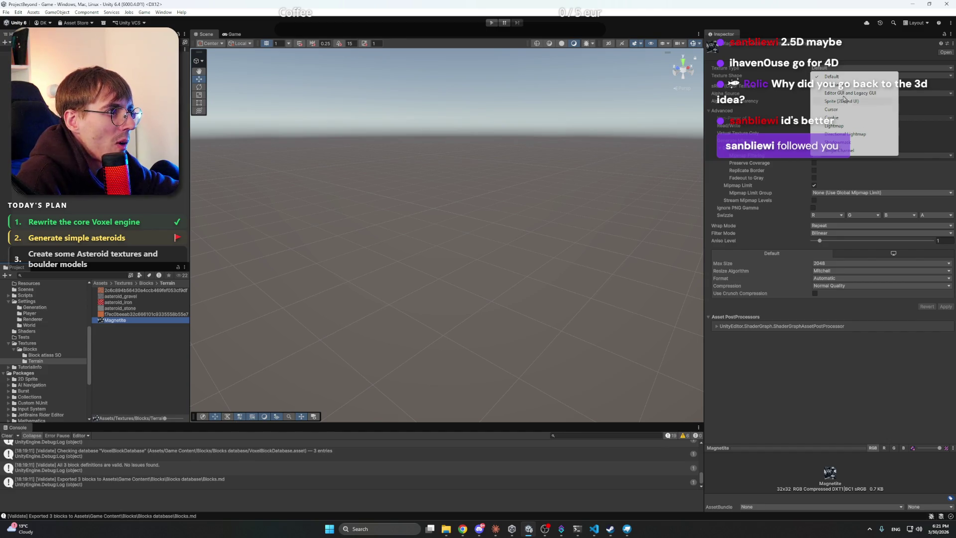
{"action": "left_click", "coordinate": [840, 233]}
{"action": "left_click", "coordinate": [829, 241]}
{"action": "left_click", "coordinate": [840, 285]}
{"action": "left_click", "coordinate": [841, 295]}
{"action": "left_click", "coordinate": [937, 300]}
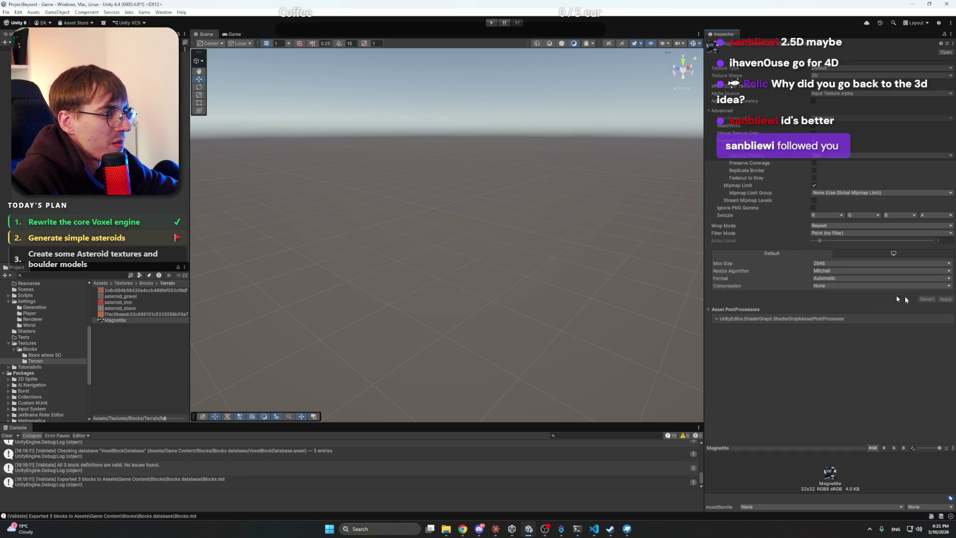
{"action": "left_click", "coordinate": [119, 304]}
{"action": "left_click", "coordinate": [114, 320]}
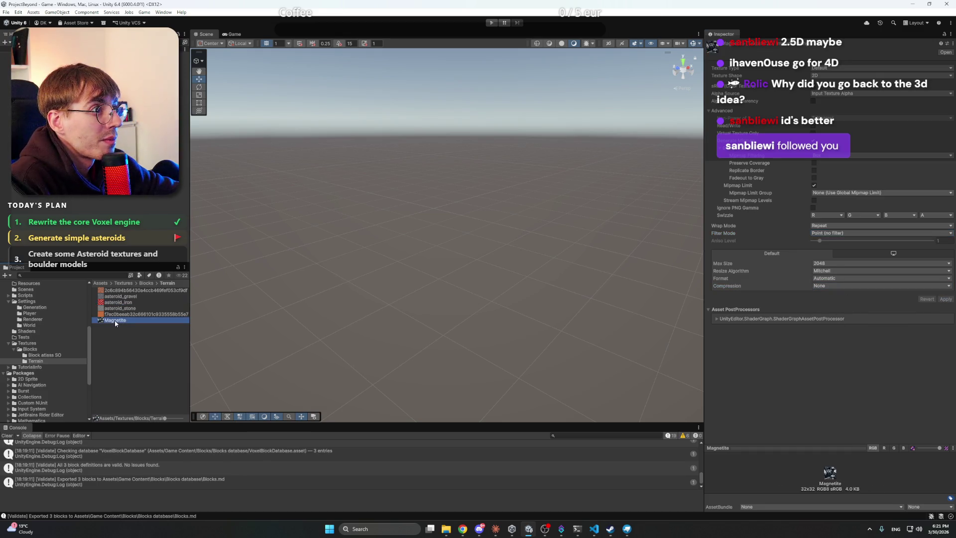
{"action": "left_click", "coordinate": [812, 125]}
{"action": "left_click", "coordinate": [945, 299]}
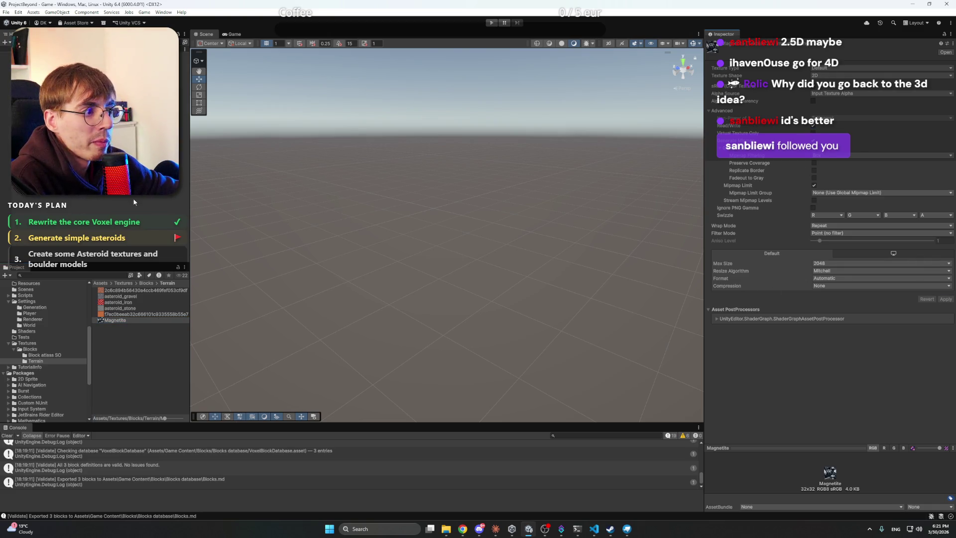
{"action": "scroll", "coordinate": [49, 336], "scroll_direction": "up", "scroll_amount": 5}
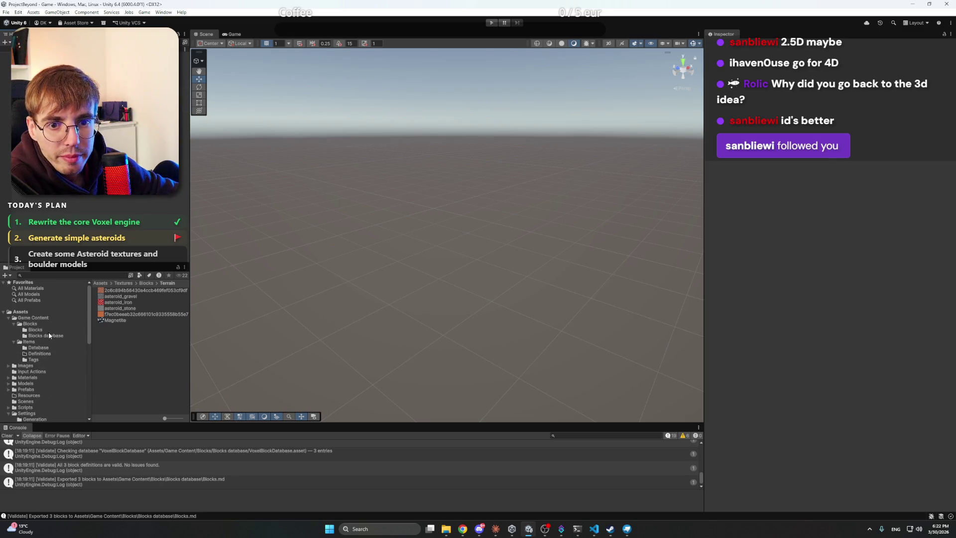
- Assign the Magnetite texture to the Magnetite ore block definition's face
{"action": "left_click", "coordinate": [40, 330]}
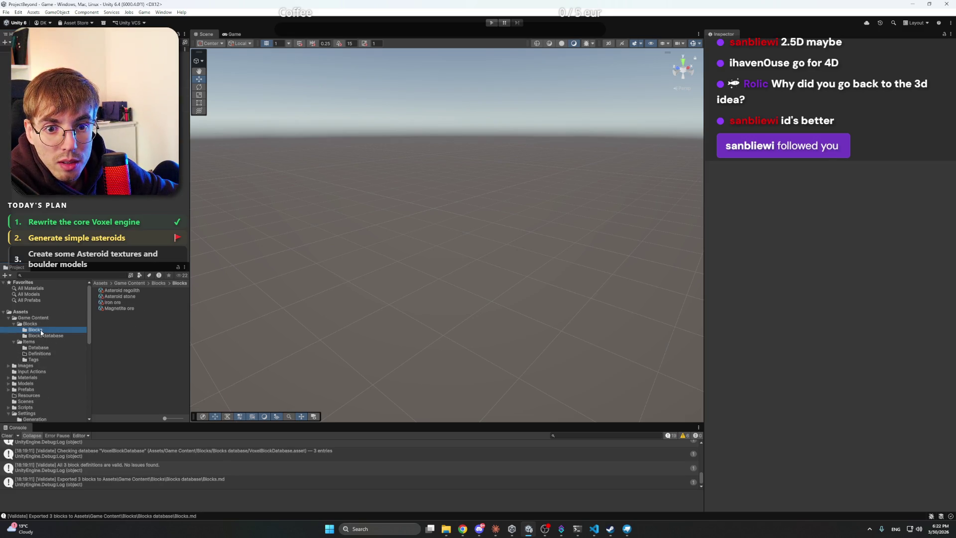
{"action": "left_click", "coordinate": [119, 308]}
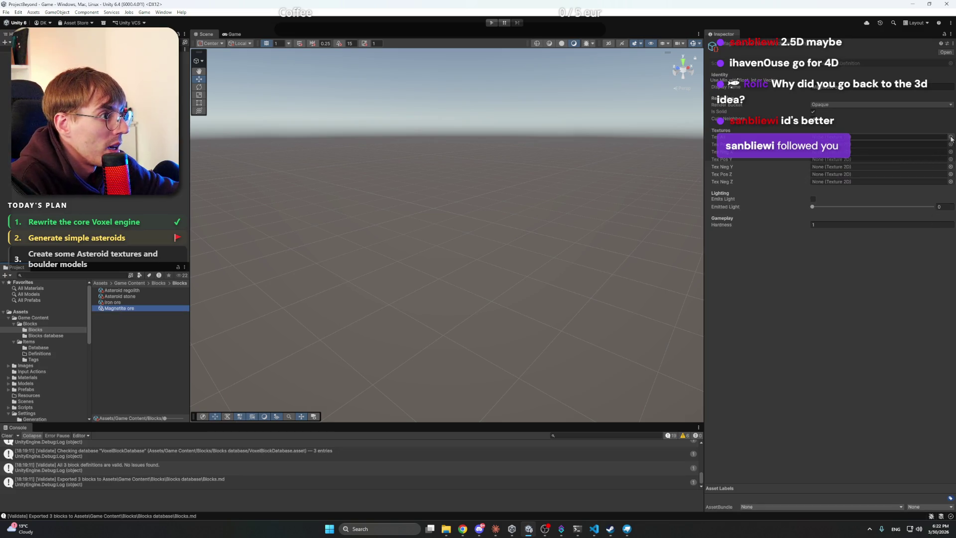
{"action": "left_click", "coordinate": [947, 142]}
{"action": "double_click", "coordinate": [837, 203]}
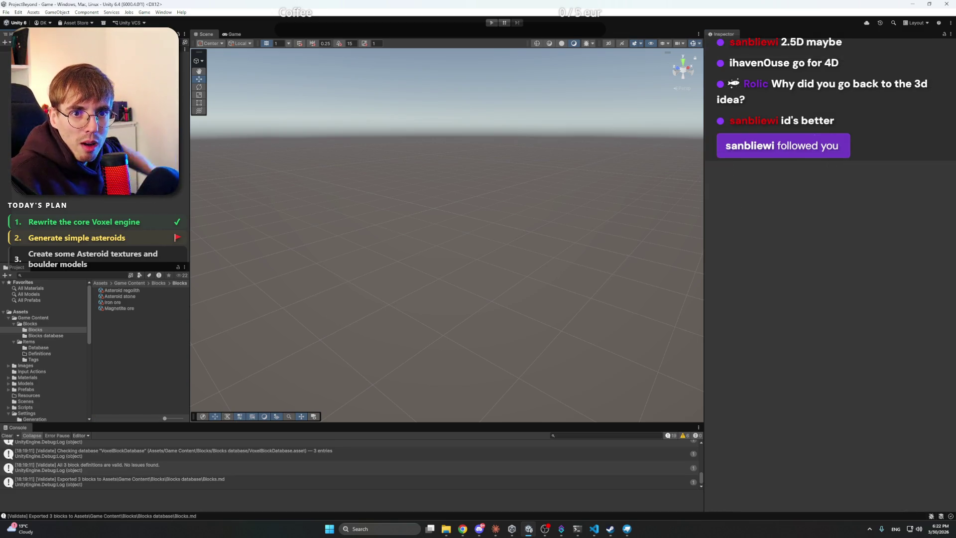
- Auto-assign block IDs and re-validate, giving Magnetite ore ID 4
{"action": "left_click", "coordinate": [141, 12]}
{"action": "mouse_move", "coordinate": [169, 21]}
{"action": "left_click", "coordinate": [211, 25]}
{"action": "left_click", "coordinate": [145, 12]}
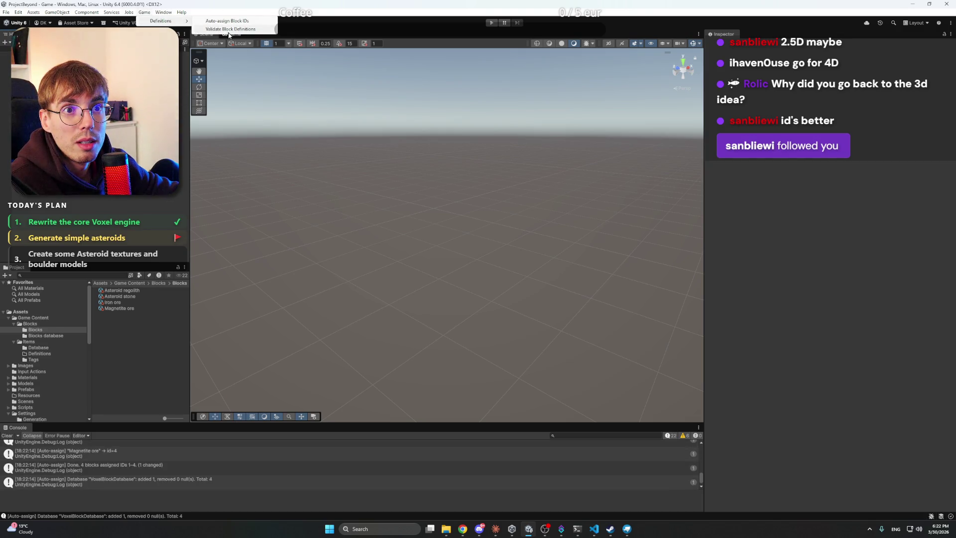
{"action": "left_click", "coordinate": [231, 30]}
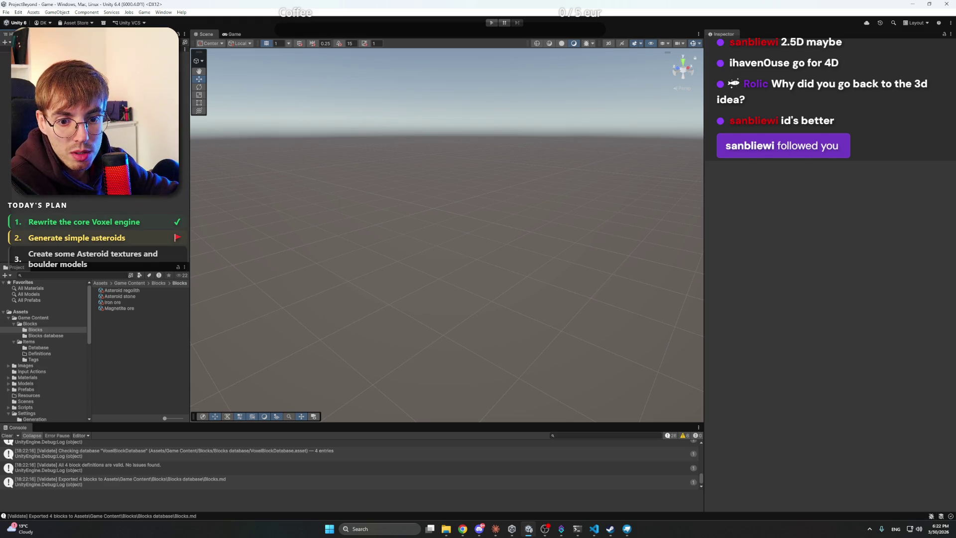
- Check the re-exported Blocks.md, now listing 4 blocks, then return to Unity
{"action": "left_click", "coordinate": [35, 330]}
{"action": "key", "text": "Down"}
{"action": "double_click", "coordinate": [111, 290]}
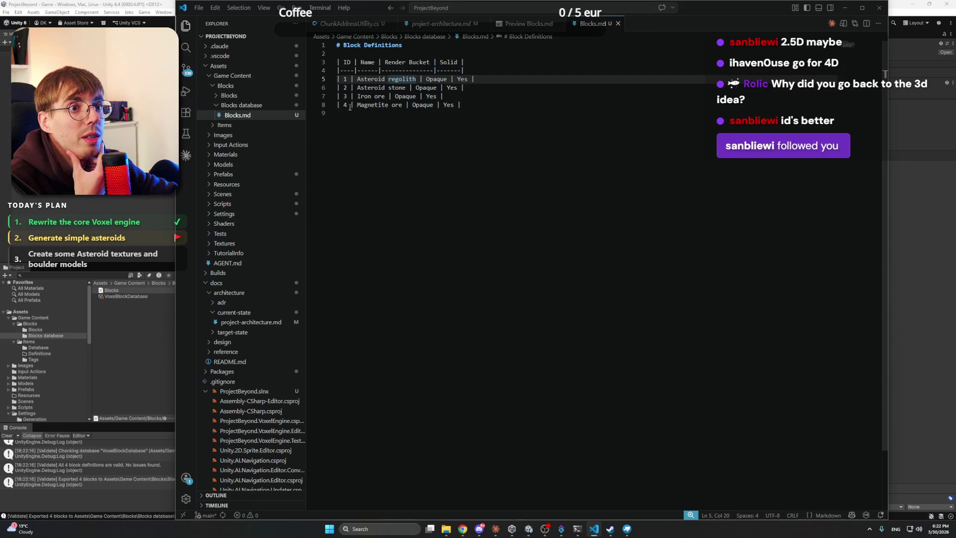
{"action": "left_click", "coordinate": [73, 333]}
{"action": "scroll", "coordinate": [57, 360], "scroll_direction": "down", "scroll_amount": 5}
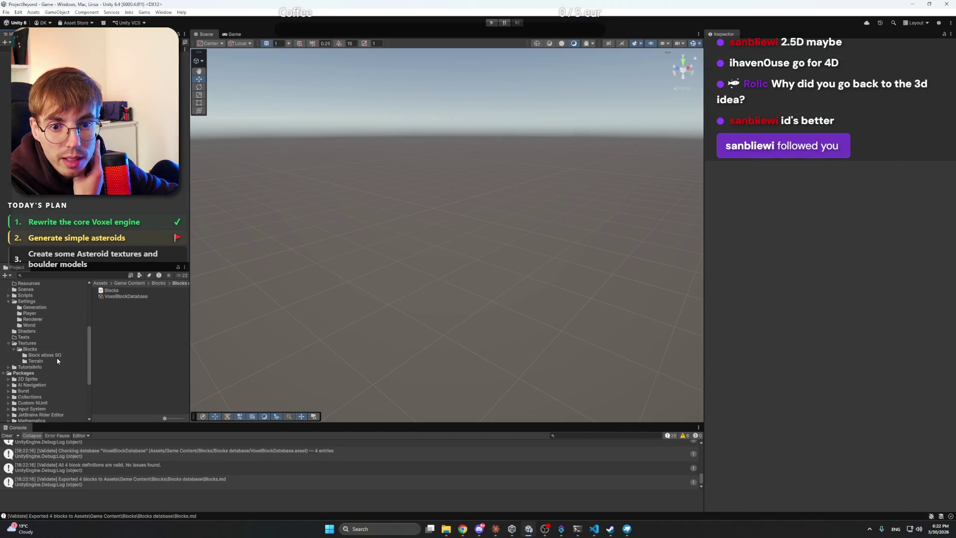
- In AsteroidGenerationSettings, change Magnetite ore to Block Id 4 with probability 0.1
{"action": "scroll", "coordinate": [55, 354], "scroll_direction": "up", "scroll_amount": 1}
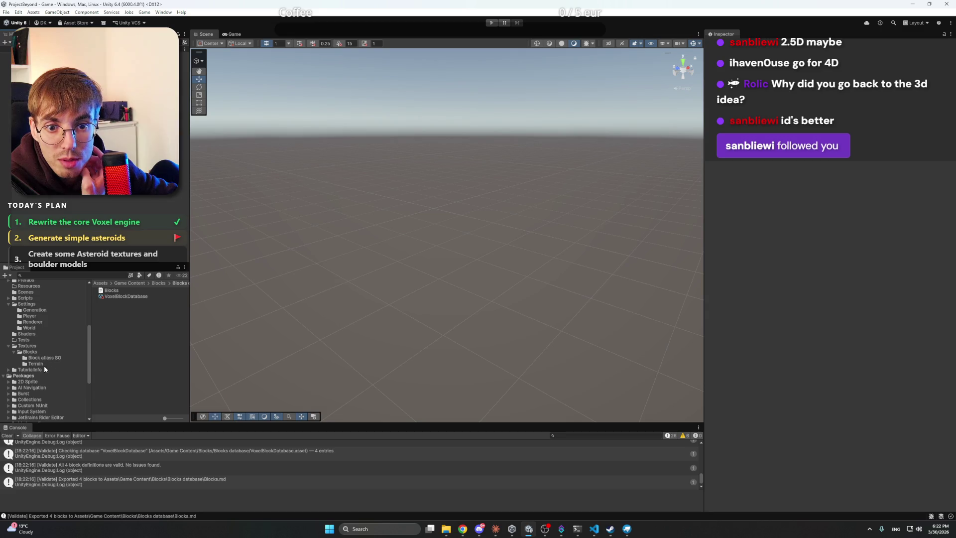
{"action": "left_click", "coordinate": [41, 363]}
{"action": "left_click", "coordinate": [45, 358]}
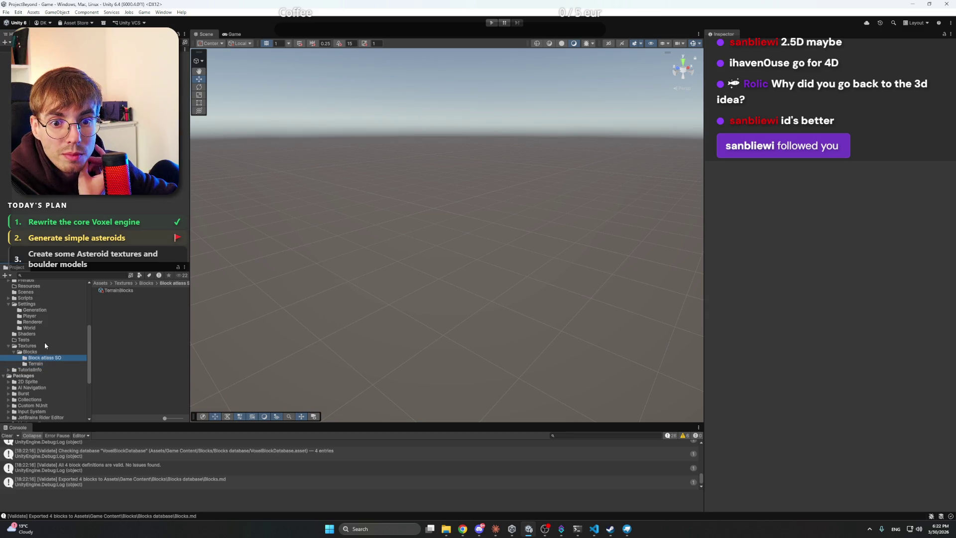
{"action": "left_click", "coordinate": [35, 309]}
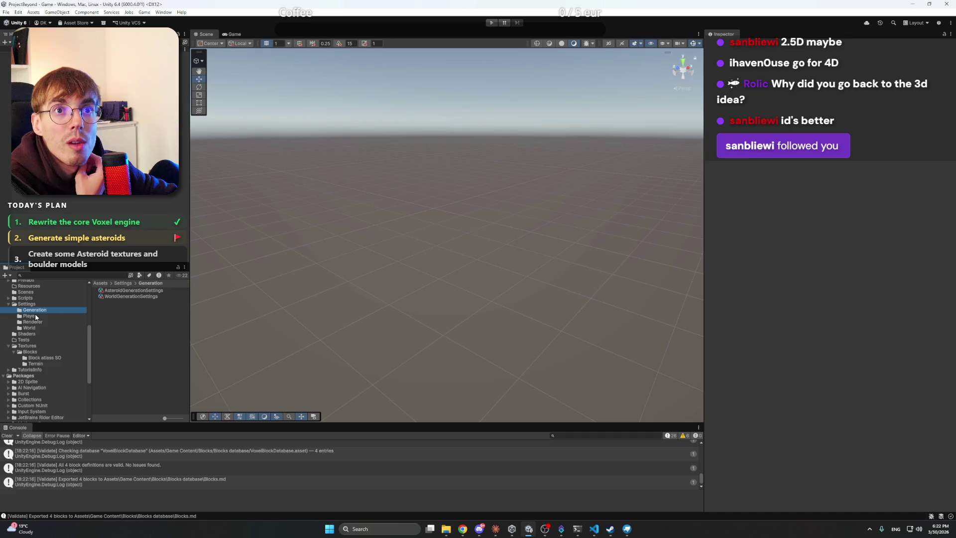
{"action": "left_click", "coordinate": [134, 290]}
{"action": "left_click", "coordinate": [739, 273]}
{"action": "type", "text": "4"}
{"action": "left_click", "coordinate": [858, 305]}
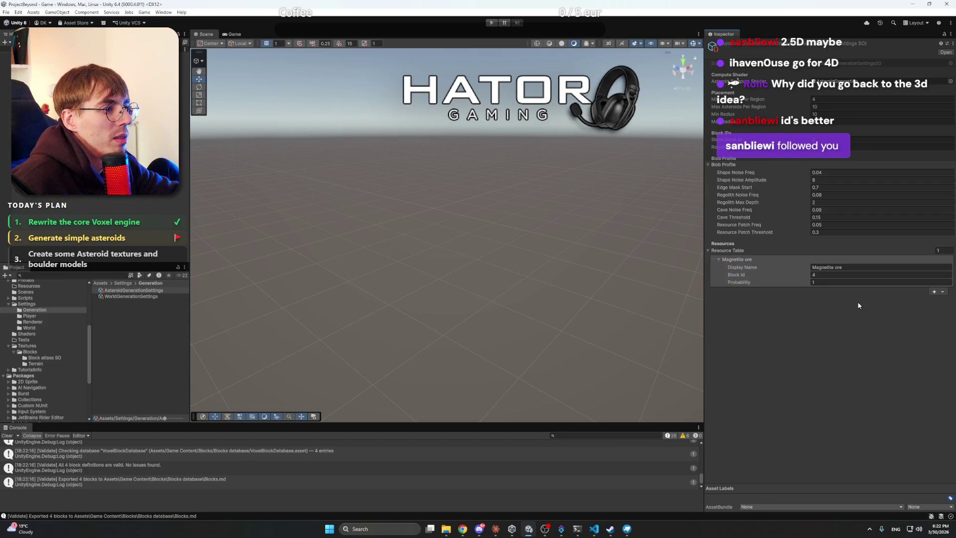
{"action": "left_click", "coordinate": [829, 283]}
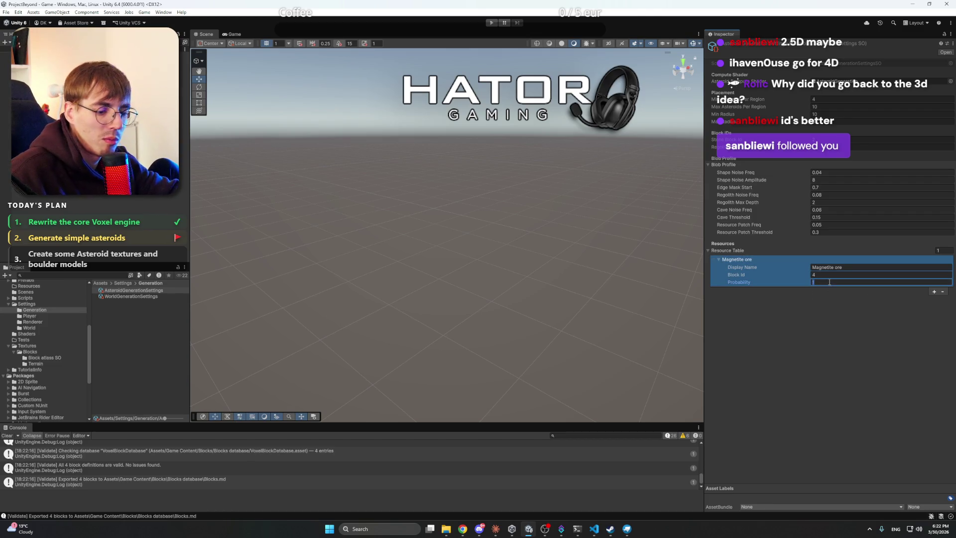
{"action": "type", "text": "0.5"}
{"action": "left_click", "coordinate": [831, 321]}
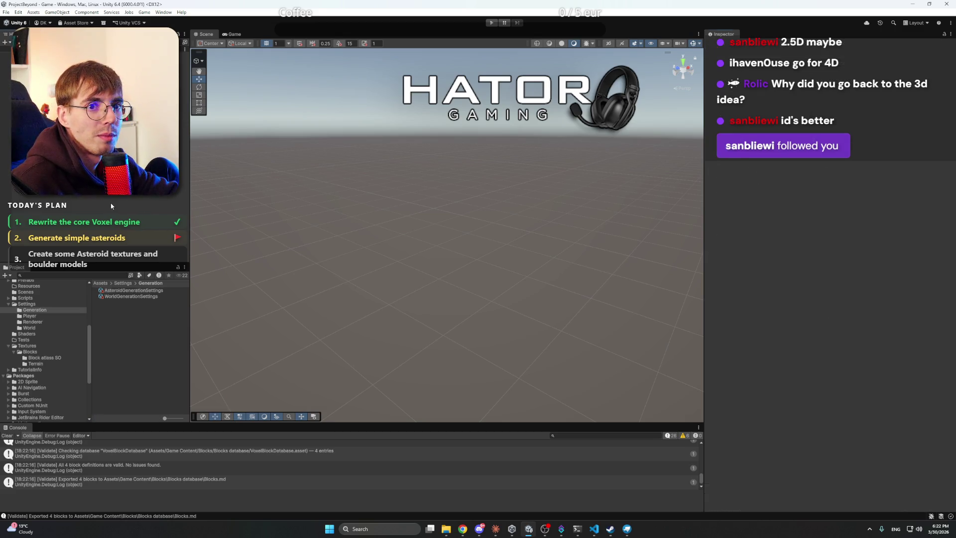
- Assign AsteroidGenerationSettings to the asteroid slot of WorldGenerationSettings
{"action": "left_click", "coordinate": [127, 297]}
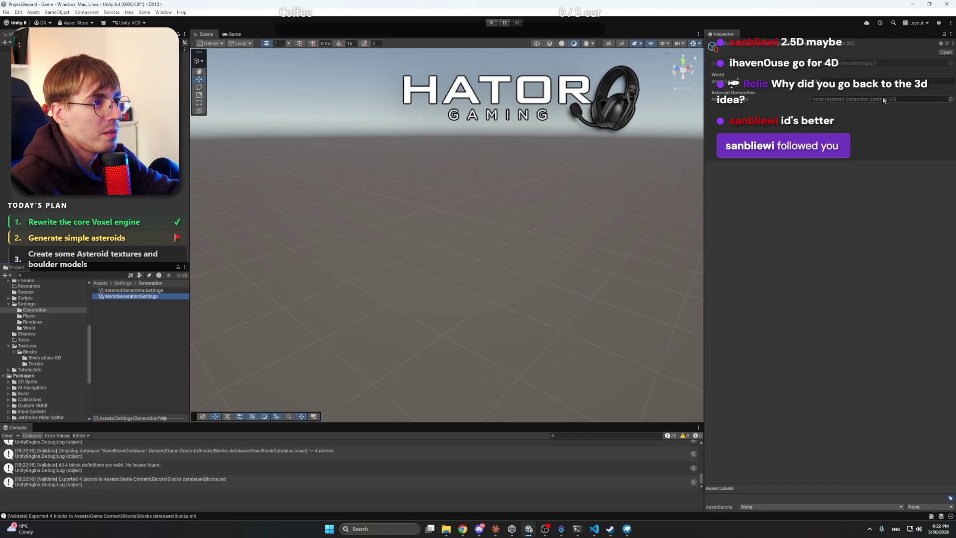
{"action": "left_click", "coordinate": [950, 99]}
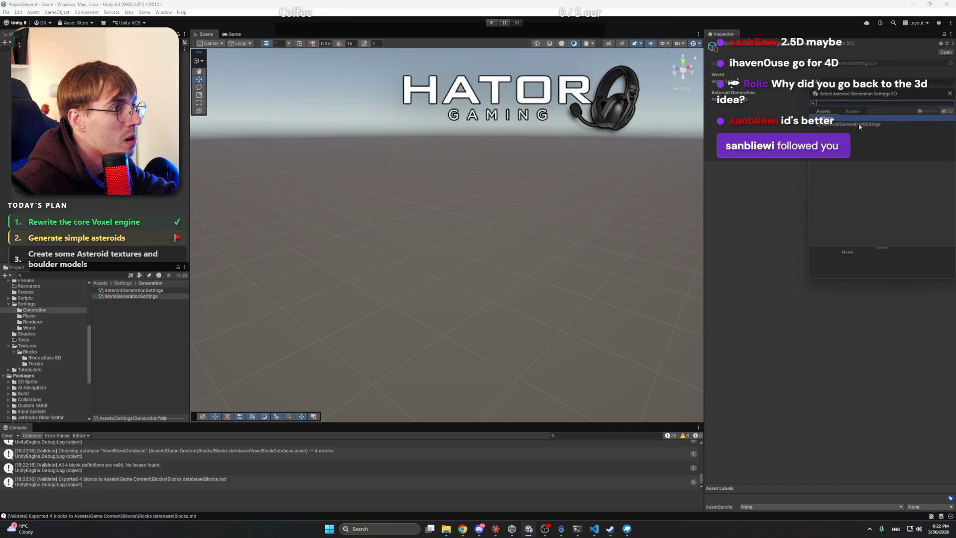
{"action": "double_click", "coordinate": [859, 124]}
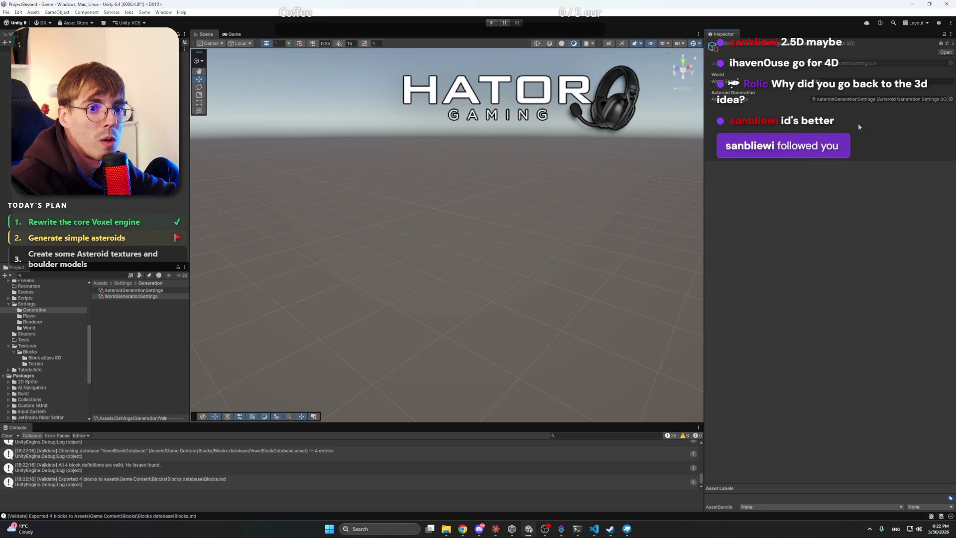
{"action": "left_click", "coordinate": [570, 153]}
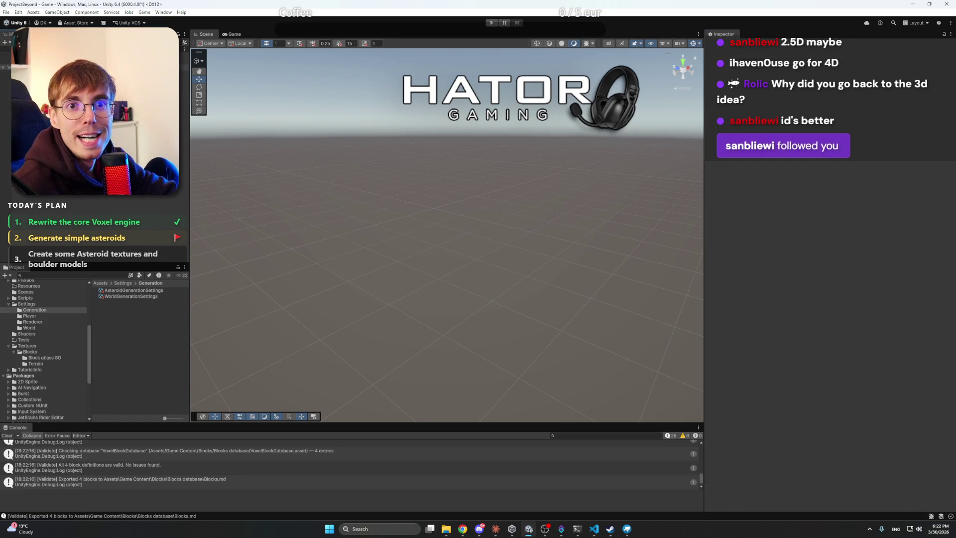
- Assign WorldGenerationSettings to the VoxelWorldBootstrap component's generation settings
{"action": "left_click", "coordinate": [40, 66]}
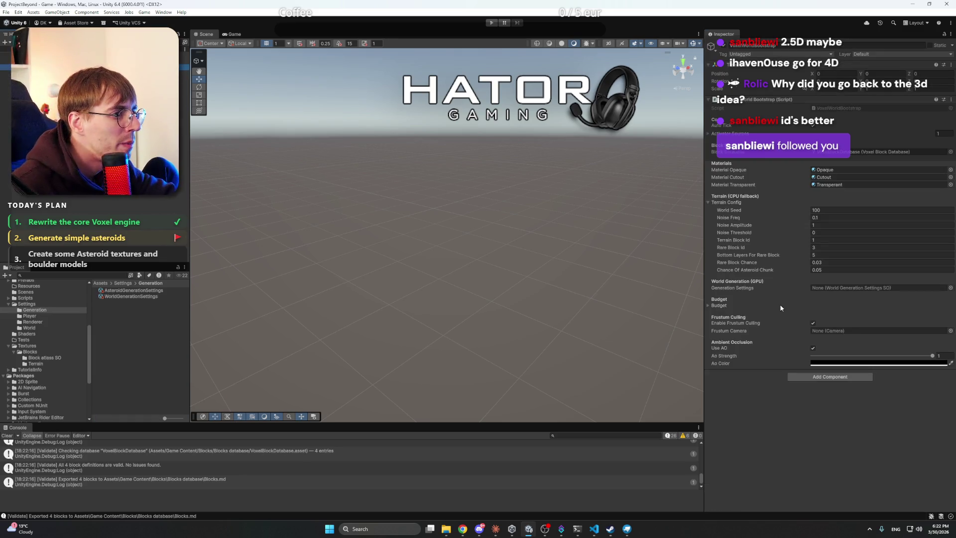
{"action": "left_click", "coordinate": [950, 288]}
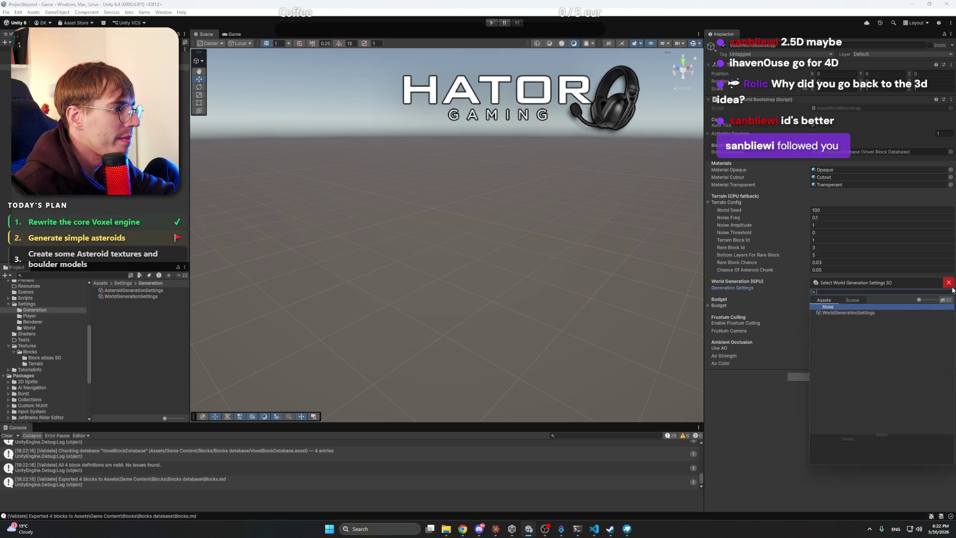
{"action": "double_click", "coordinate": [839, 313]}
{"action": "left_click", "coordinate": [136, 230]}
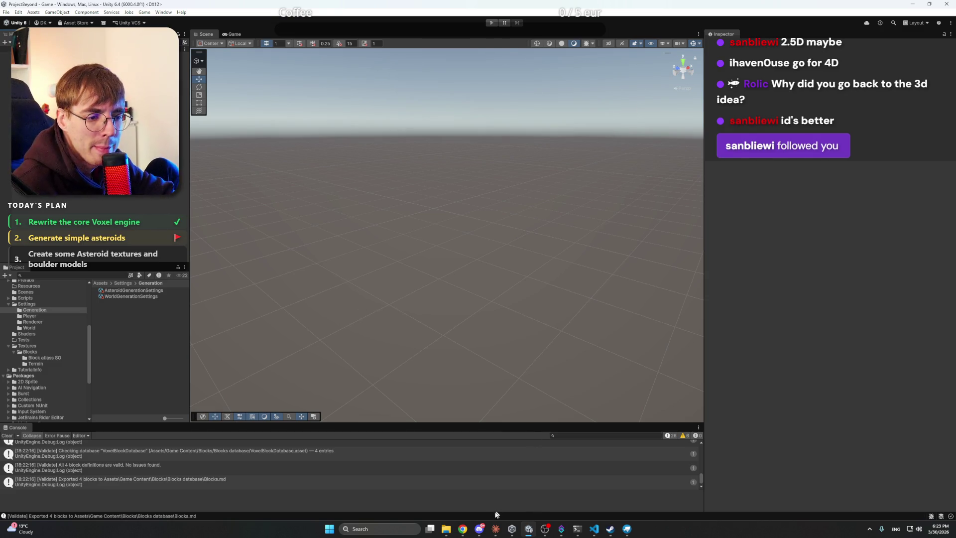
{"action": "left_click", "coordinate": [495, 529]}
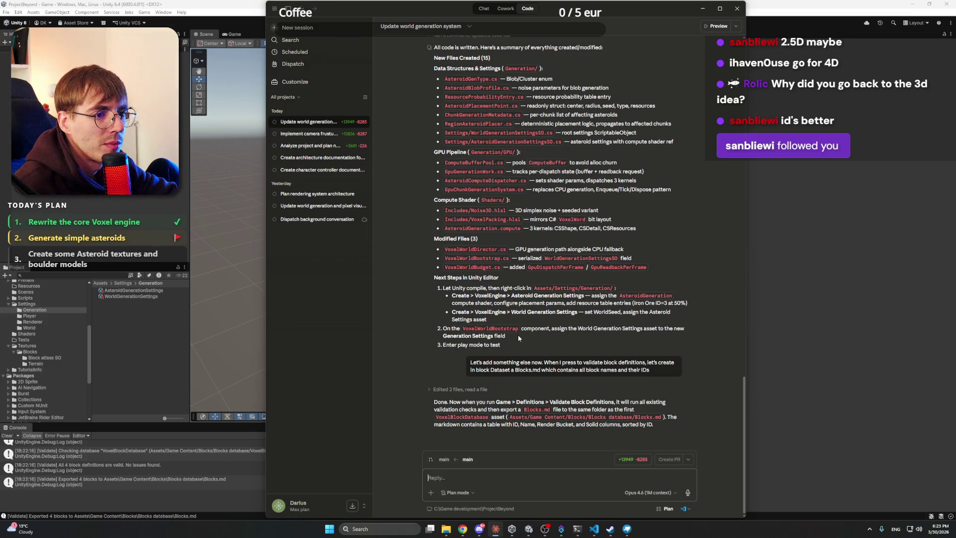
{"action": "key", "text": "alt+Tab"}
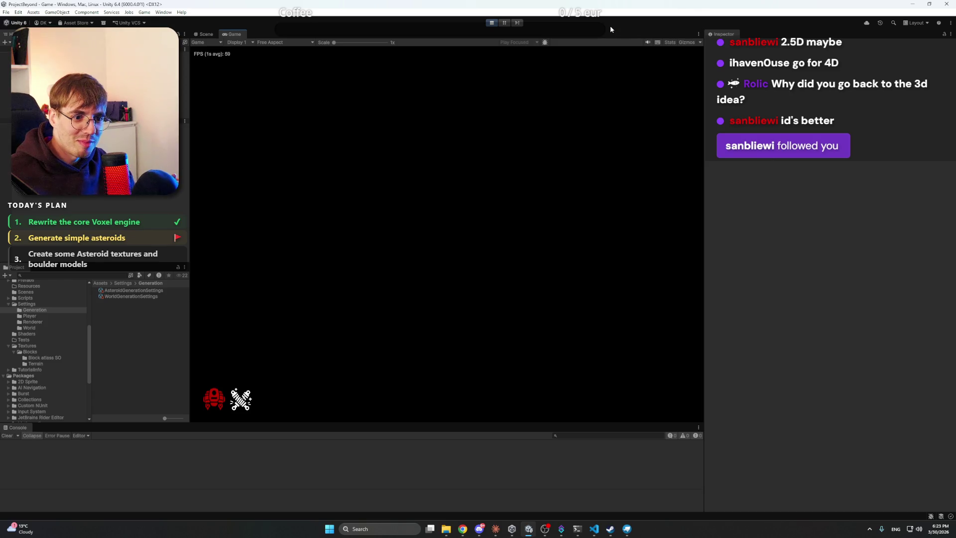
- In the running game, fly up to the textured asteroid, peek into a cave, and back out
{"action": "left_click", "coordinate": [573, 128]}
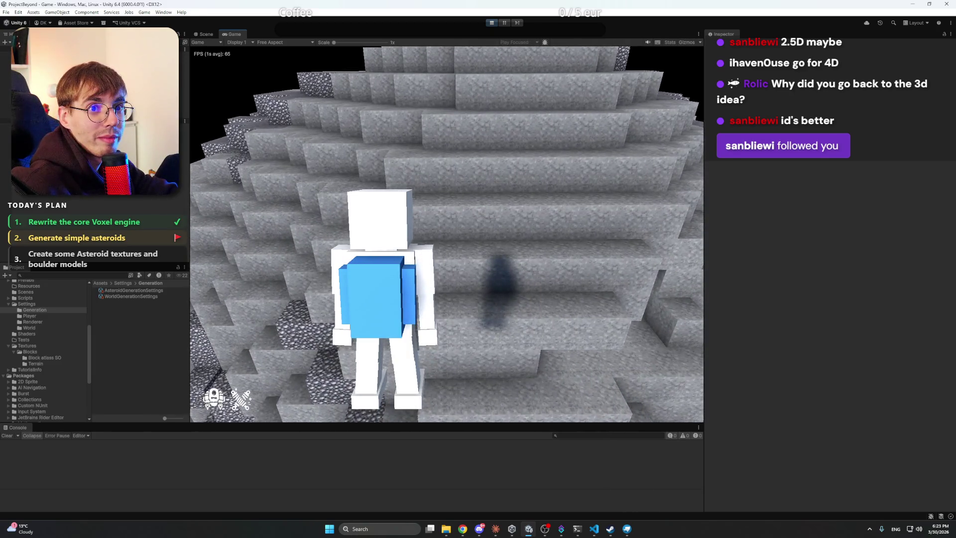
{"action": "key", "text": "s"}
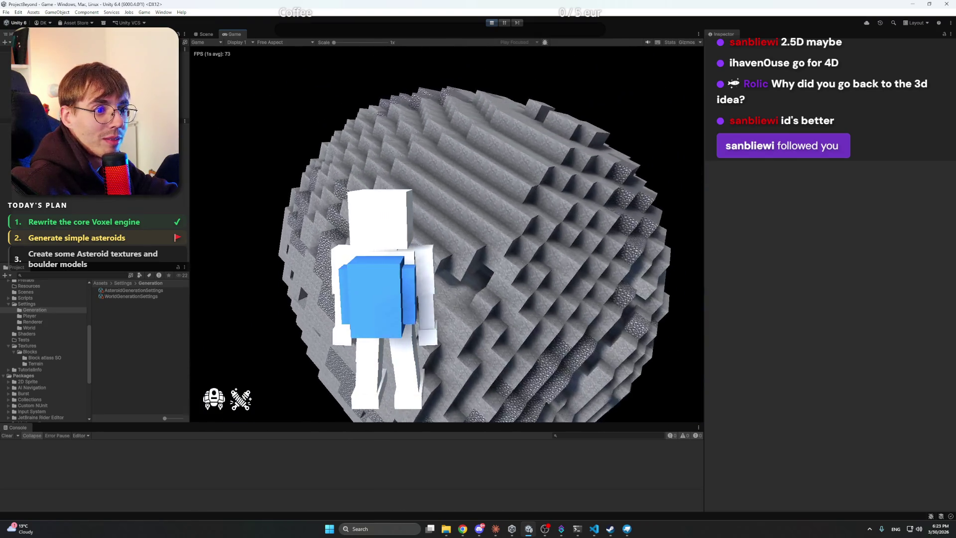
{"action": "key", "text": "w"}
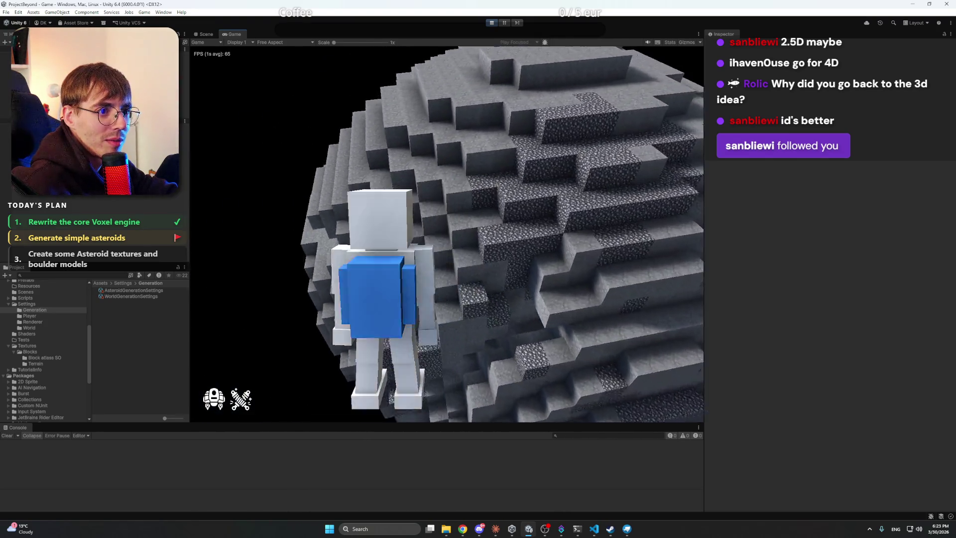
{"action": "key", "text": "s"}
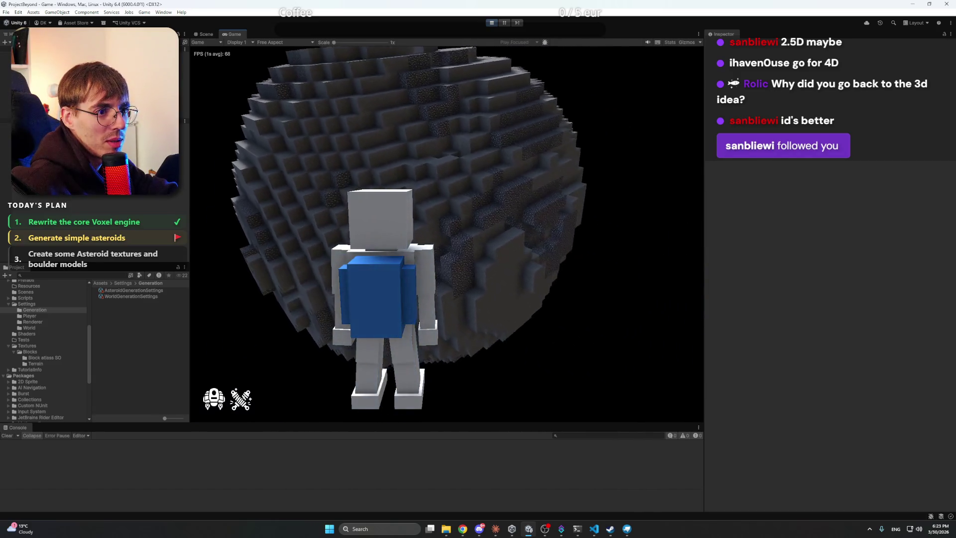
{"action": "key", "text": "w"}
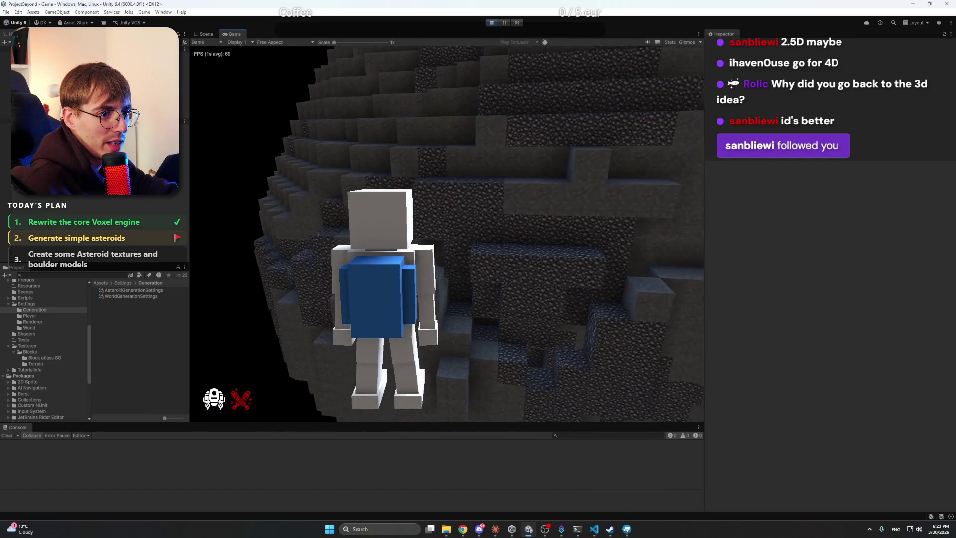
{"action": "key", "text": "s"}
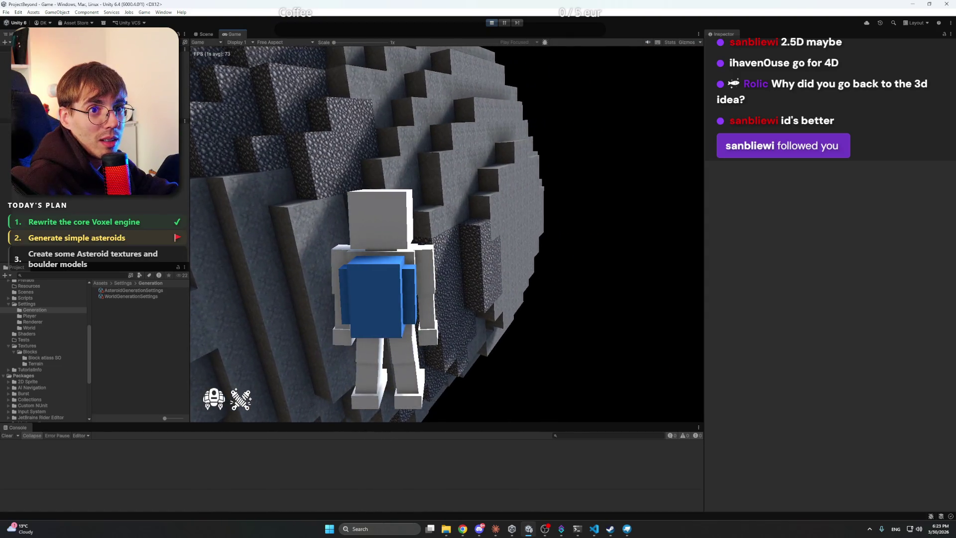
{"action": "key", "text": "s"}
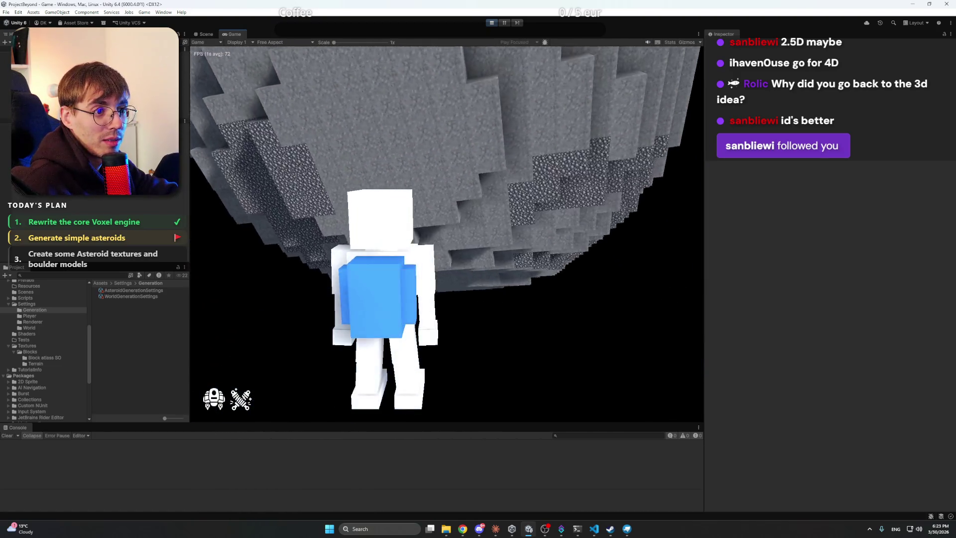
{"action": "key", "text": "w"}
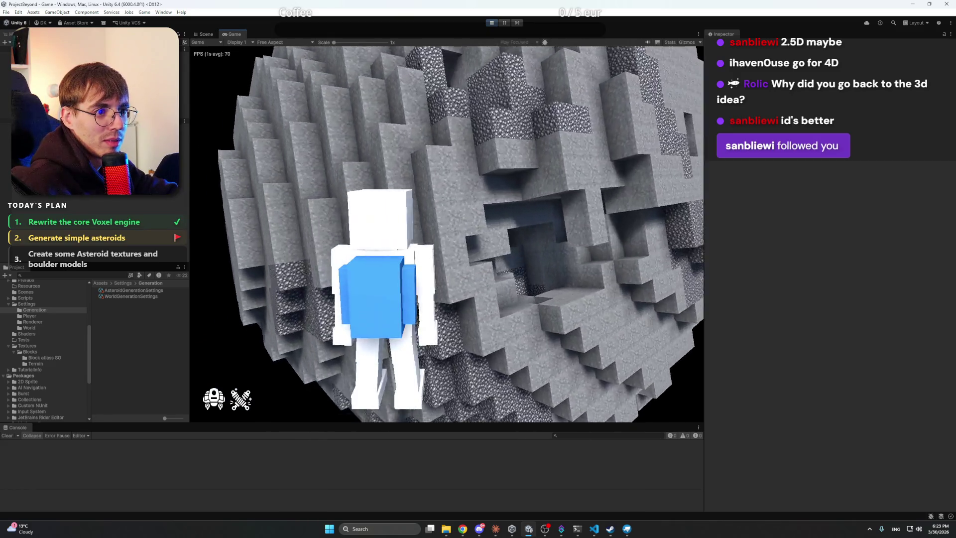
{"action": "key", "text": "w"}
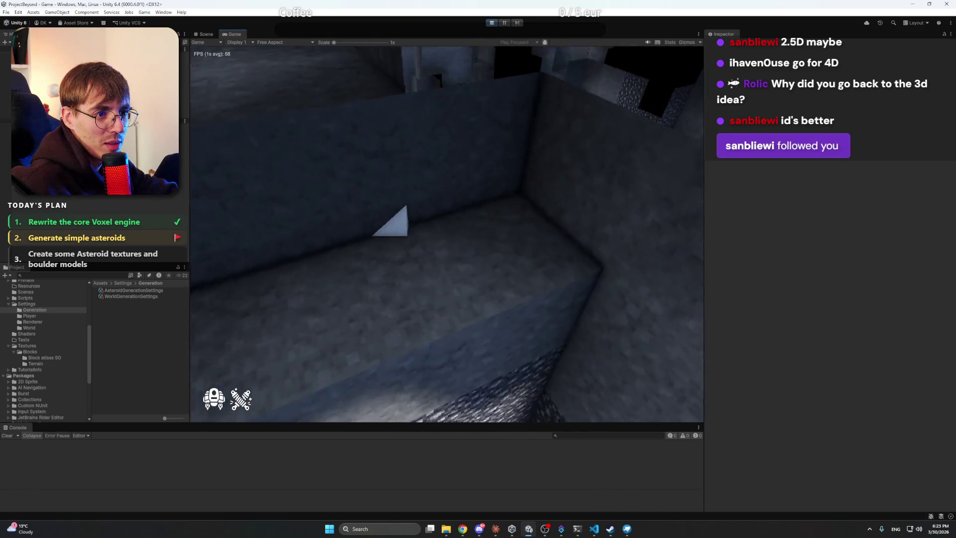
{"action": "key", "text": "s"}
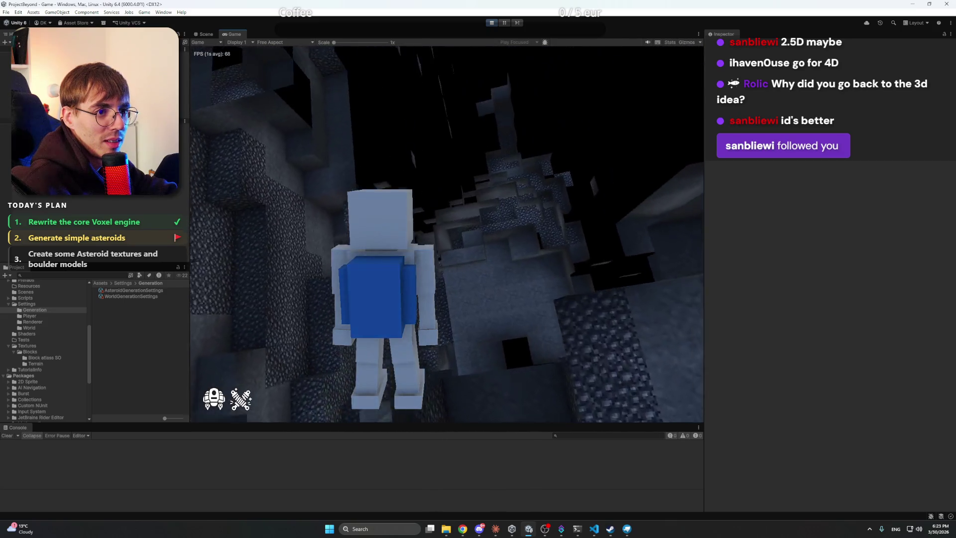
{"action": "key", "text": "s"}
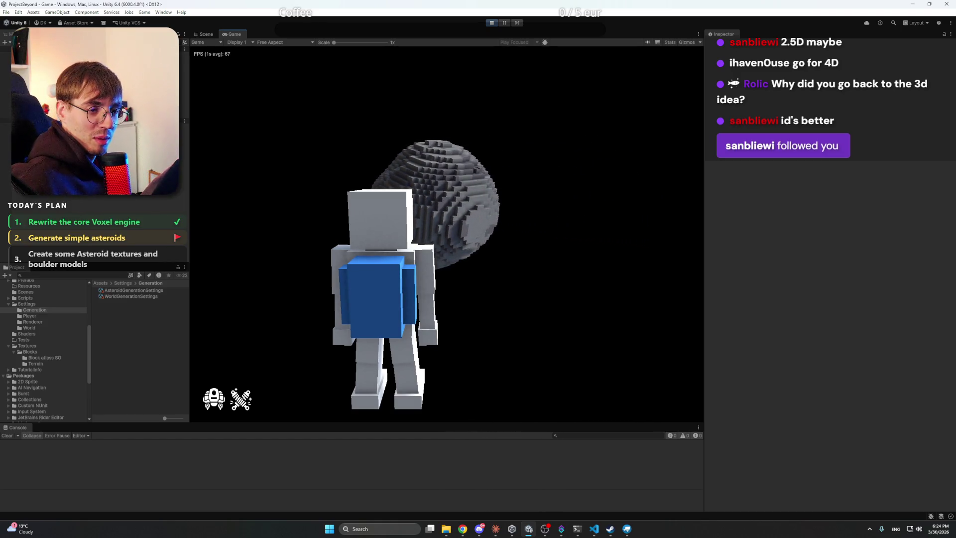
- Circle the asteroid, fly through its cave into open space, then stop Play mode
{"action": "key", "text": "d"}
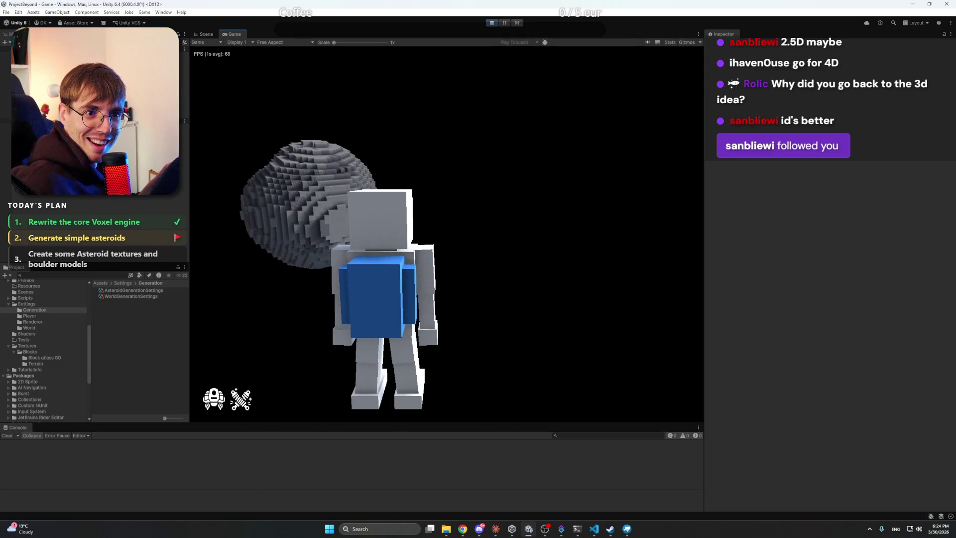
{"action": "key", "text": "a"}
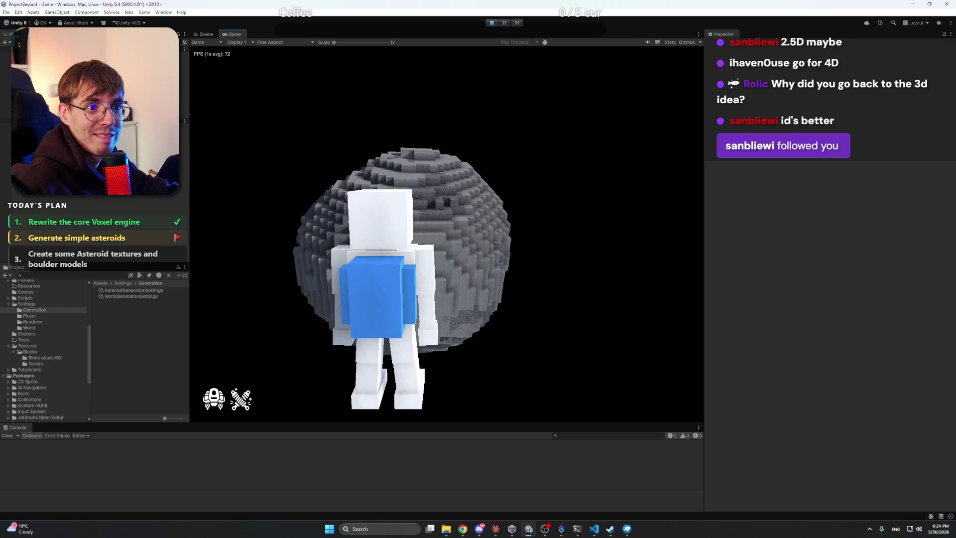
{"action": "key", "text": "a"}
{"action": "key", "text": "w"}
{"action": "key", "text": "d"}
{"action": "key", "text": "w"}
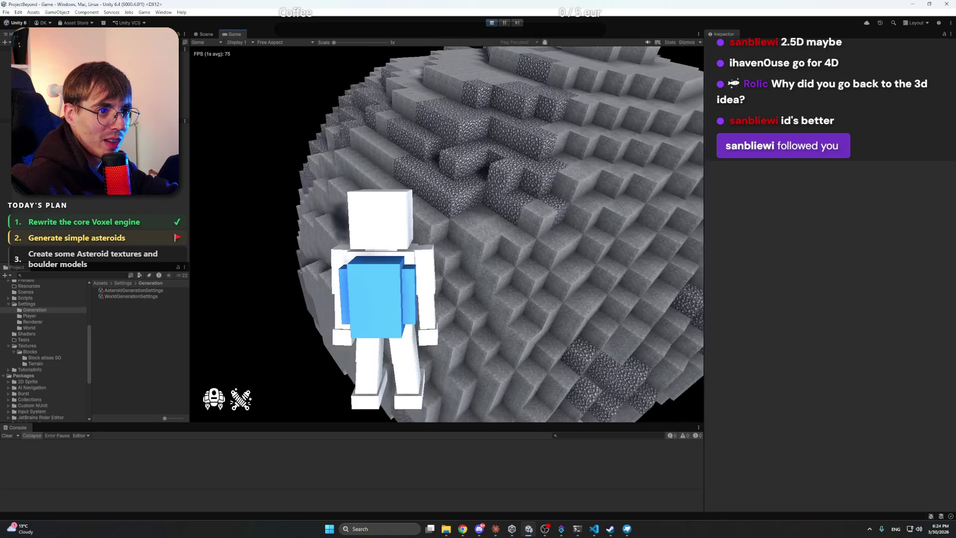
{"action": "key", "text": "s"}
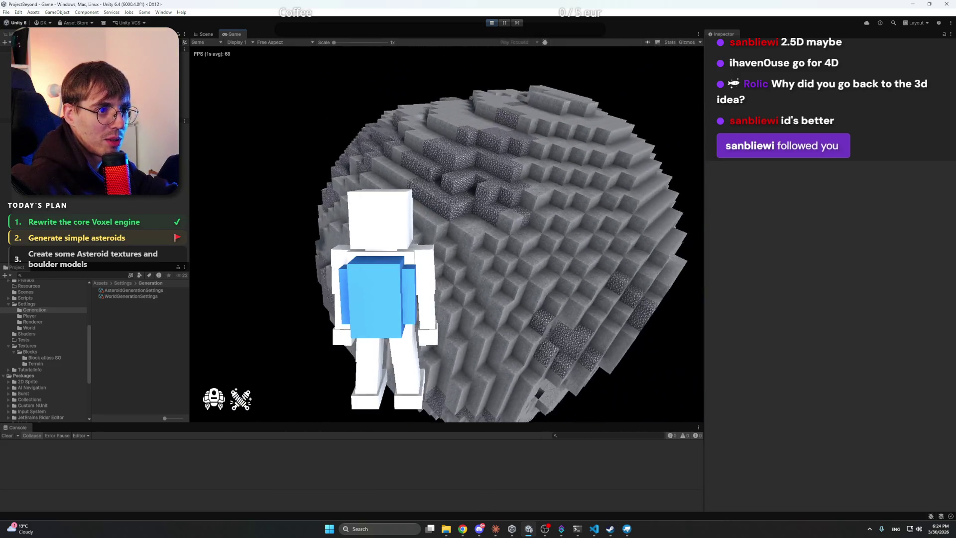
{"action": "key", "text": "w"}
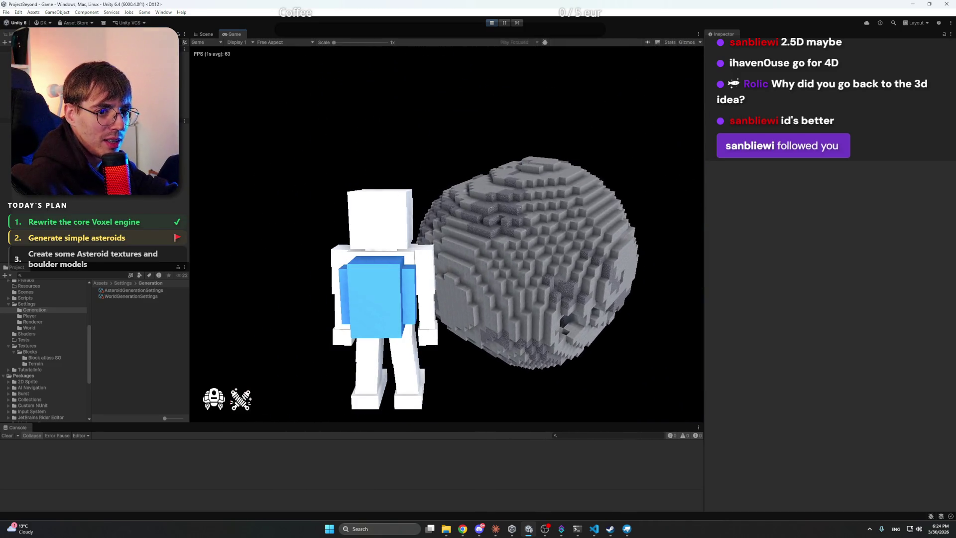
{"action": "key", "text": "w"}
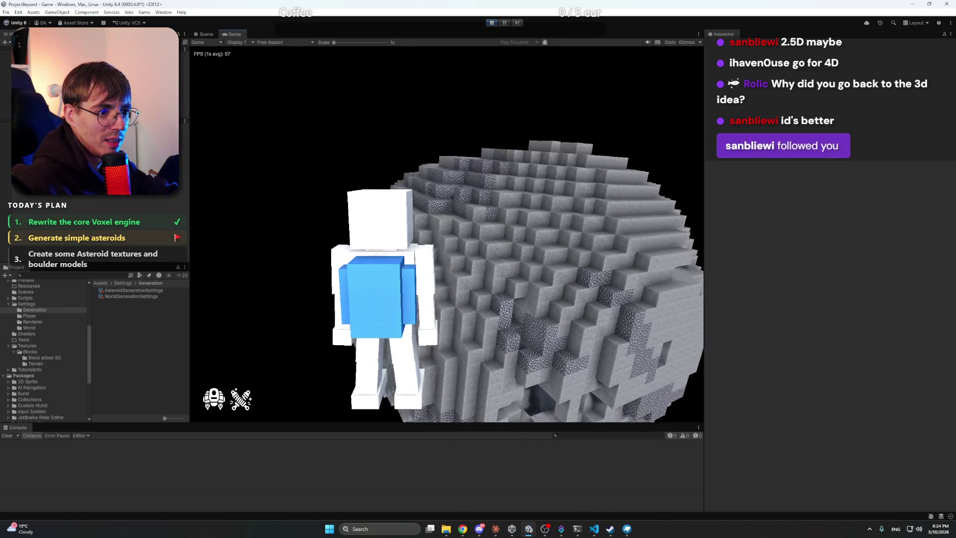
{"action": "key", "text": "w"}
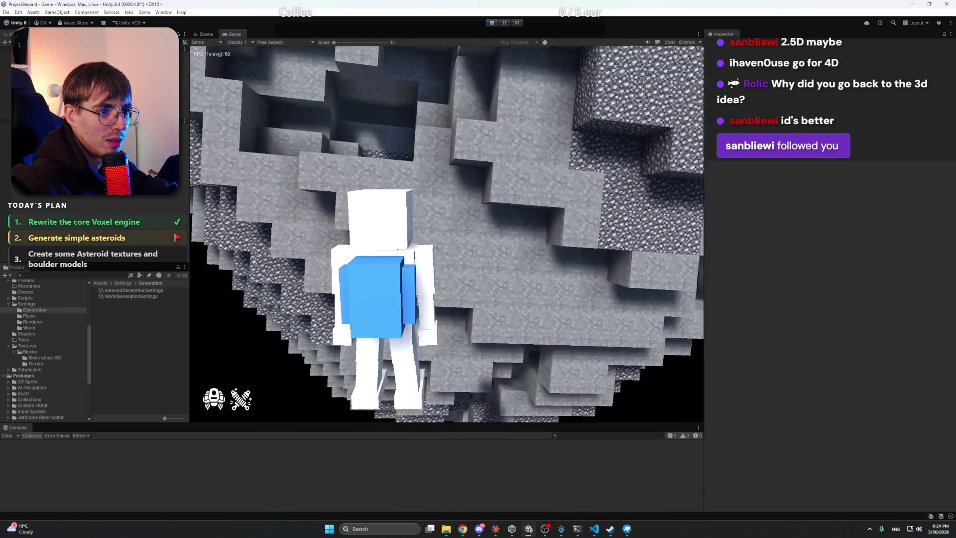
{"action": "key", "text": "w"}
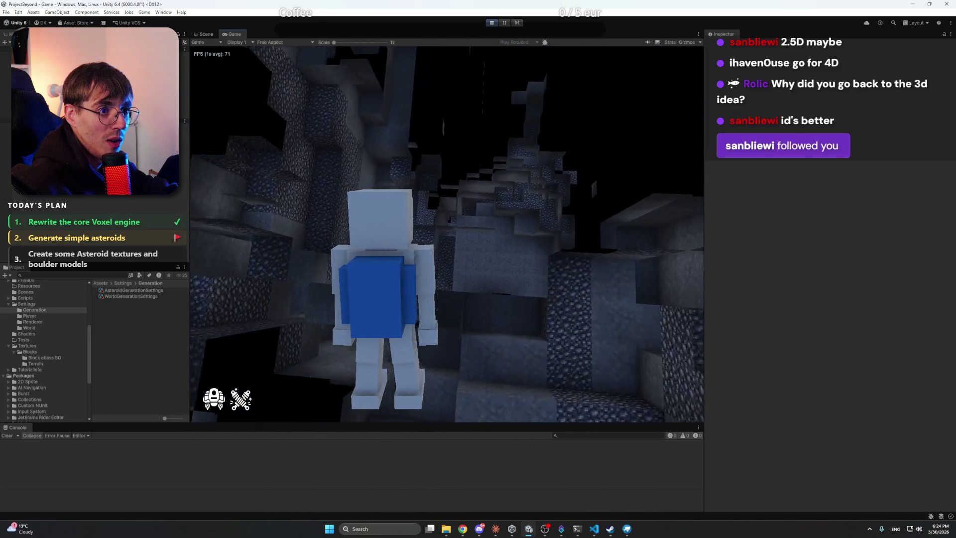
{"action": "key", "text": "w"}
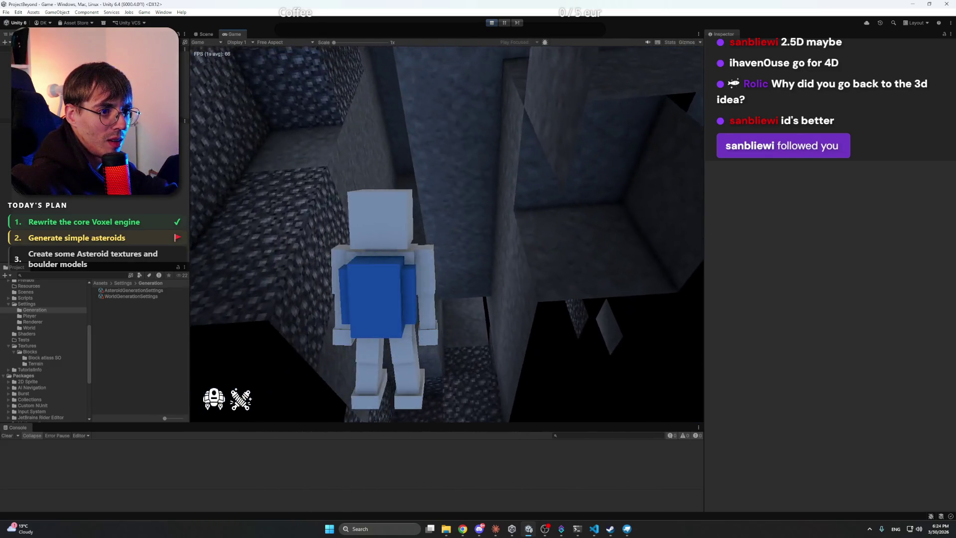
{"action": "key", "text": "w"}
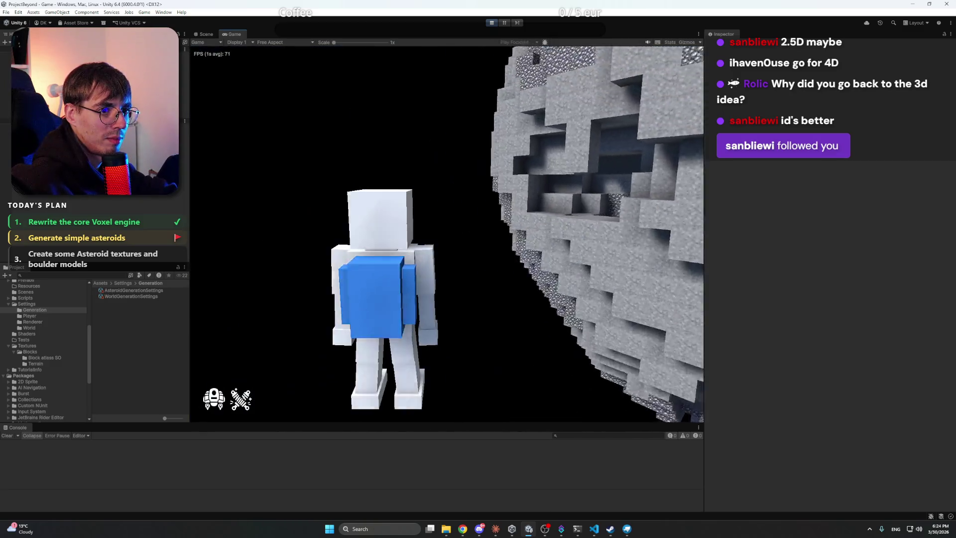
{"action": "key", "text": "ctrl+p"}
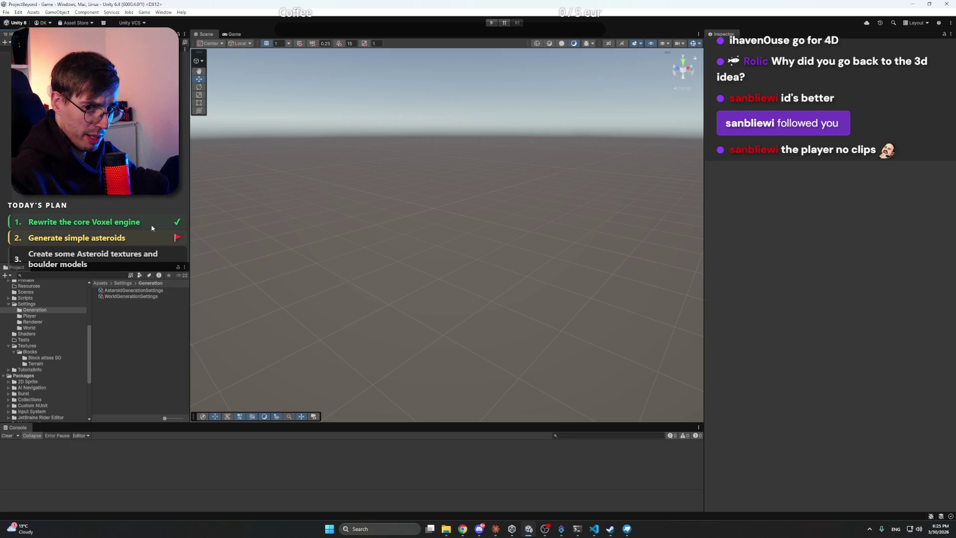
- Bring up the Claude chat window, then open the AsteroidGenerationSettings asset
{"action": "left_click", "coordinate": [496, 529]}
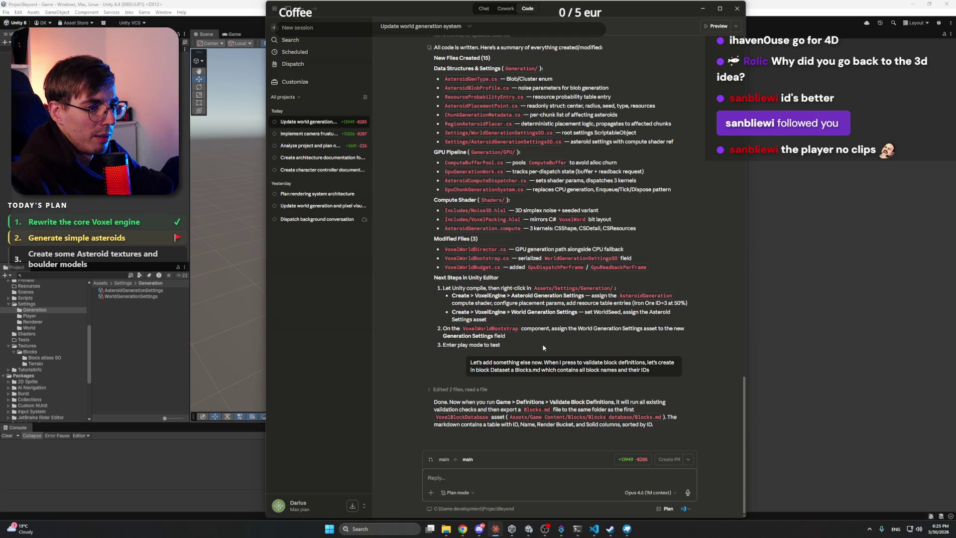
{"action": "left_click", "coordinate": [131, 296]}
- Set Max Asteroids Per Region to 20 in AsteroidGenerationSettings
{"action": "left_click", "coordinate": [130, 291]}
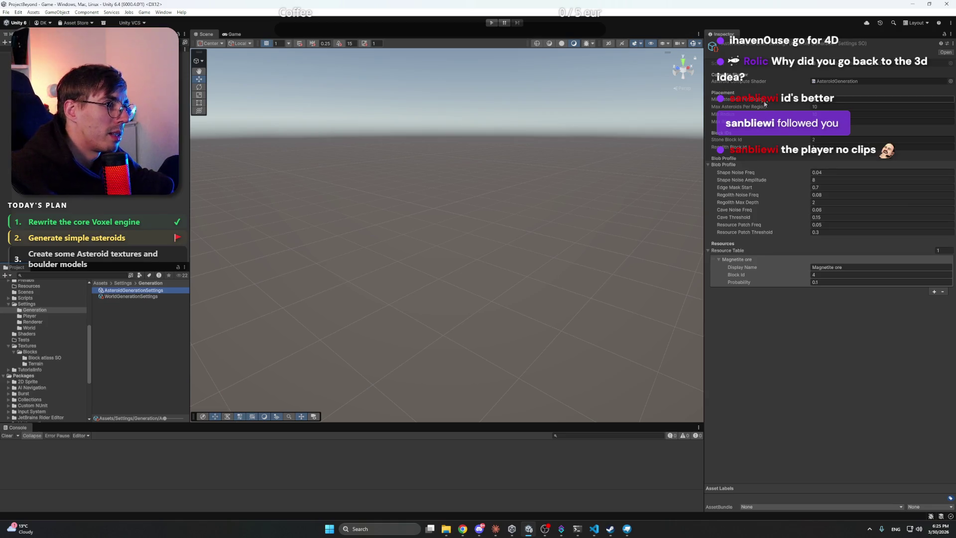
{"action": "left_click", "coordinate": [846, 99]}
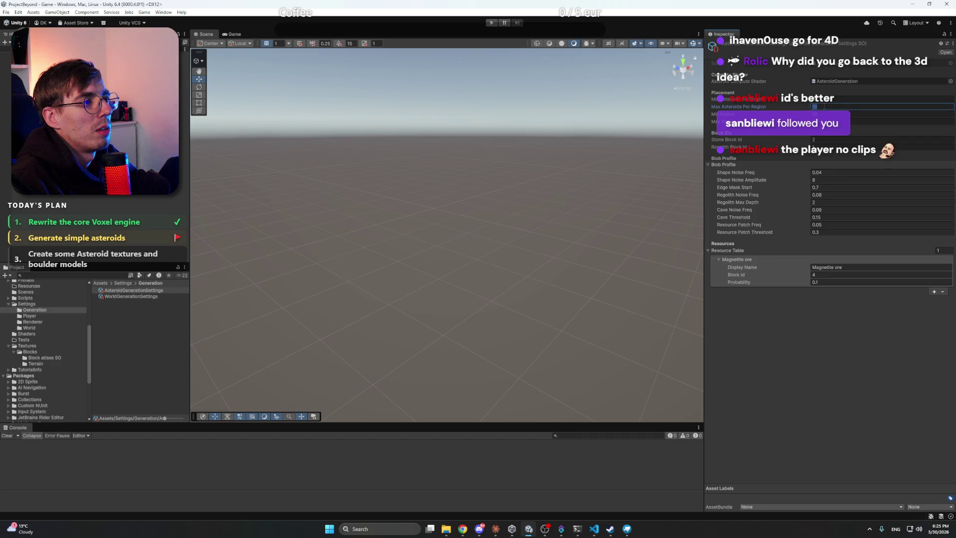
{"action": "type", "text": "20"}
{"action": "left_click", "coordinate": [853, 304]}
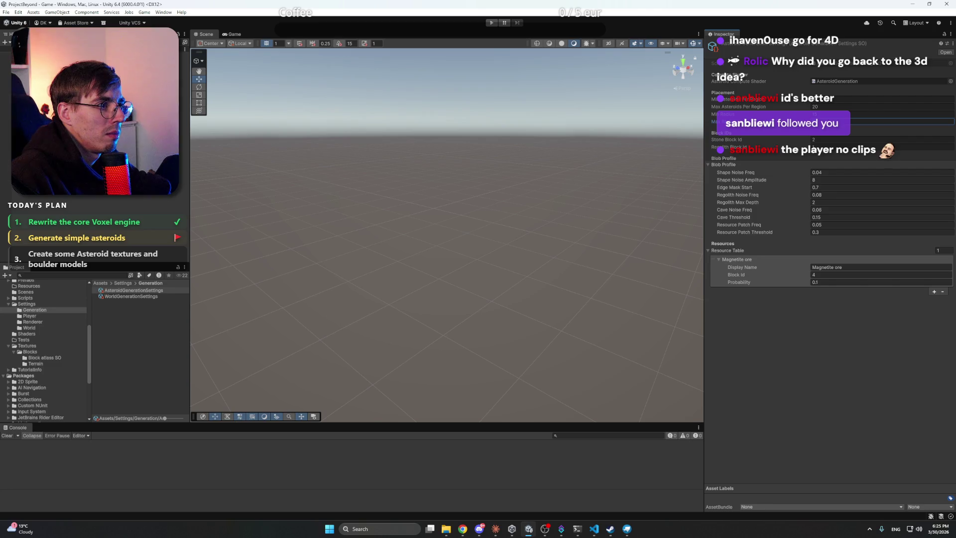
{"action": "left_click", "coordinate": [821, 283]}
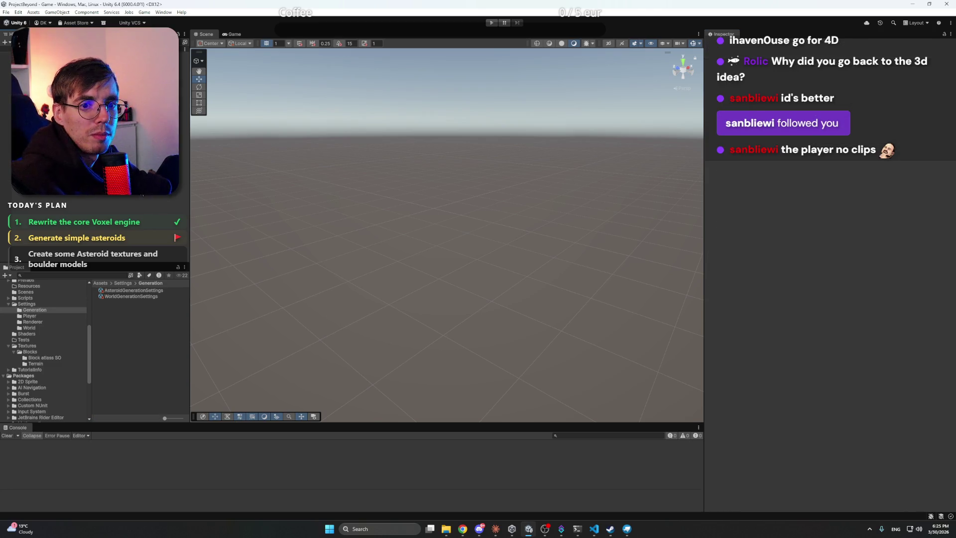
- Browse the project folders and open the Scenes folder
{"action": "left_click", "coordinate": [28, 345]}
{"action": "left_click", "coordinate": [35, 353]}
{"action": "scroll", "coordinate": [40, 344], "scroll_direction": "up", "scroll_amount": 4}
{"action": "left_click", "coordinate": [35, 331]}
{"action": "left_click", "coordinate": [35, 337]}
{"action": "left_click", "coordinate": [34, 325]}
{"action": "left_click", "coordinate": [35, 319]}
{"action": "left_click", "coordinate": [37, 313]}
{"action": "left_click", "coordinate": [42, 337]}
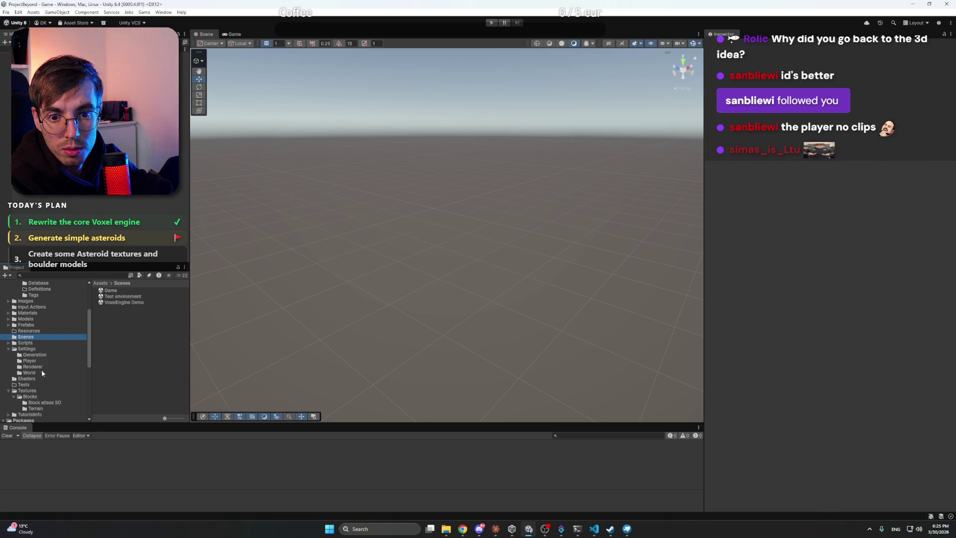
- Navigate to Textures/Blocks/Terrain, checking the TerrainBlocks atlas on the way
{"action": "left_click", "coordinate": [37, 384]}
{"action": "left_click", "coordinate": [39, 396]}
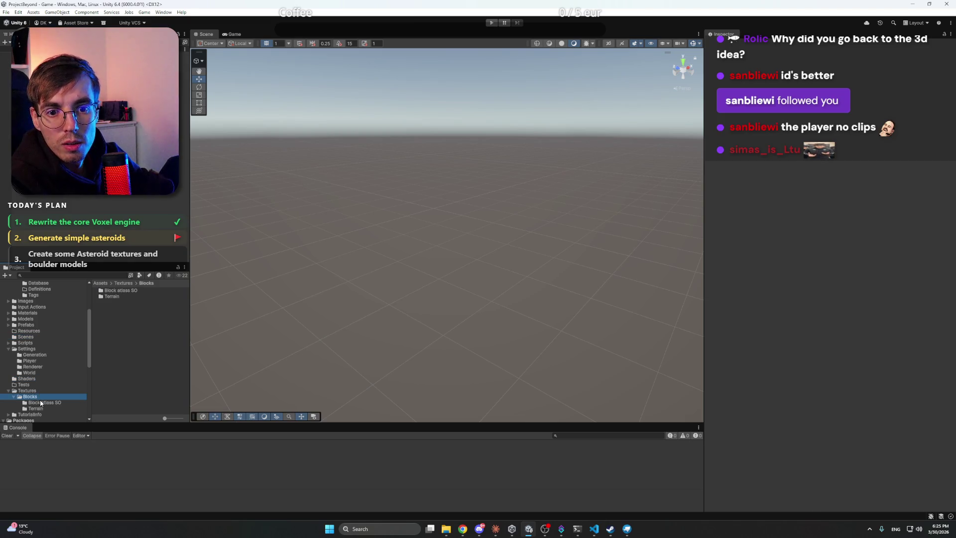
{"action": "left_click", "coordinate": [49, 403]}
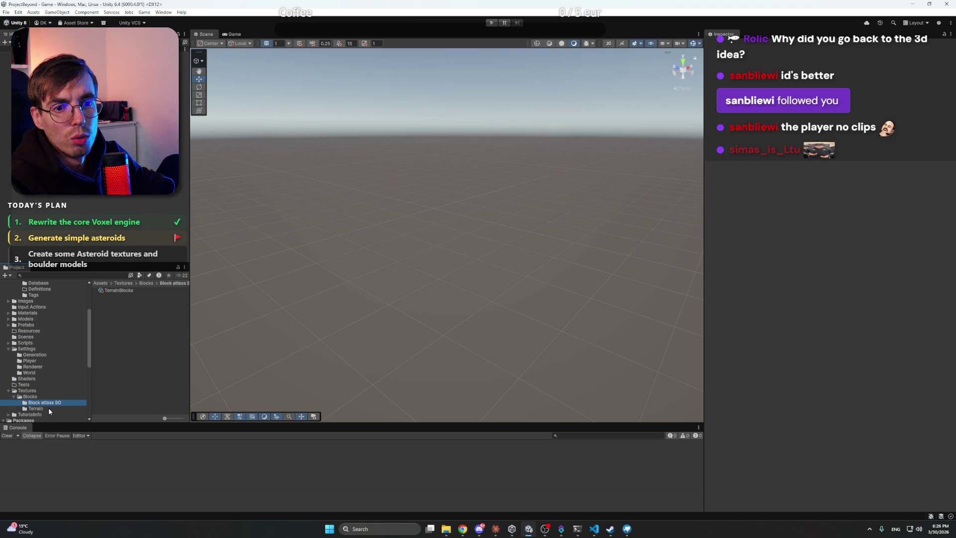
{"action": "left_click", "coordinate": [114, 292]}
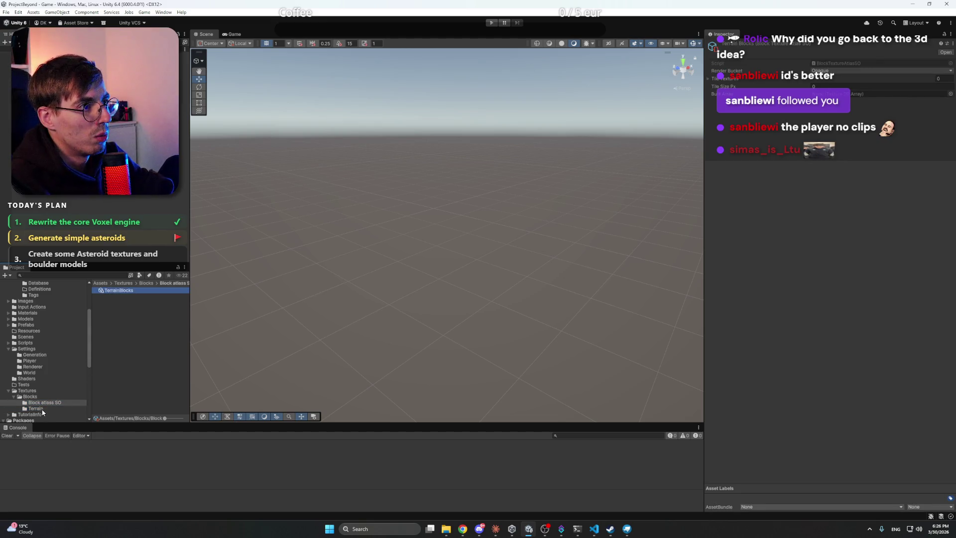
{"action": "left_click", "coordinate": [43, 409]}
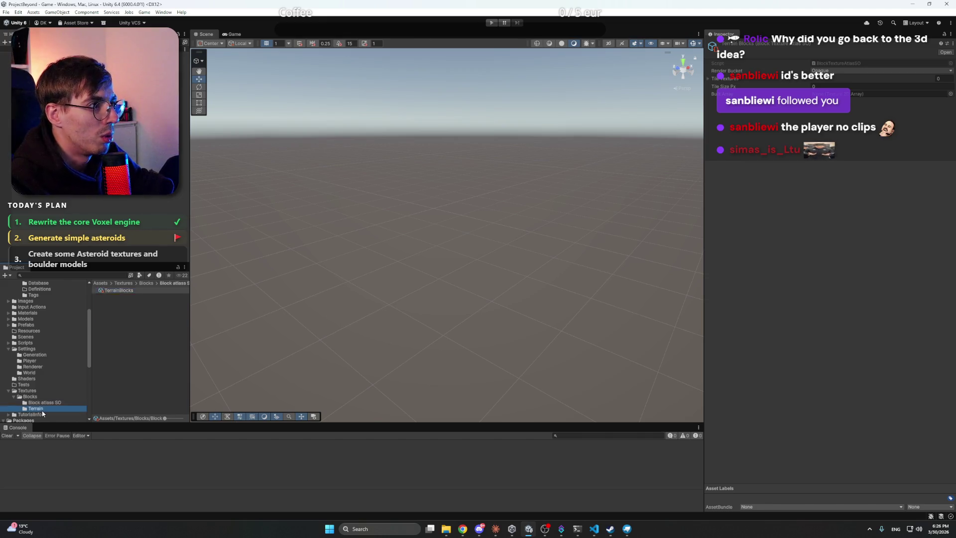
- Delete the old terrain textures, keeping only Magnetite
{"action": "left_click", "coordinate": [117, 347]}
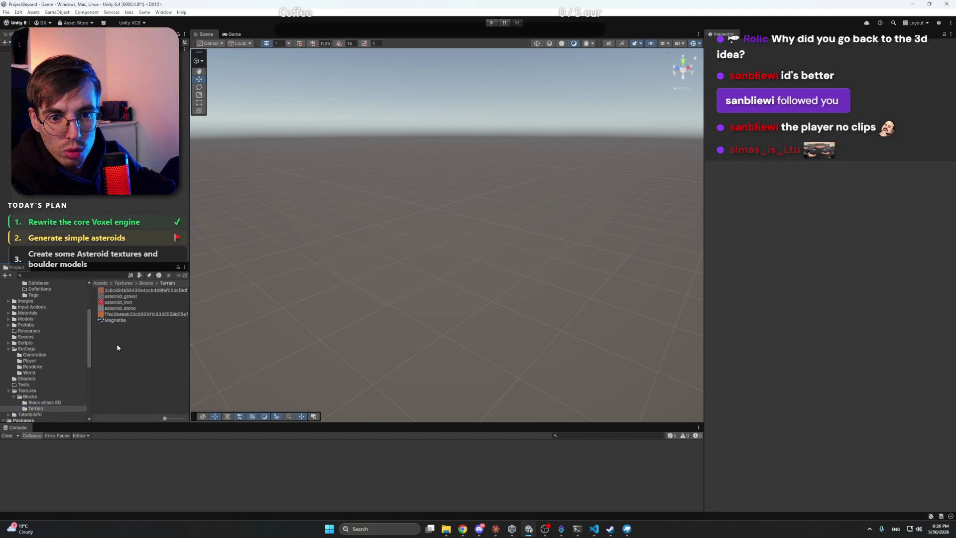
{"action": "left_click", "coordinate": [120, 307]}
{"action": "key", "text": "Up"}
{"action": "key", "text": "Up"}
{"action": "key", "text": "Up"}
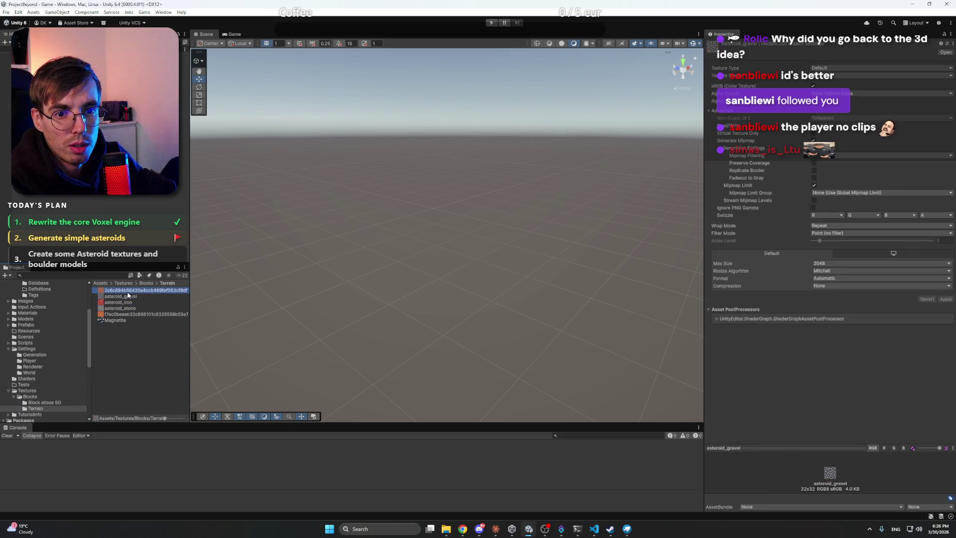
{"action": "key", "text": "Delete"}
{"action": "key", "text": "Return"}
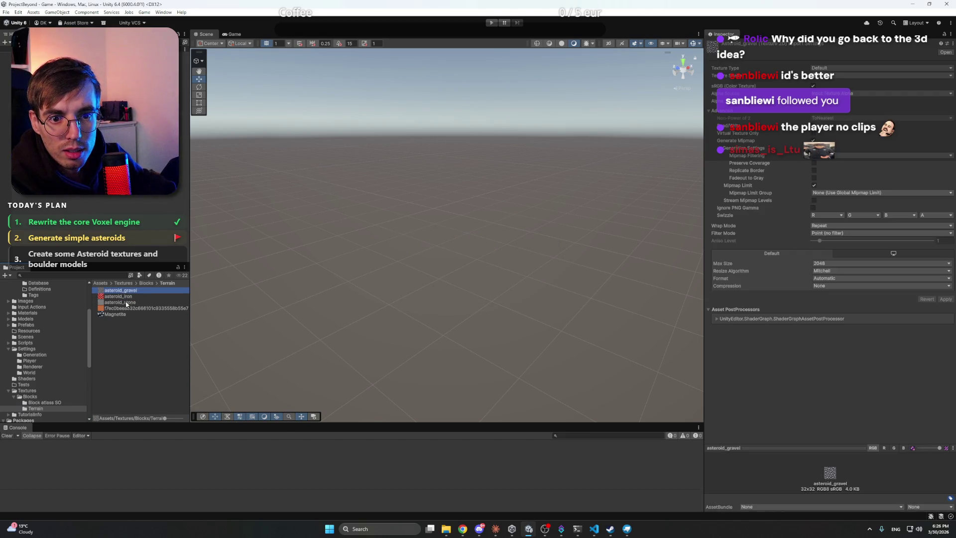
{"action": "left_click", "coordinate": [124, 310], "text": "shift"}
{"action": "key", "text": "Delete"}
{"action": "key", "text": "Return"}
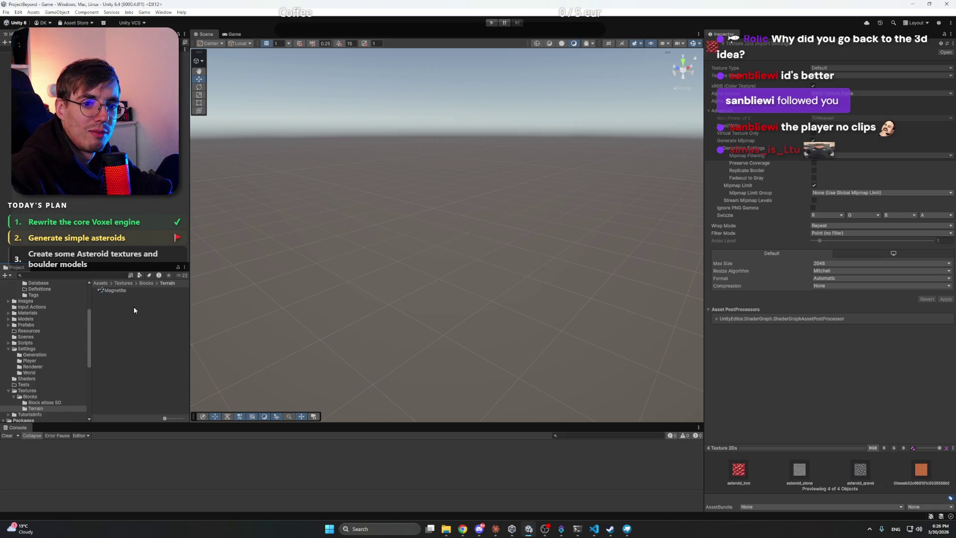
- Import Asteroid_regolith.png and Asteroid_stone.png into the Terrain folder
{"action": "right_click", "coordinate": [133, 306]}
{"action": "left_click", "coordinate": [177, 198]}
{"action": "left_click", "coordinate": [415, 200]}
{"action": "left_click", "coordinate": [372, 200], "text": "shift"}
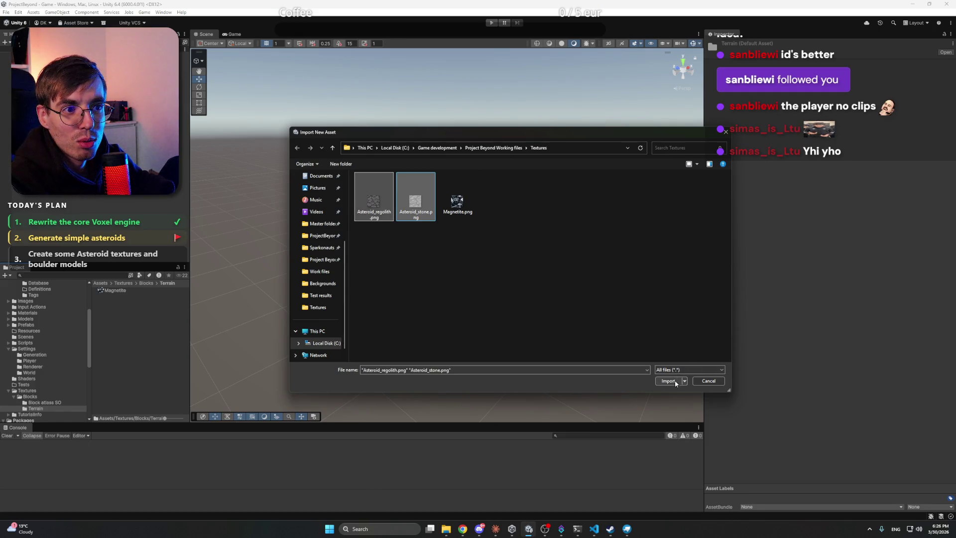
{"action": "left_click", "coordinate": [676, 382]}
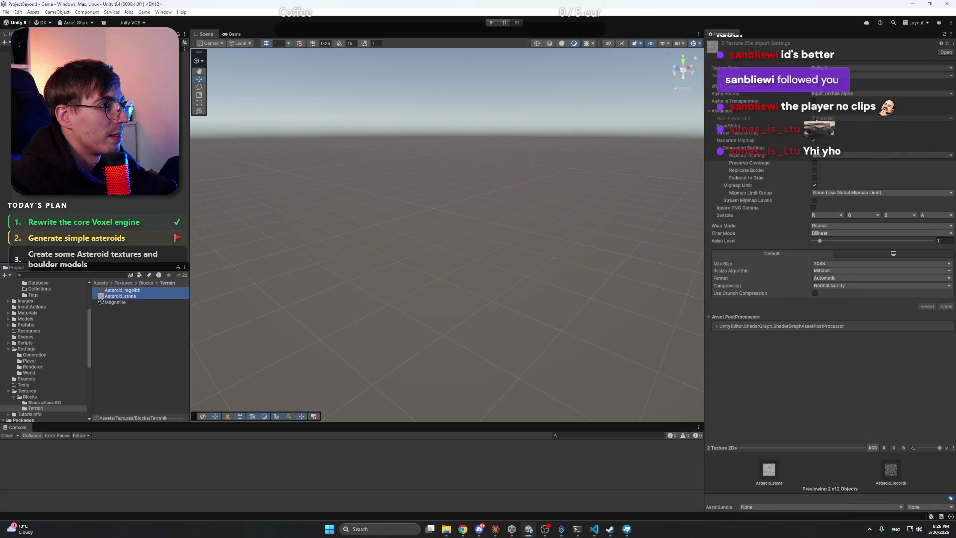
{"action": "left_click", "coordinate": [825, 87]}
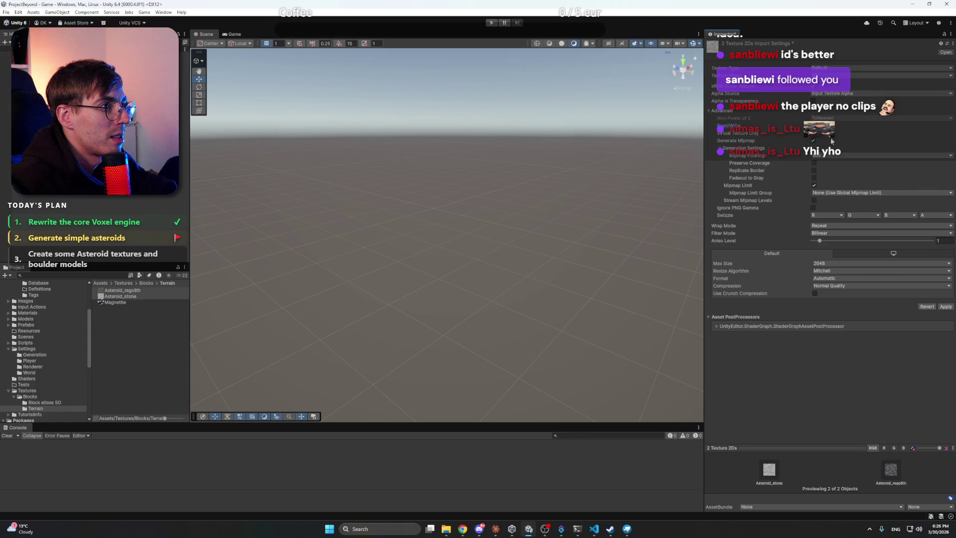
- Set compression to None for the two new asteroid textures
{"action": "left_click", "coordinate": [856, 285]}
{"action": "left_click", "coordinate": [857, 295]}
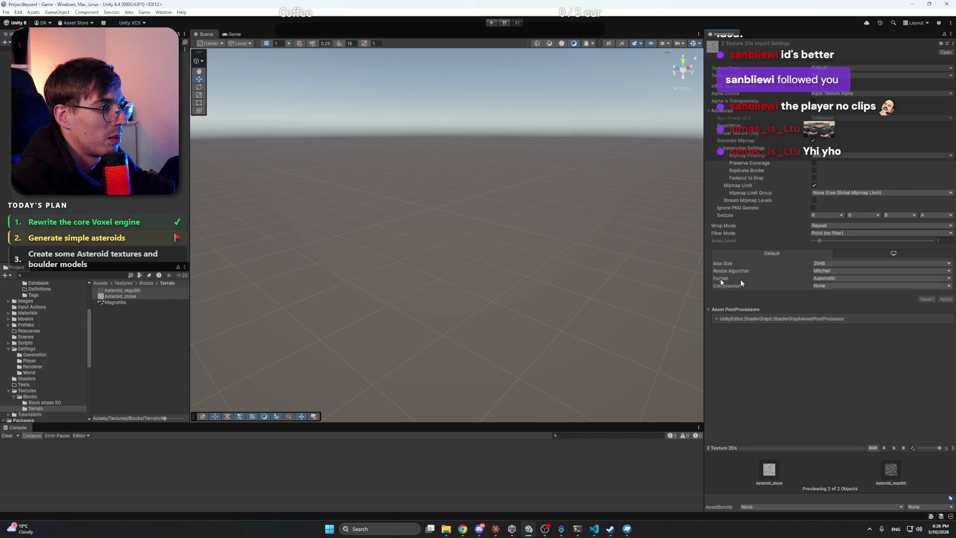
{"action": "left_click", "coordinate": [98, 229]}
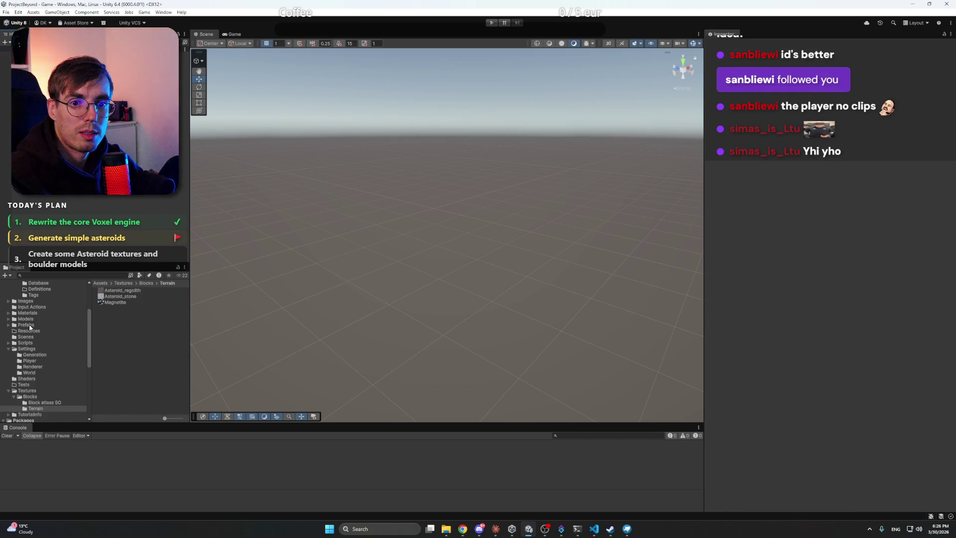
- Assign Asteroid_regolith to all faces of the Asteroid regolith block definition
{"action": "scroll", "coordinate": [30, 326], "scroll_direction": "up", "scroll_amount": 5}
{"action": "left_click", "coordinate": [42, 330]}
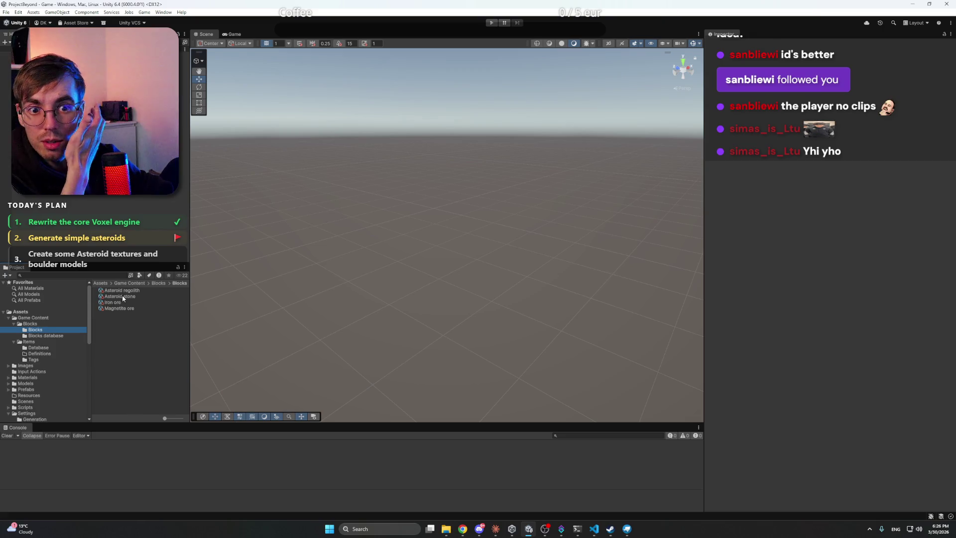
{"action": "left_click", "coordinate": [121, 290]}
{"action": "left_click", "coordinate": [950, 137]}
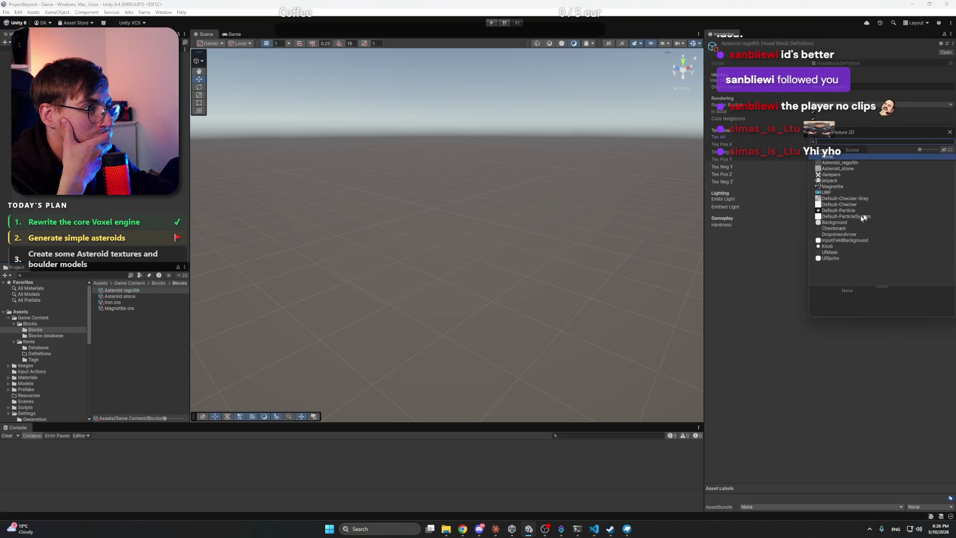
{"action": "double_click", "coordinate": [840, 162]}
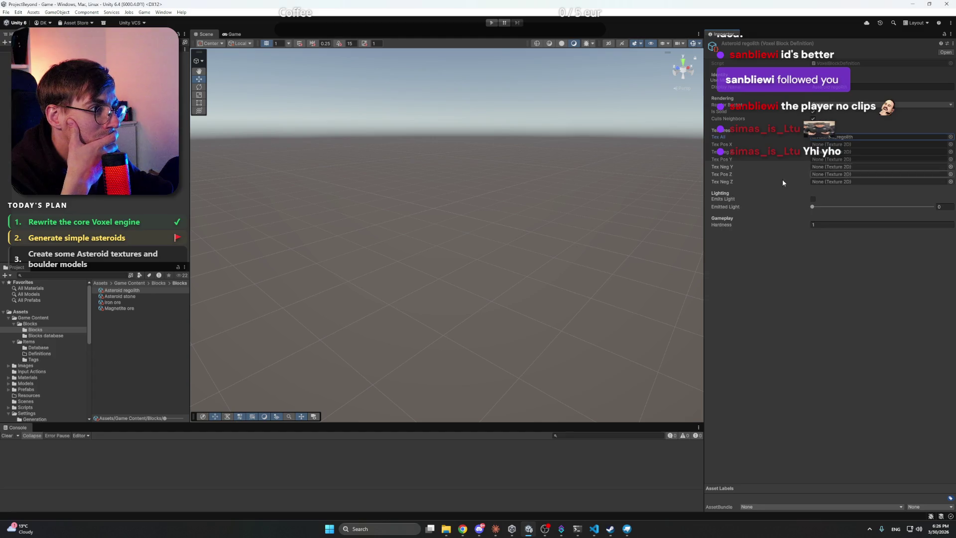
- Review the Asteroid stone block definition in the Inspector, then deselect it
{"action": "left_click", "coordinate": [132, 296]}
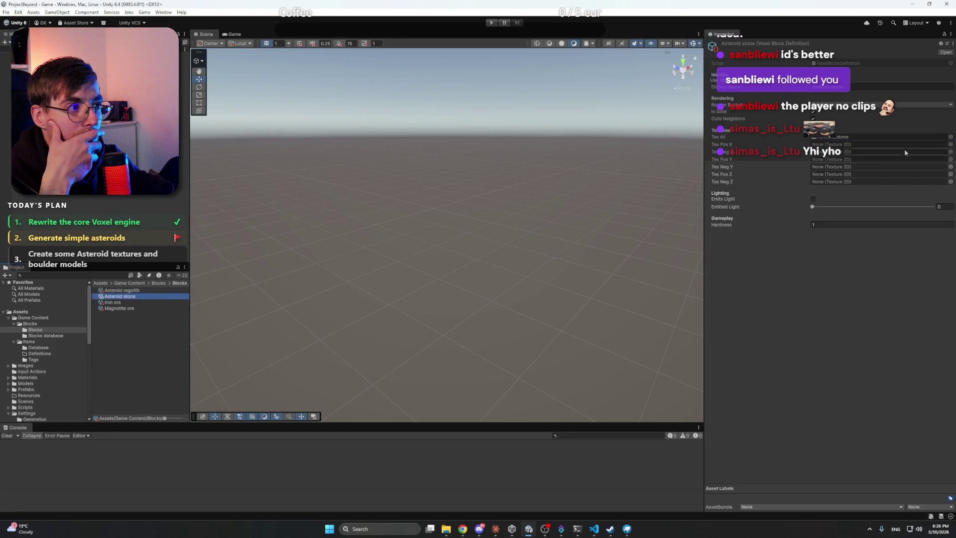
{"action": "left_click", "coordinate": [142, 206]}
{"action": "left_click", "coordinate": [139, 297]}
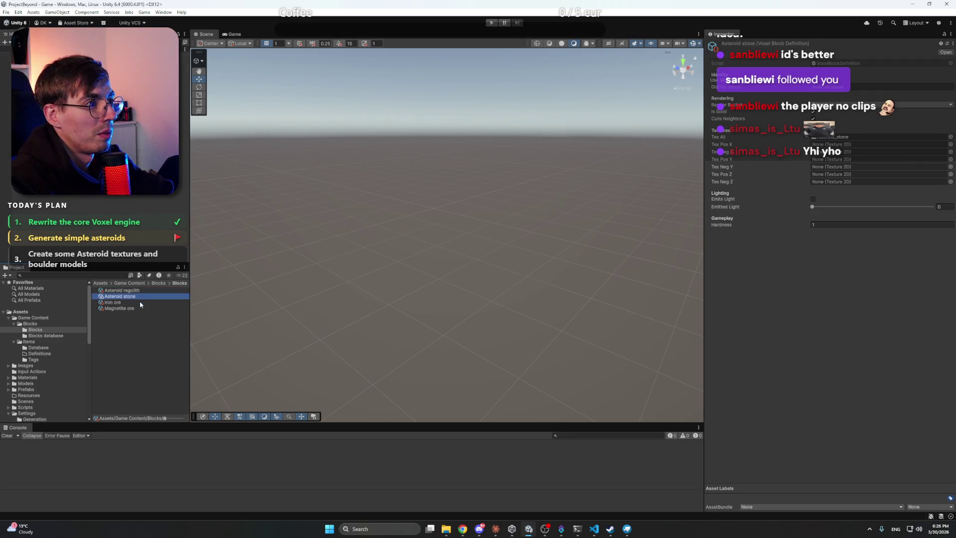
{"action": "left_click", "coordinate": [142, 312]}
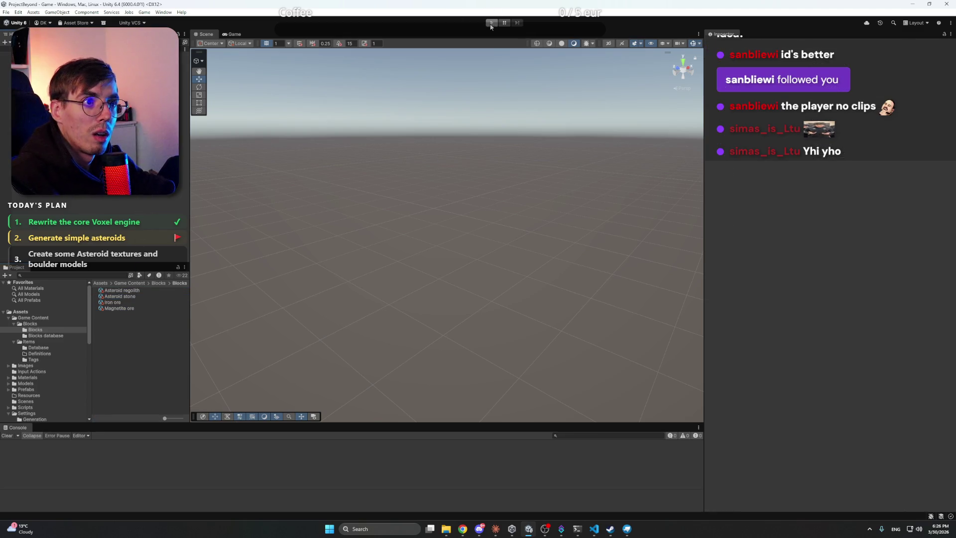
- Start Play mode and fly in close to the asteroid's block faces and back out
{"action": "left_click", "coordinate": [491, 23]}
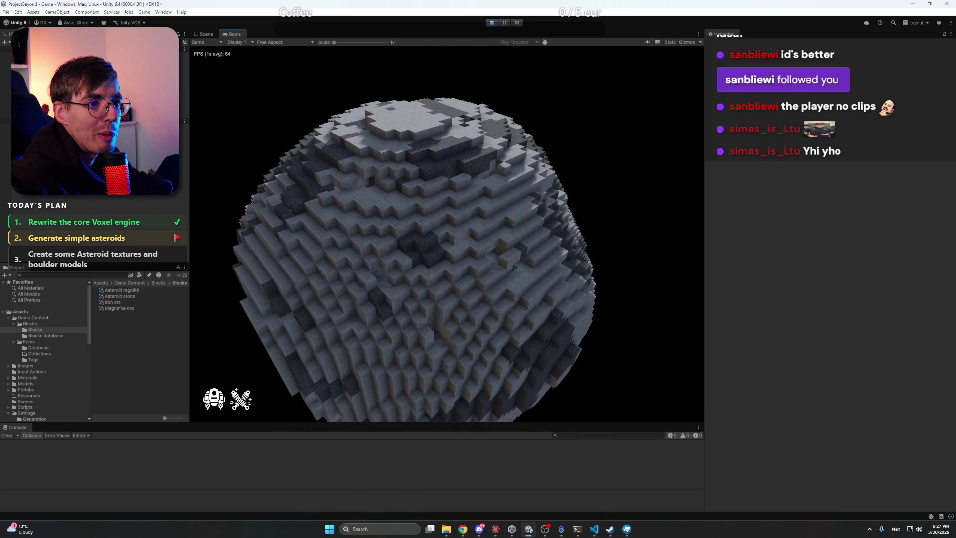
{"action": "key", "text": "w"}
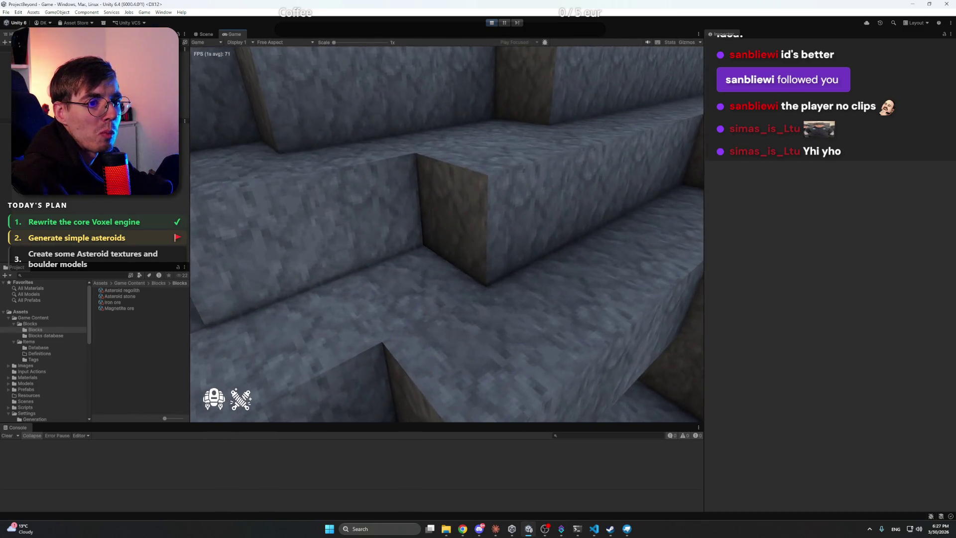
{"action": "key", "text": "s"}
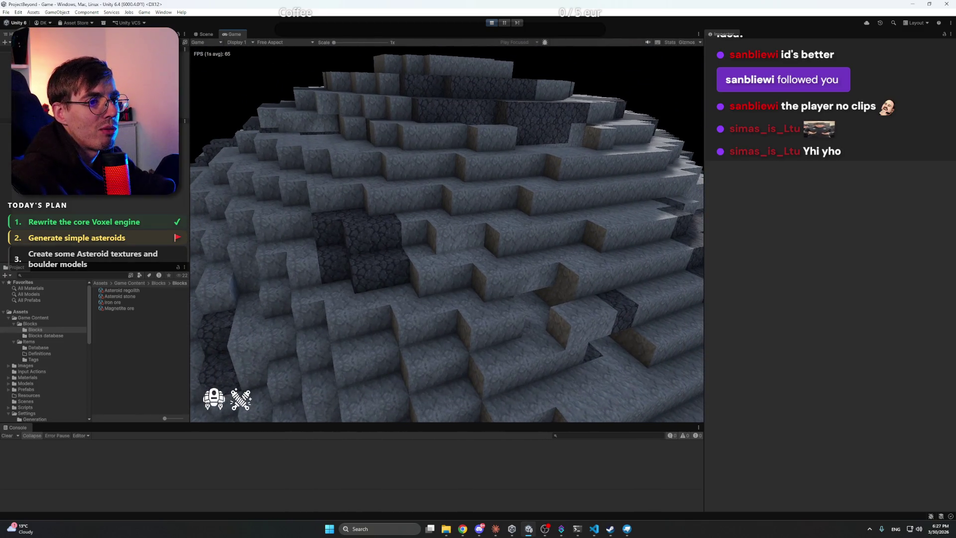
{"action": "key", "text": "s"}
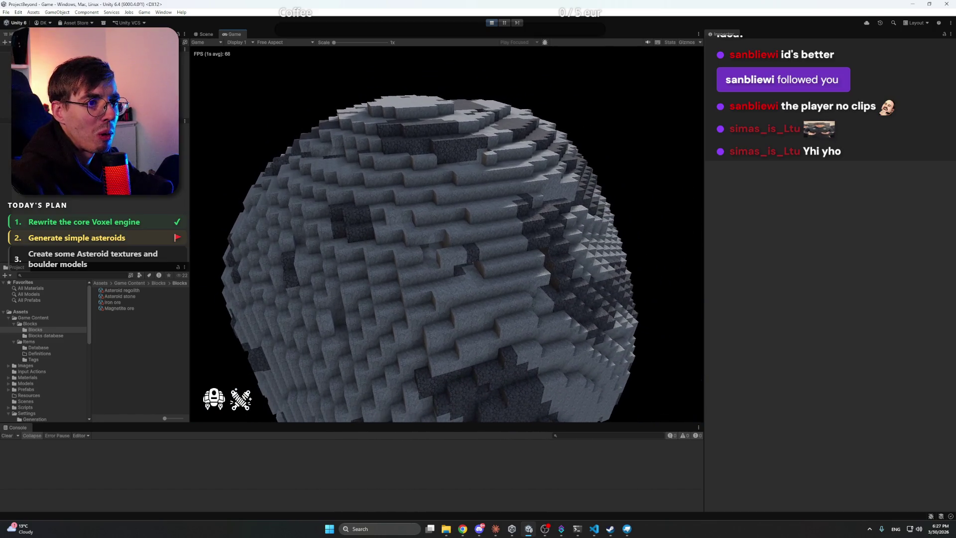
{"action": "key", "text": "w"}
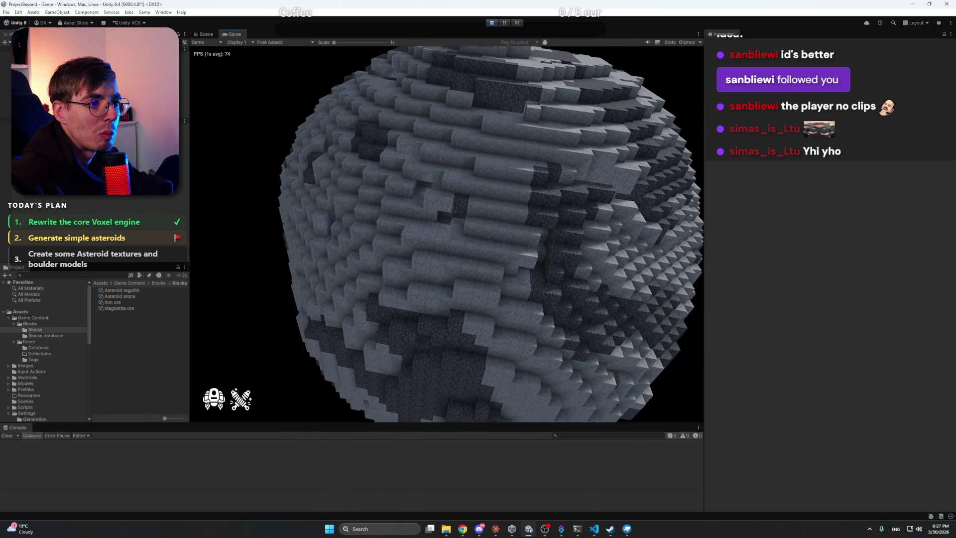
{"action": "key", "text": "w"}
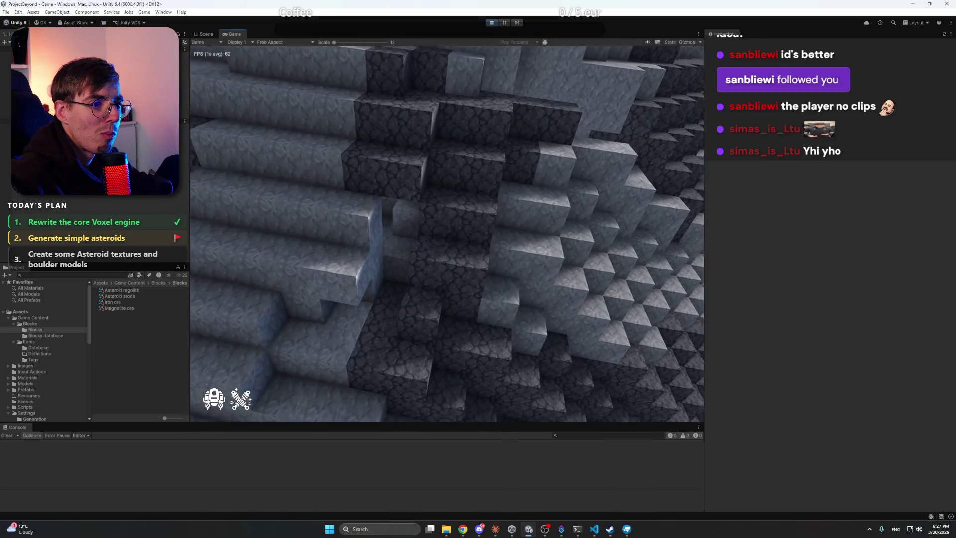
{"action": "key", "text": "s"}
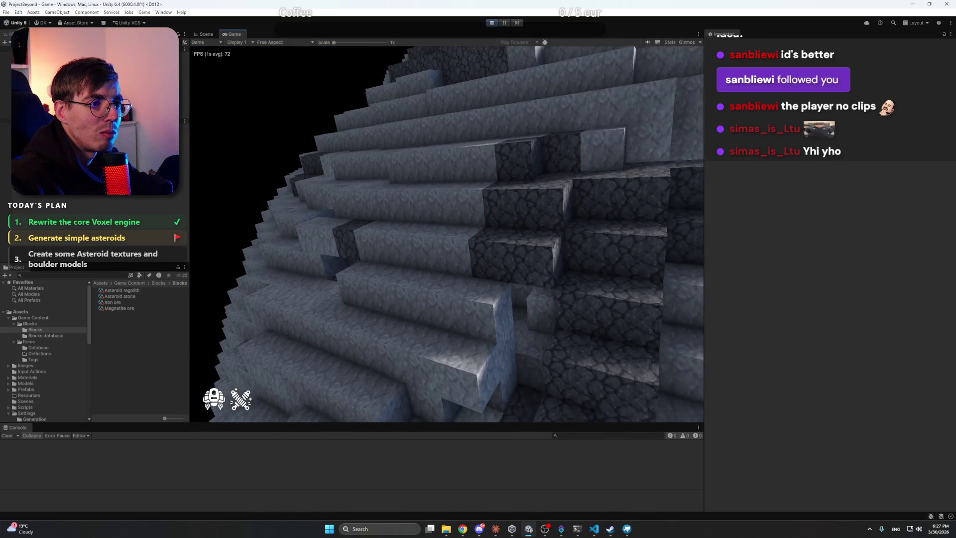
- Turn toward a distant asteroid and fly over to its voxel surface
{"action": "key", "text": "d"}
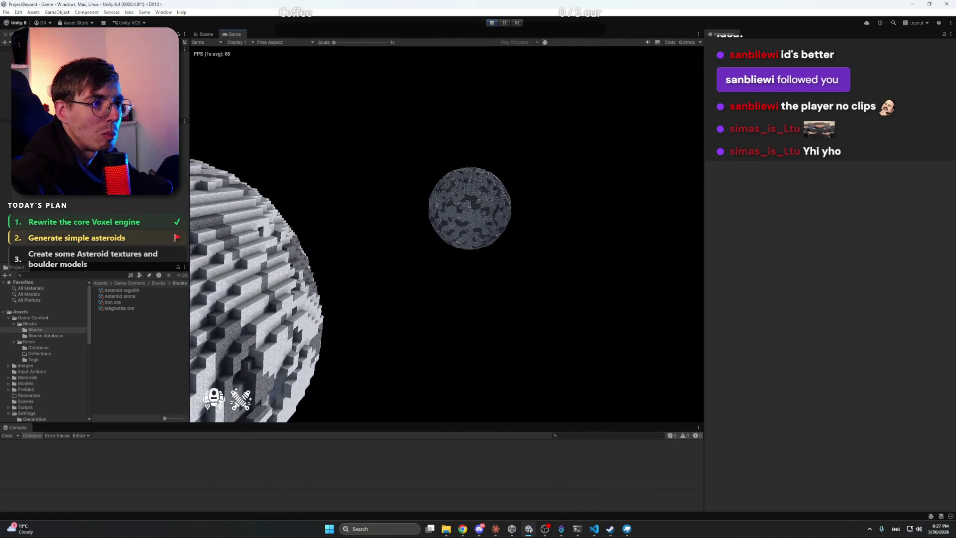
{"action": "key", "text": "w"}
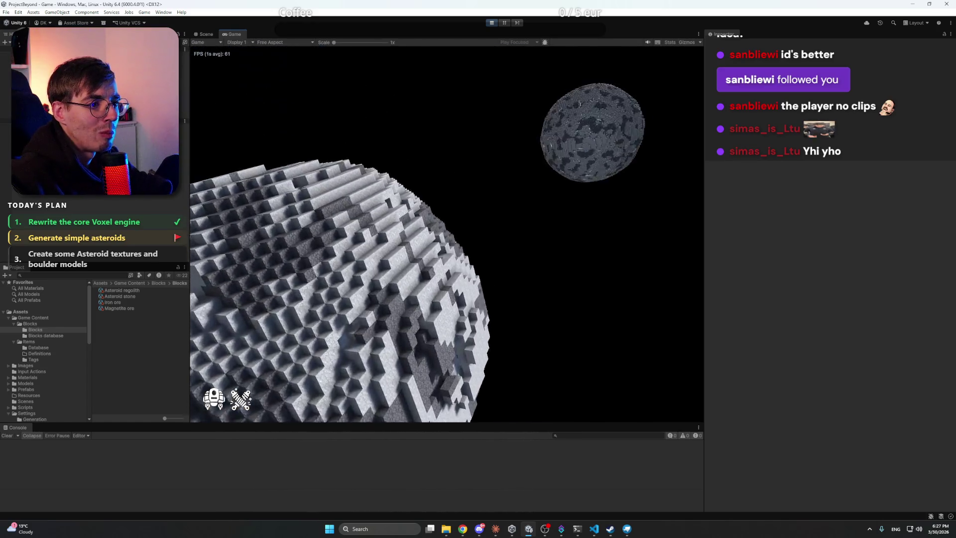
{"action": "key", "text": "w"}
{"action": "key", "text": "w"}
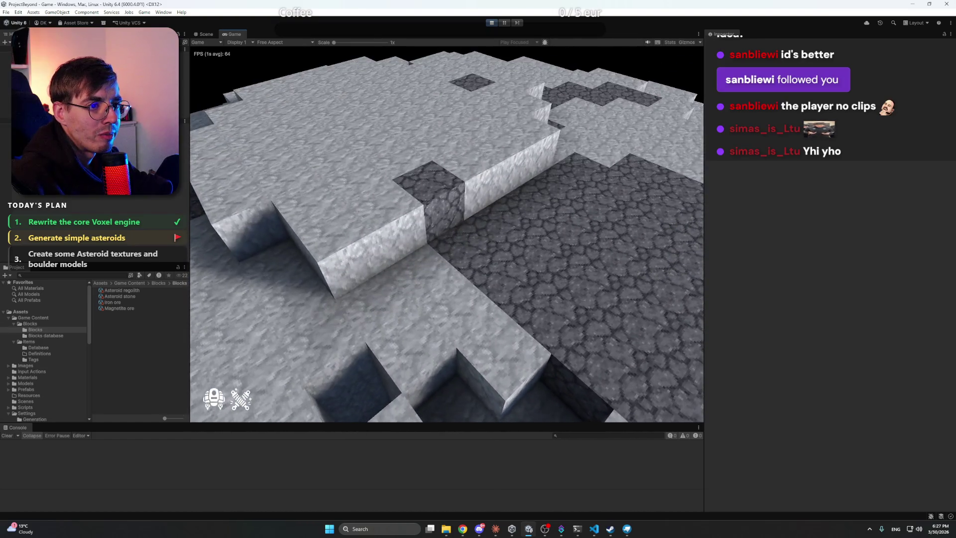
{"action": "key", "text": "w"}
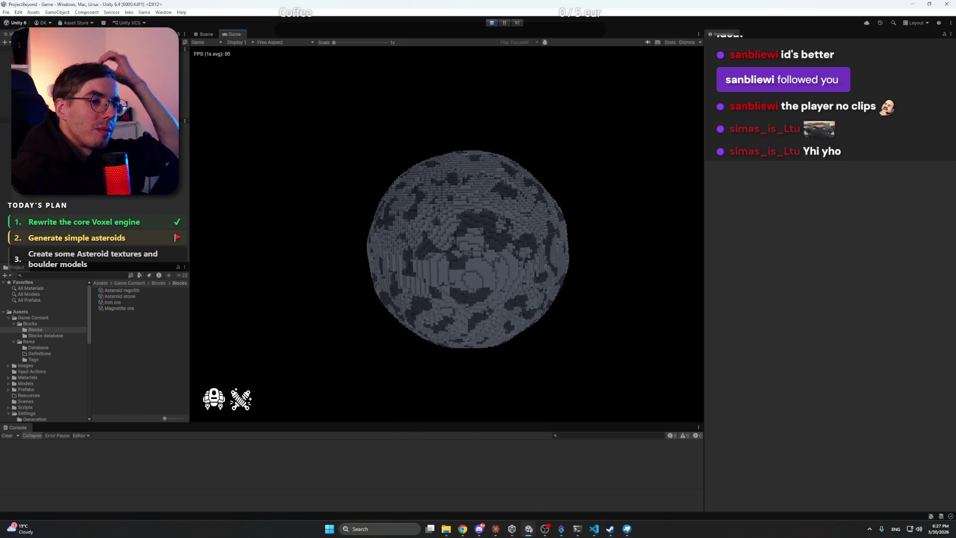
{"action": "key", "text": "w"}
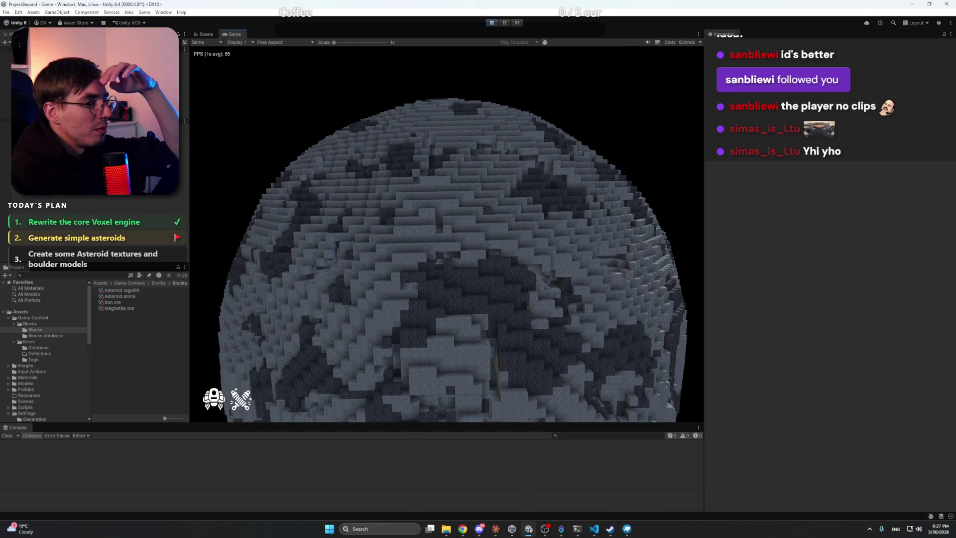
- Fly into the asteroid, through its interior blocks, on to a stepped stone wall
{"action": "key", "text": "w"}
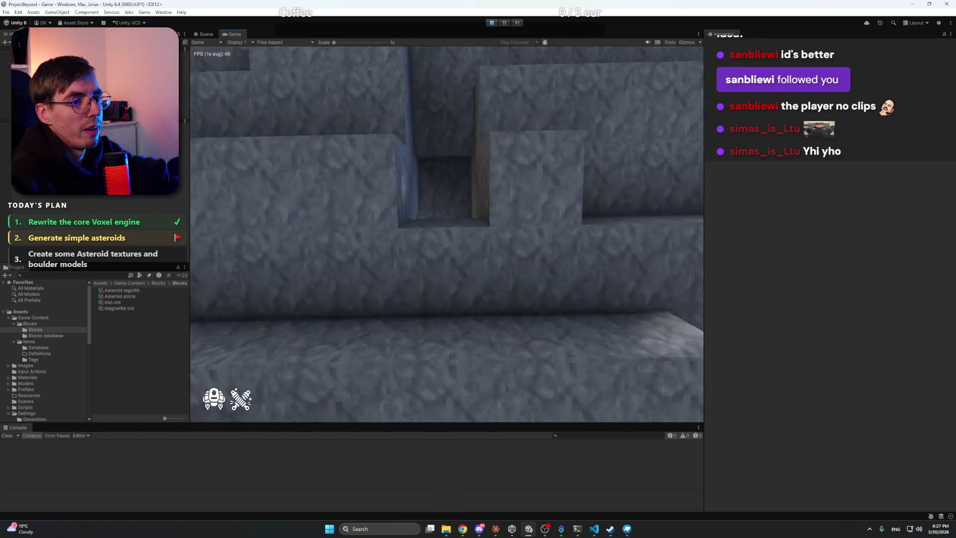
{"action": "key", "text": "w"}
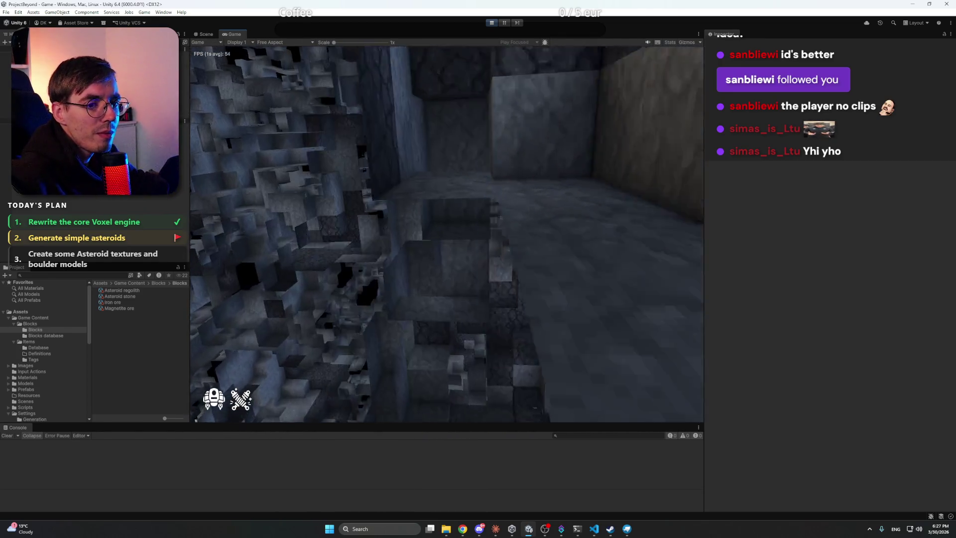
{"action": "key", "text": "w"}
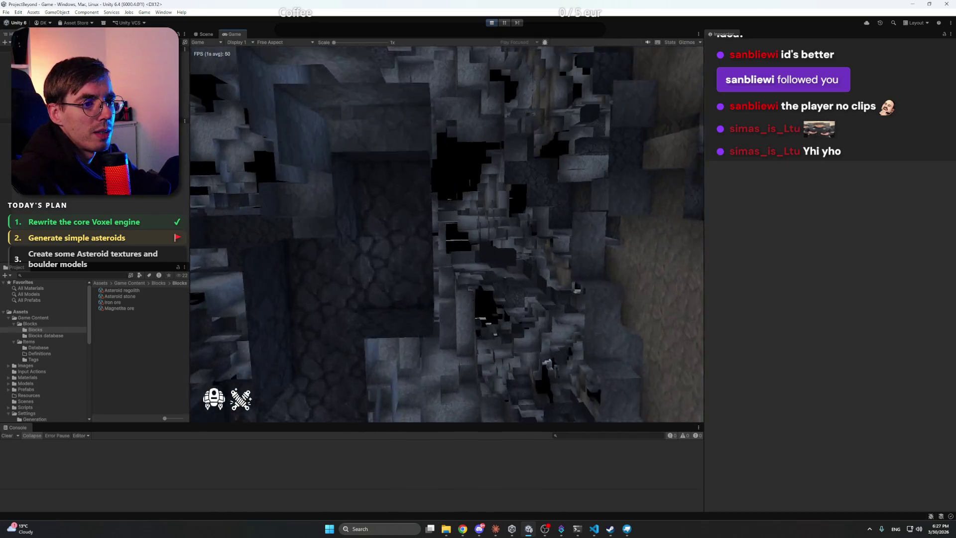
{"action": "key", "text": "w"}
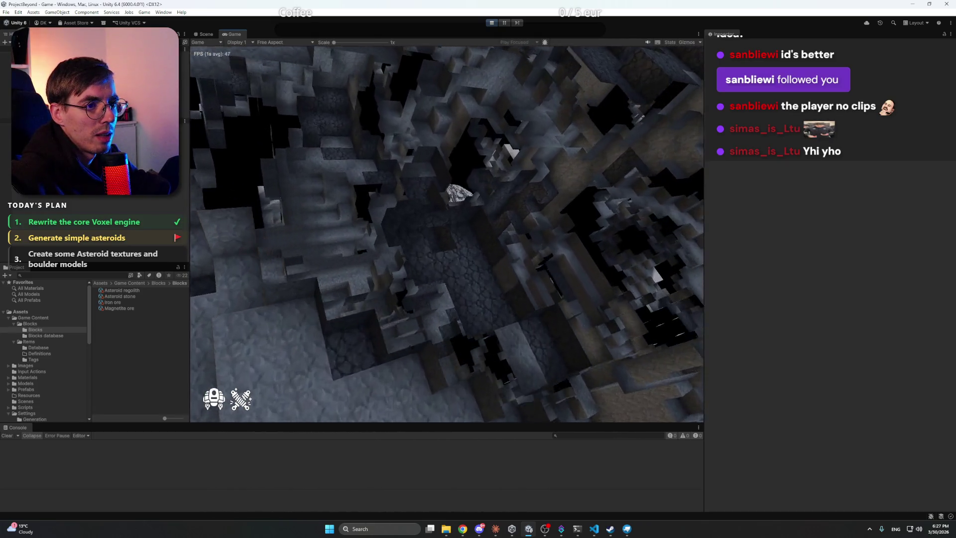
{"action": "key", "text": "w"}
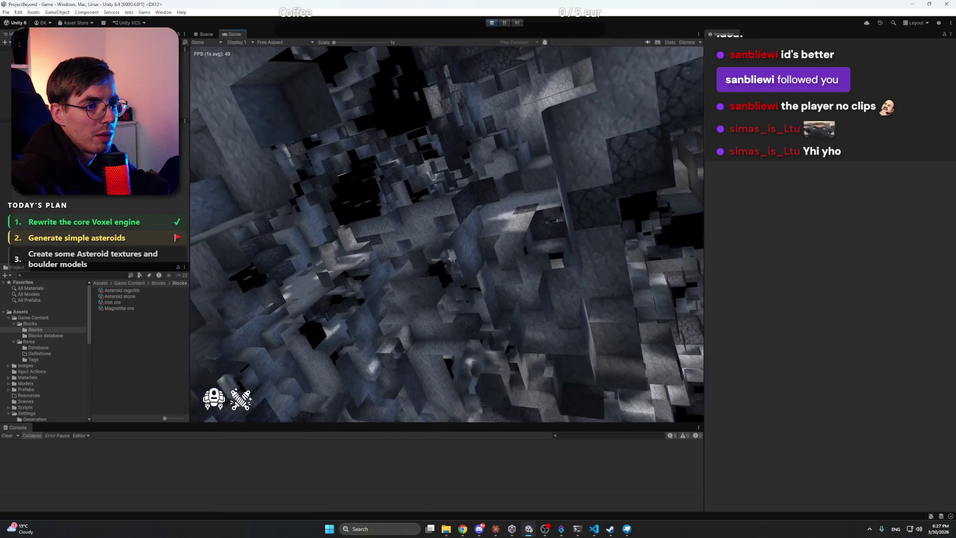
{"action": "key", "text": "w"}
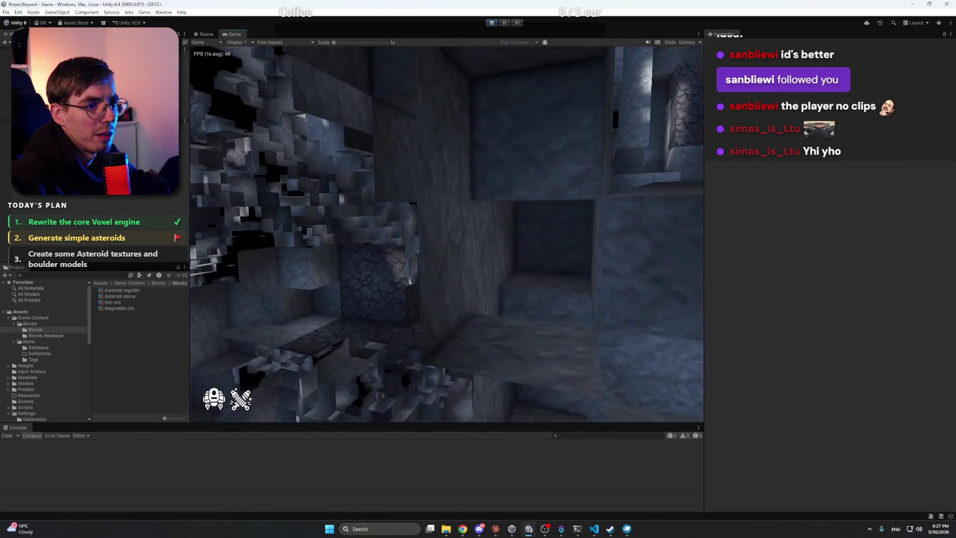
{"action": "key", "text": "w"}
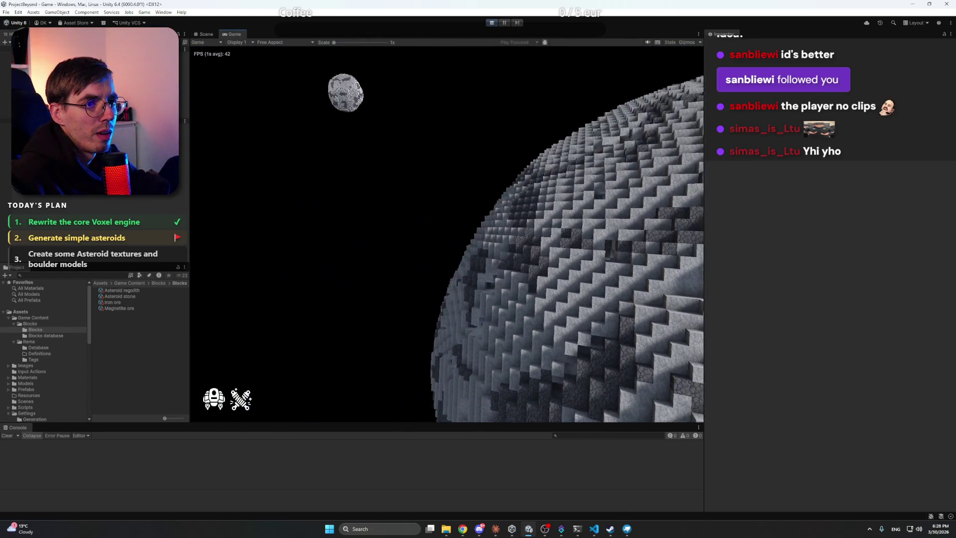
- Fly out past the large asteroid and turn toward the small asteroid
{"action": "key", "text": "w"}
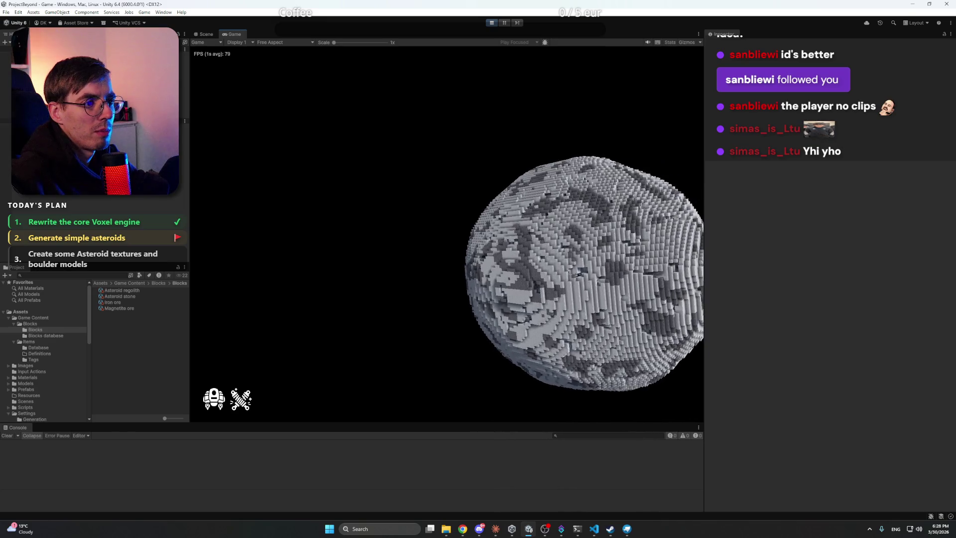
{"action": "key", "text": "w"}
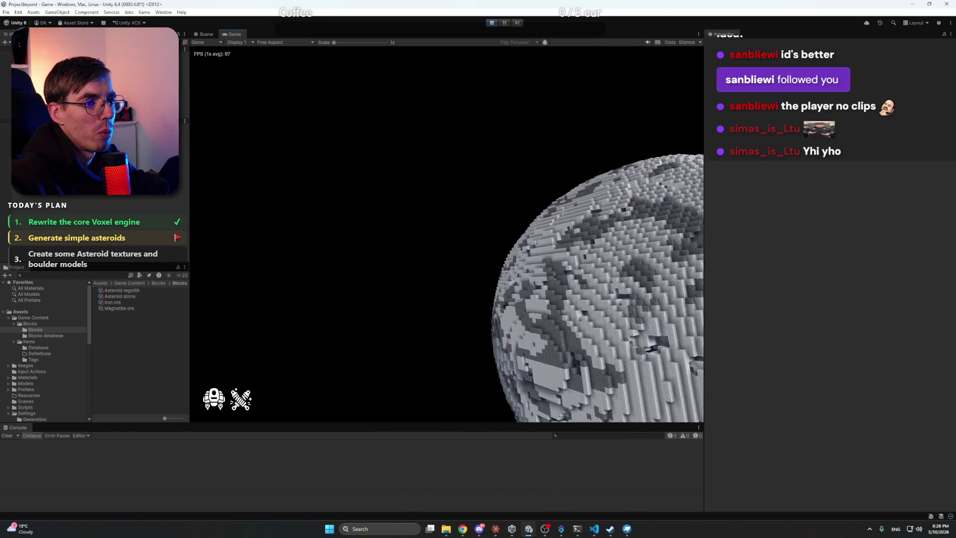
{"action": "key", "text": "w"}
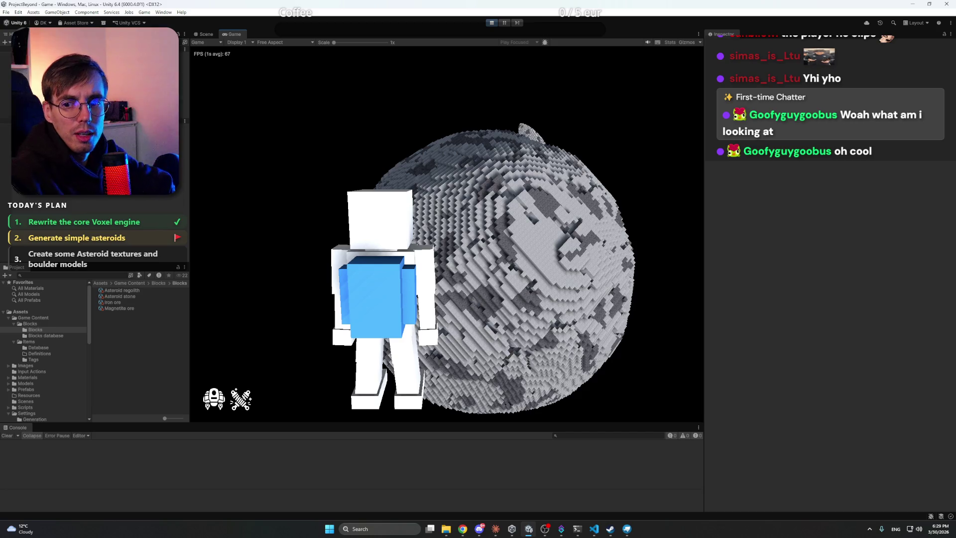
- Inspect Hierarchy objects including World_root's transform, then switch to the Scene view
{"action": "left_click", "coordinate": [74, 91]}
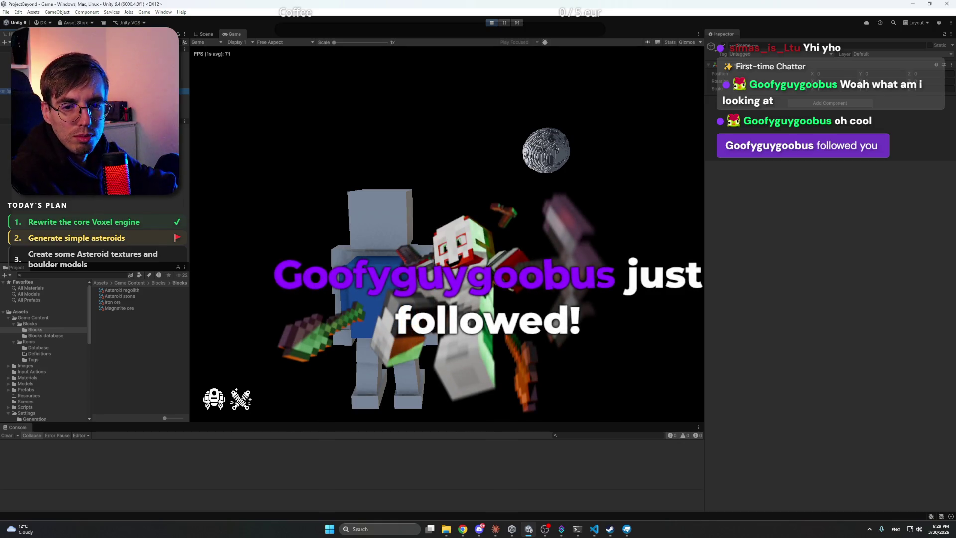
{"action": "left_click", "coordinate": [75, 108]}
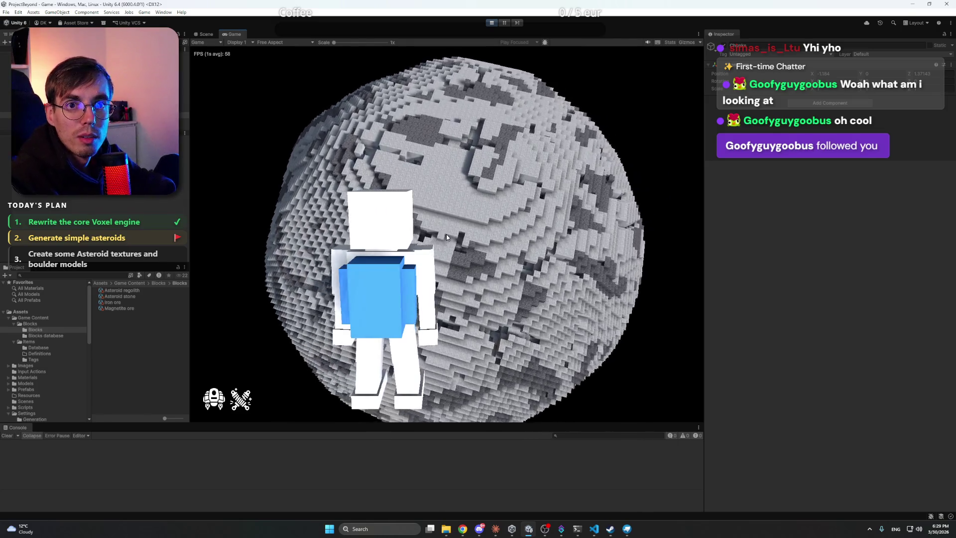
{"action": "left_click", "coordinate": [210, 34]}
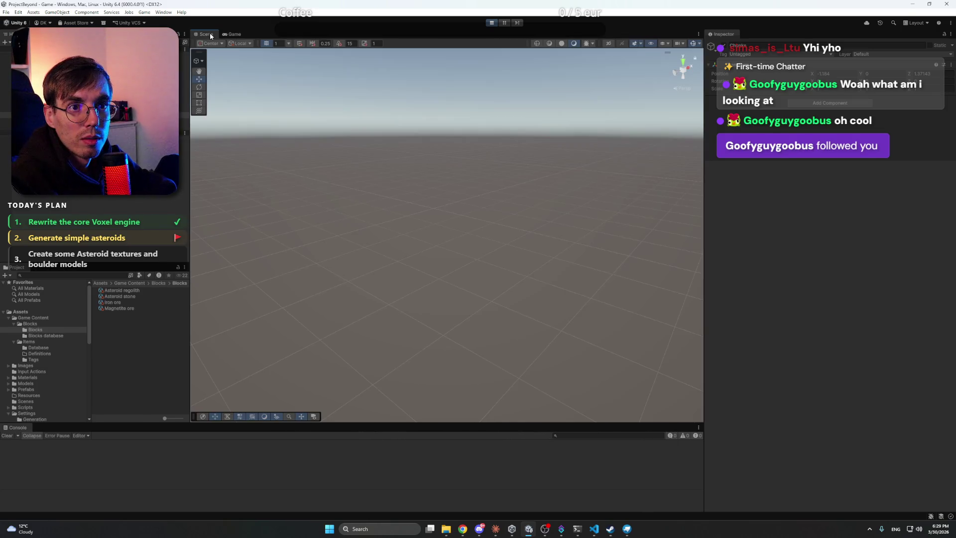
- Frame the Player in the Scene view and dock it, widened, beside the Game view
{"action": "left_click_drag", "start_coordinate": [568, 226], "coordinate": [235, 140]}
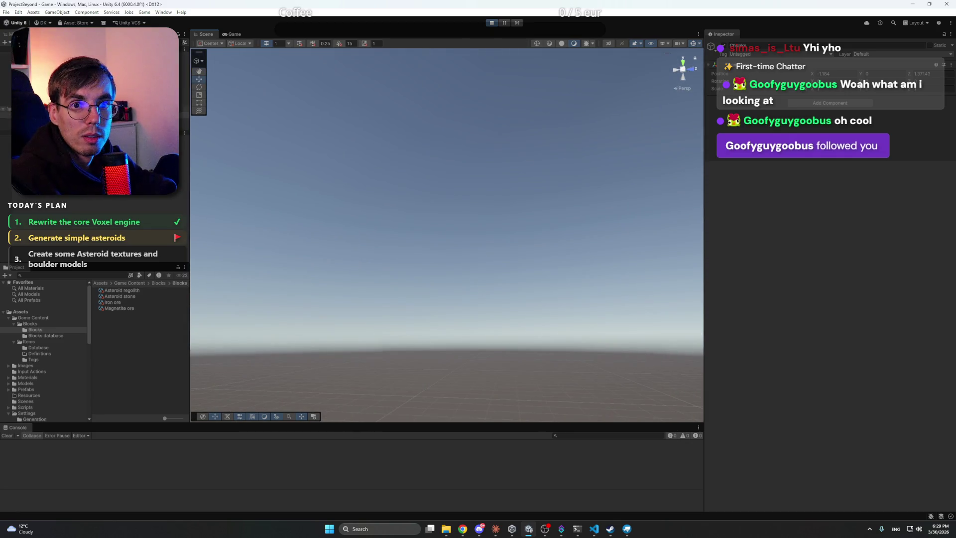
{"action": "key", "text": "f"}
{"action": "mouse_move", "coordinate": [537, 203]}
{"action": "left_mouse_down"}
{"action": "mouse_move", "coordinate": [424, 216]}
{"action": "mouse_move", "coordinate": [339, 261]}
{"action": "mouse_move", "coordinate": [329, 278]}
{"action": "mouse_move", "coordinate": [262, 296]}
{"action": "mouse_move", "coordinate": [354, 277]}
{"action": "mouse_move", "coordinate": [356, 223]}
{"action": "mouse_move", "coordinate": [271, 289]}
{"action": "mouse_move", "coordinate": [324, 380]}
{"action": "mouse_move", "coordinate": [405, 330]}
{"action": "mouse_move", "coordinate": [352, 328]}
{"action": "left_mouse_up"}
{"action": "left_click_drag", "start_coordinate": [208, 38], "coordinate": [200, 104]}
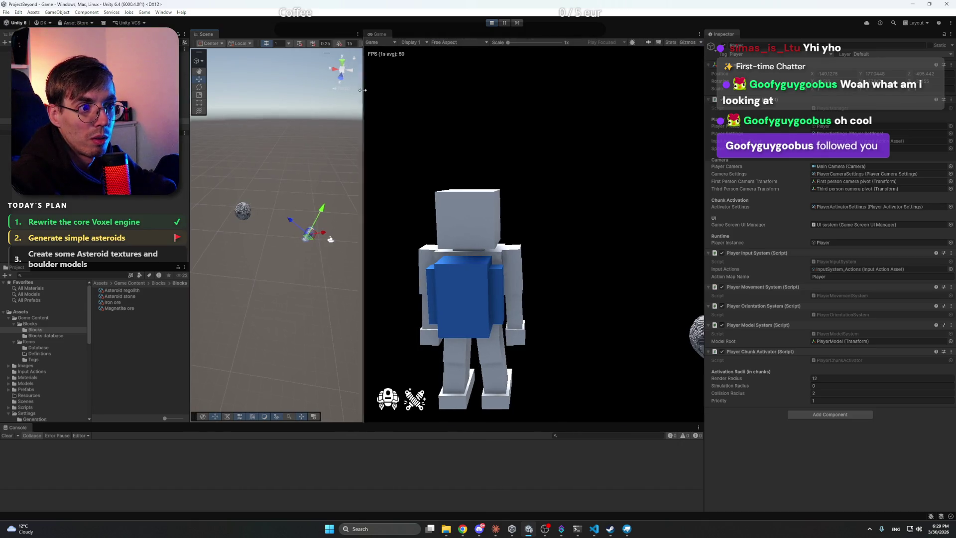
{"action": "left_click_drag", "start_coordinate": [361, 90], "coordinate": [446, 90]}
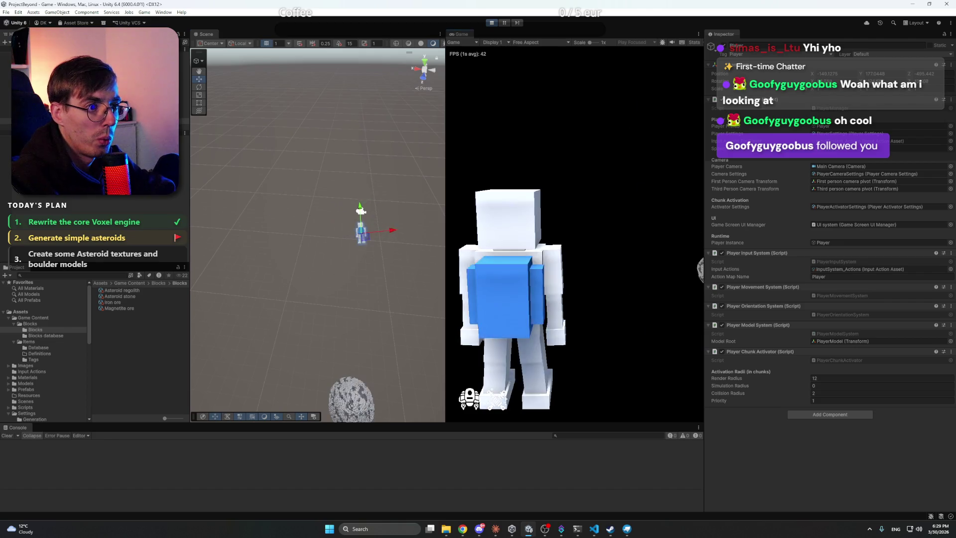